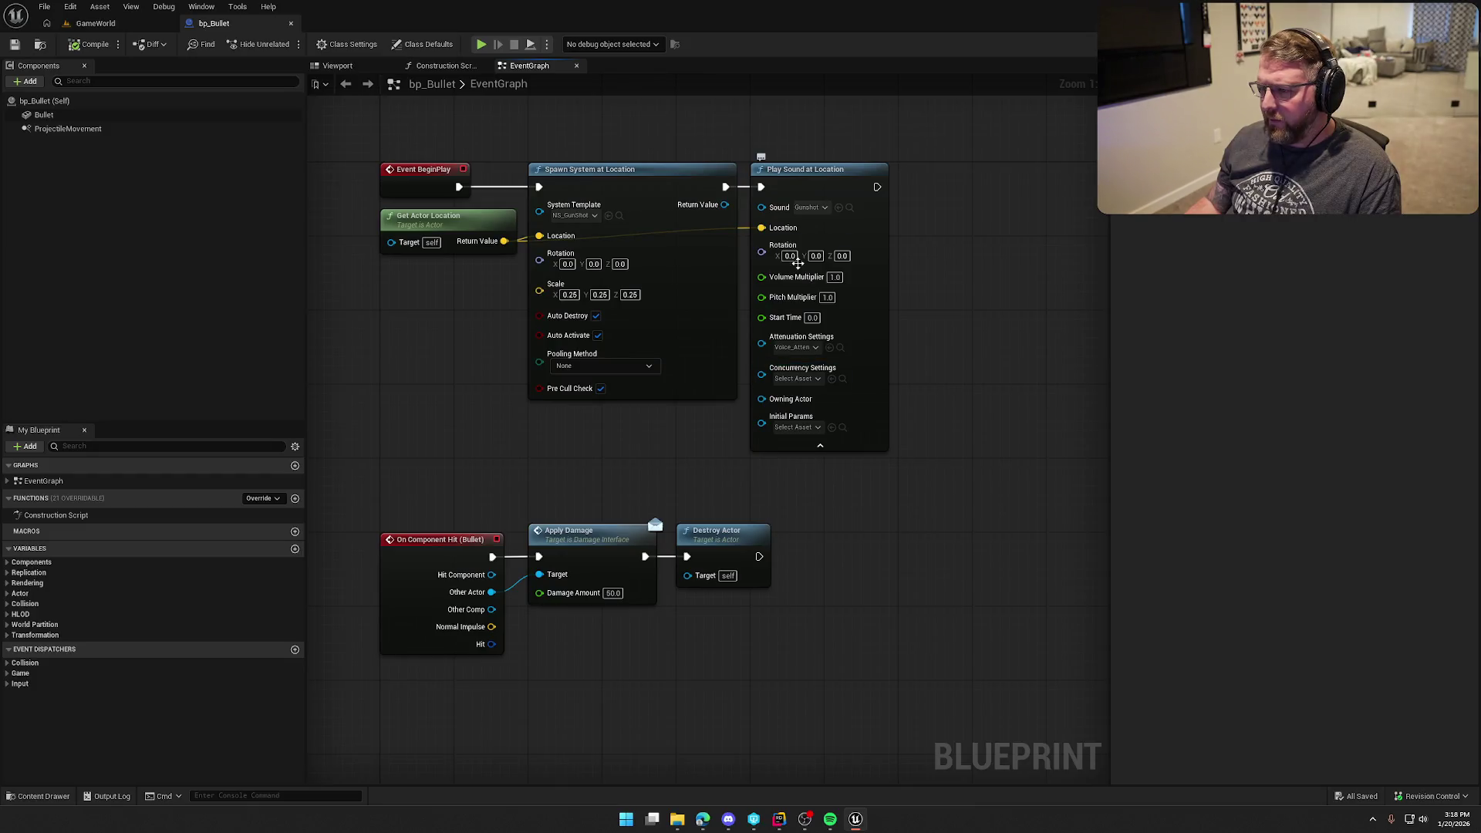
- Set Play Sound at Location's Volume Multiplier to 0.5 in bp_Bullet
left_click(833, 277)
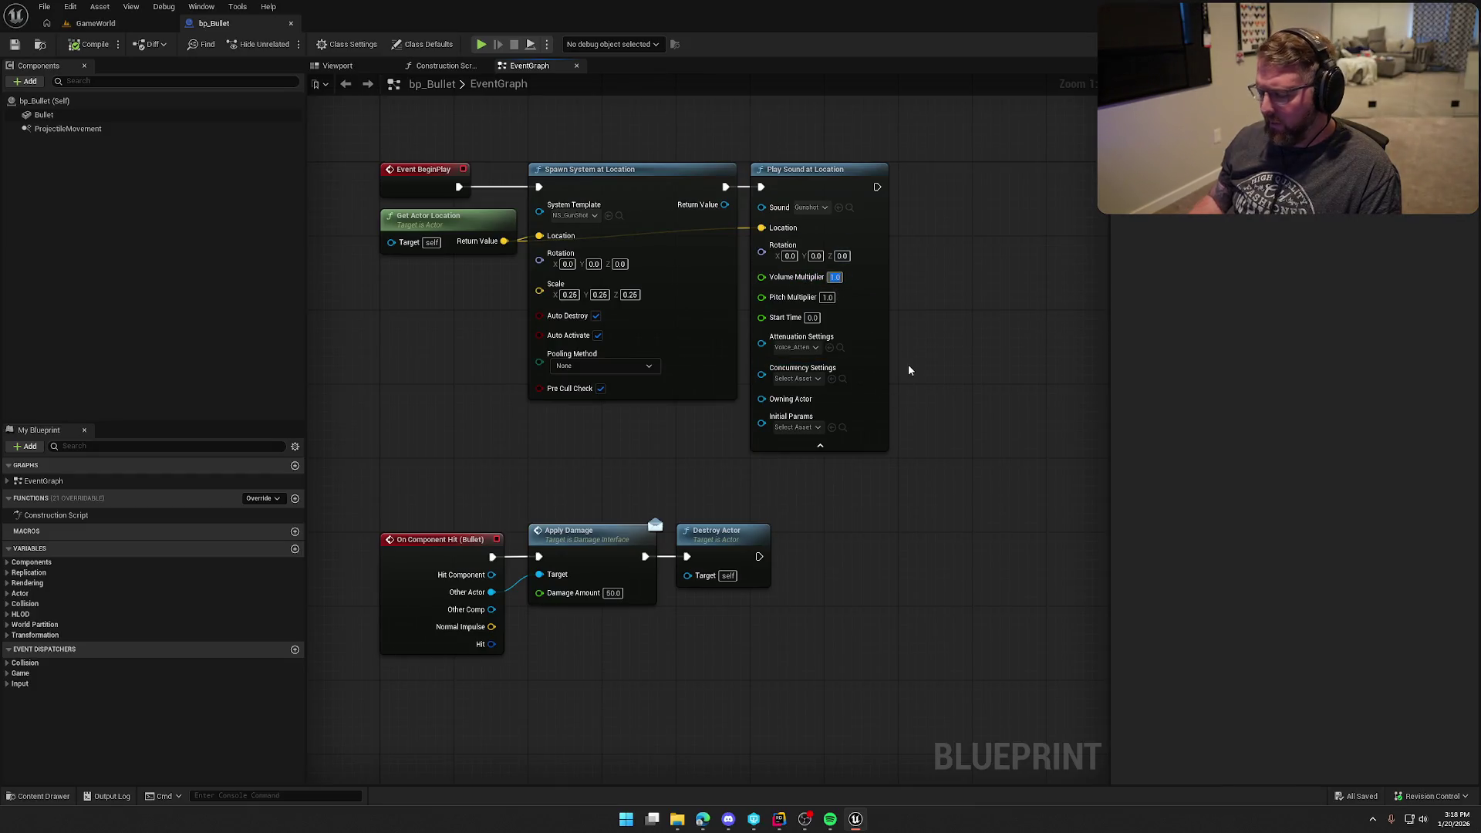
type("0.5")
key("Return")
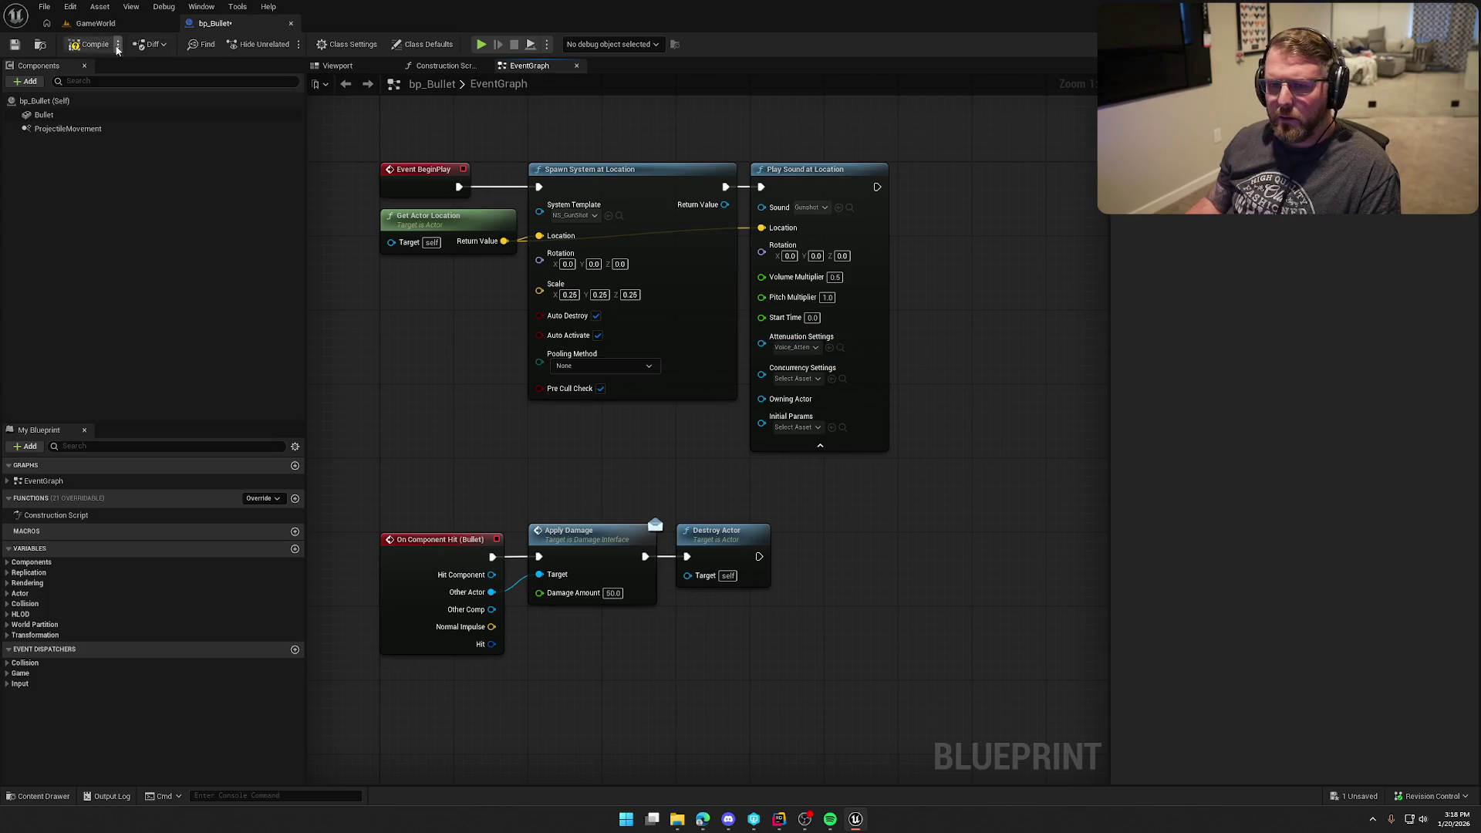
- Compile bp_Bullet and start a GameWorld playtest, walking the character forward
left_click(93, 41)
key("alt+p")
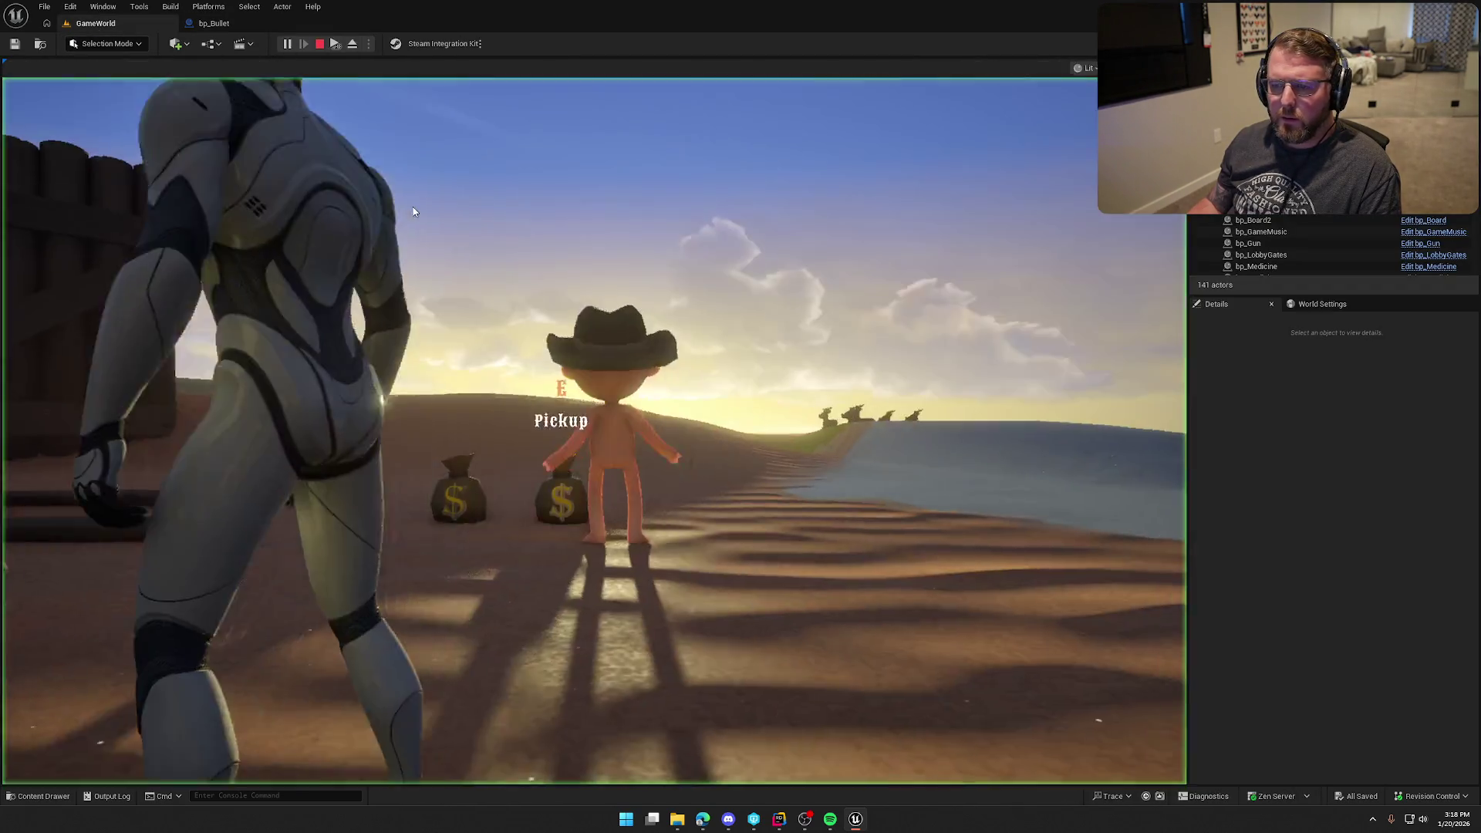
key("w")
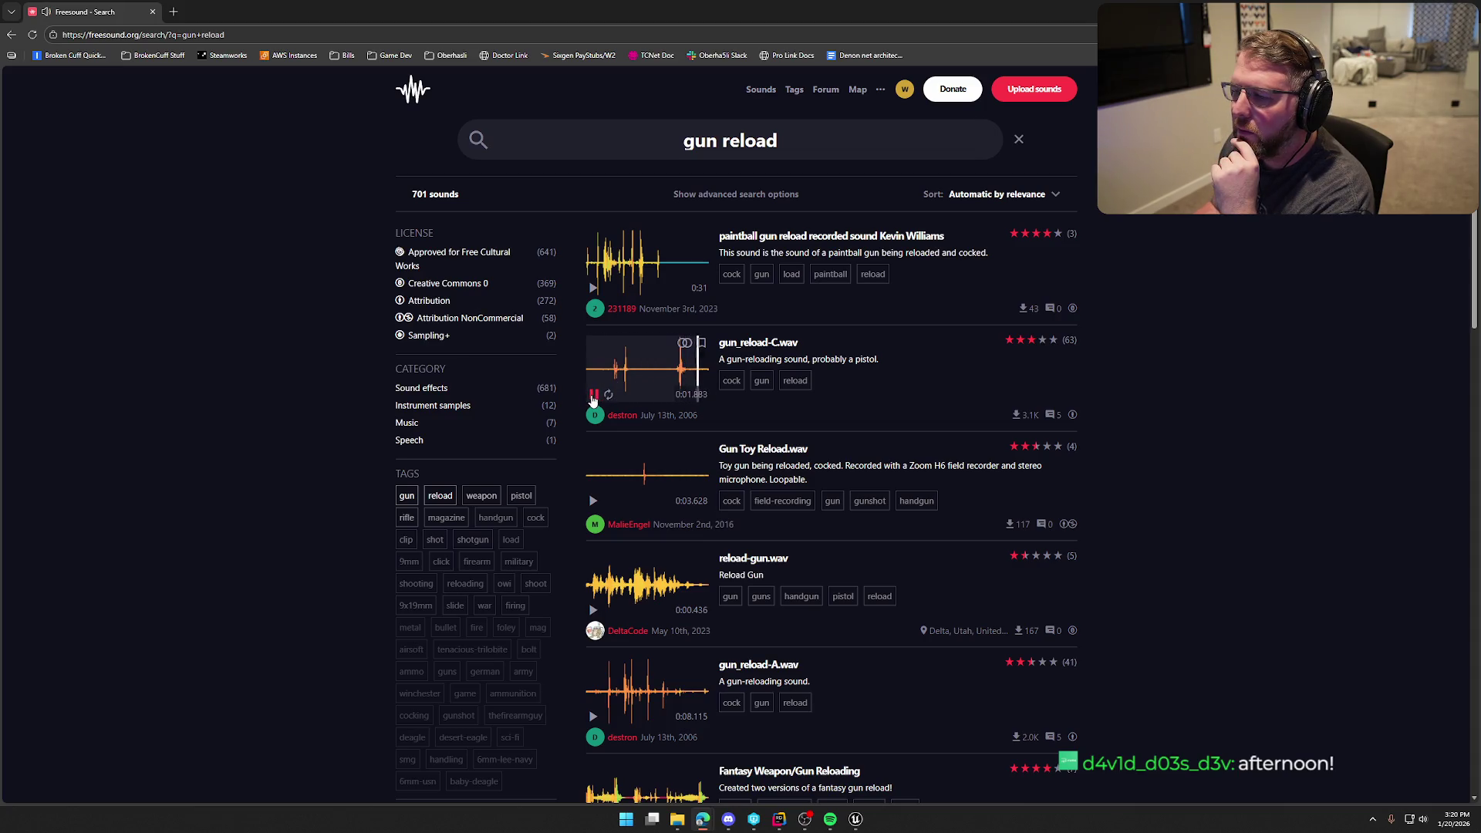
- Audition gun_reload-B.wav and the five-star gun reload sound, opening the latter in a new tab
scroll(598, 407, "down", 2)
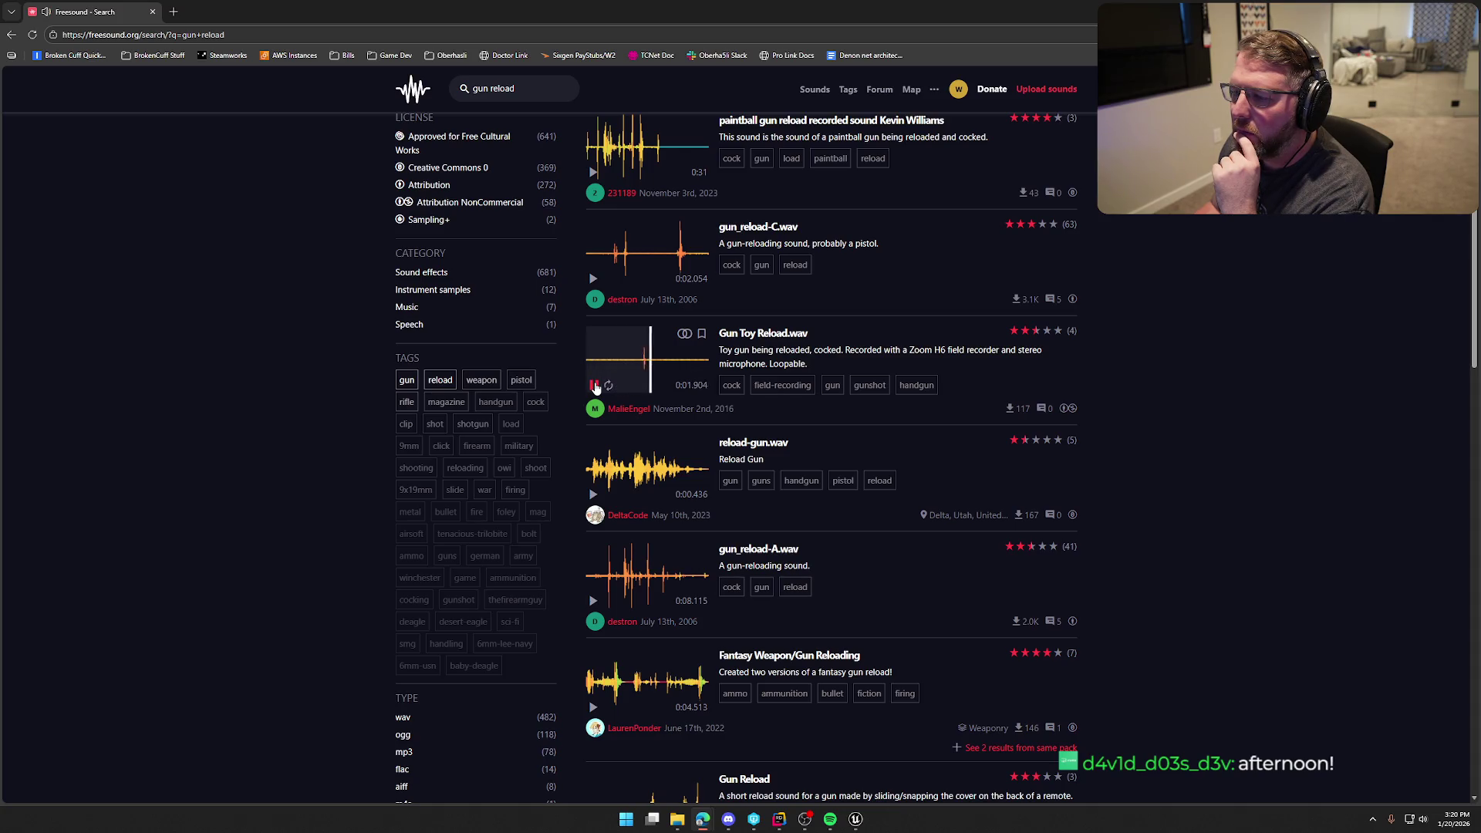
scroll(595, 386, "down", 3)
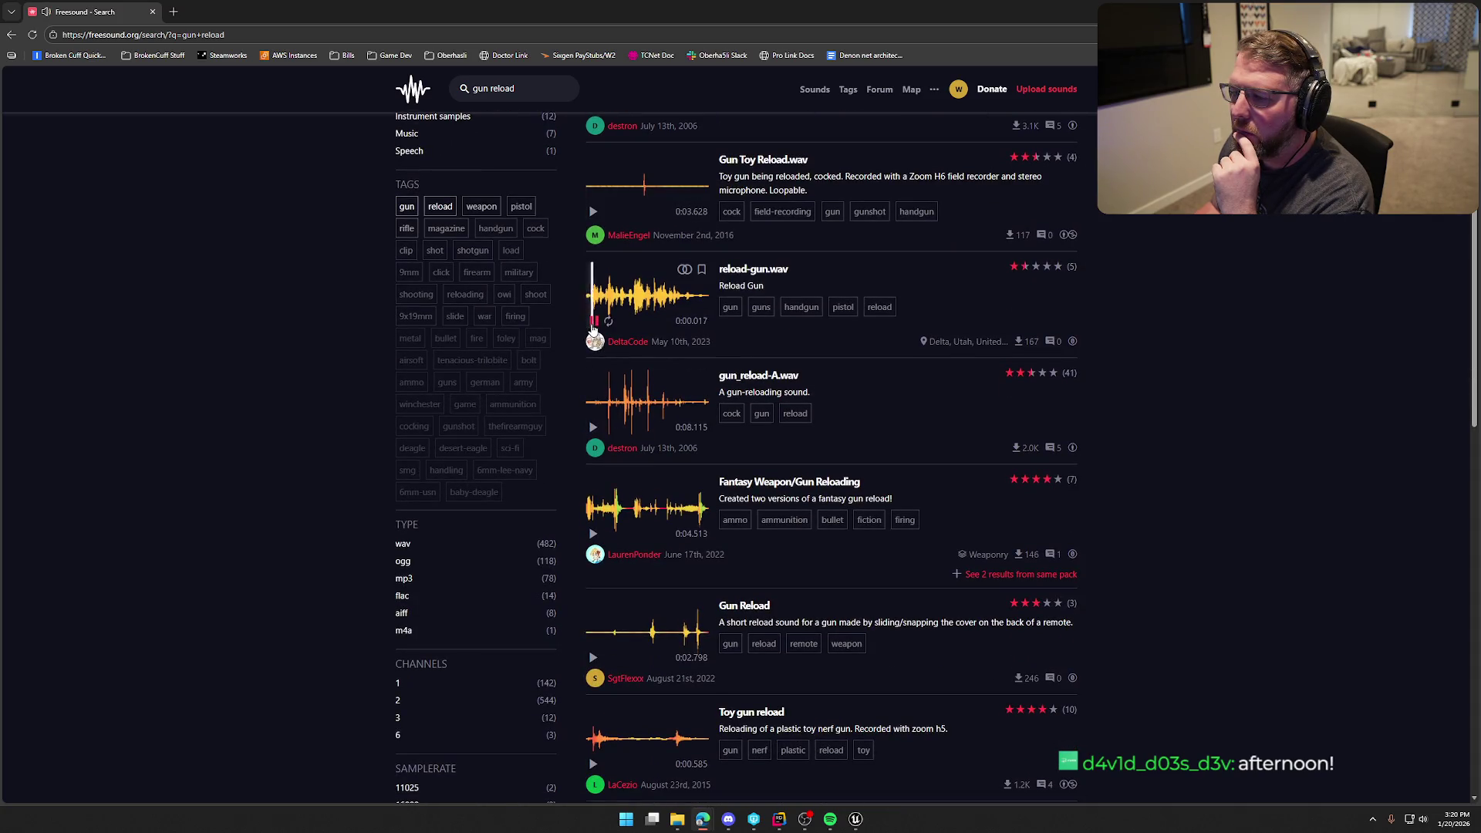
scroll(594, 320, "down", 2)
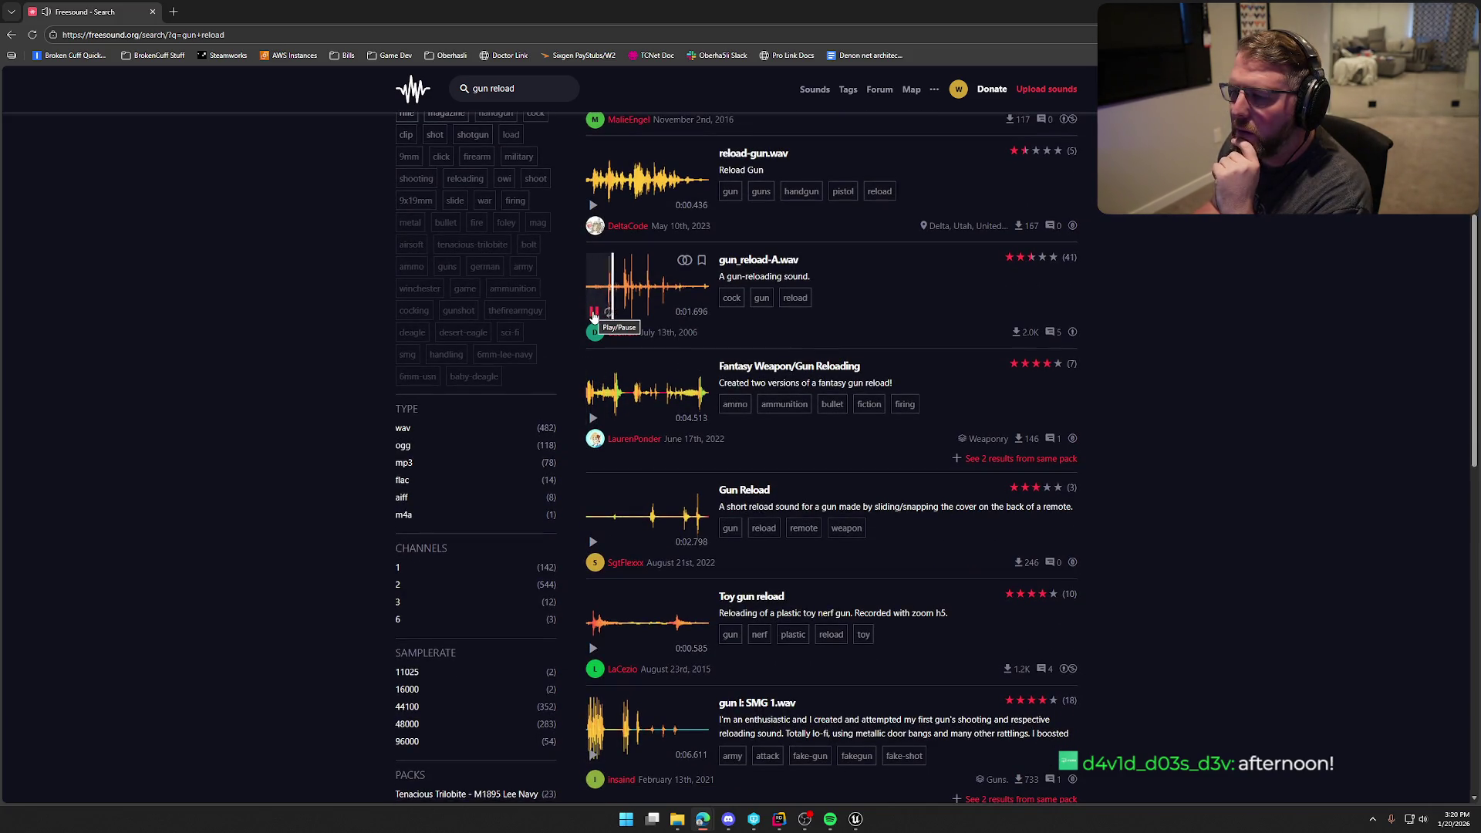
scroll(593, 315, "down", 4)
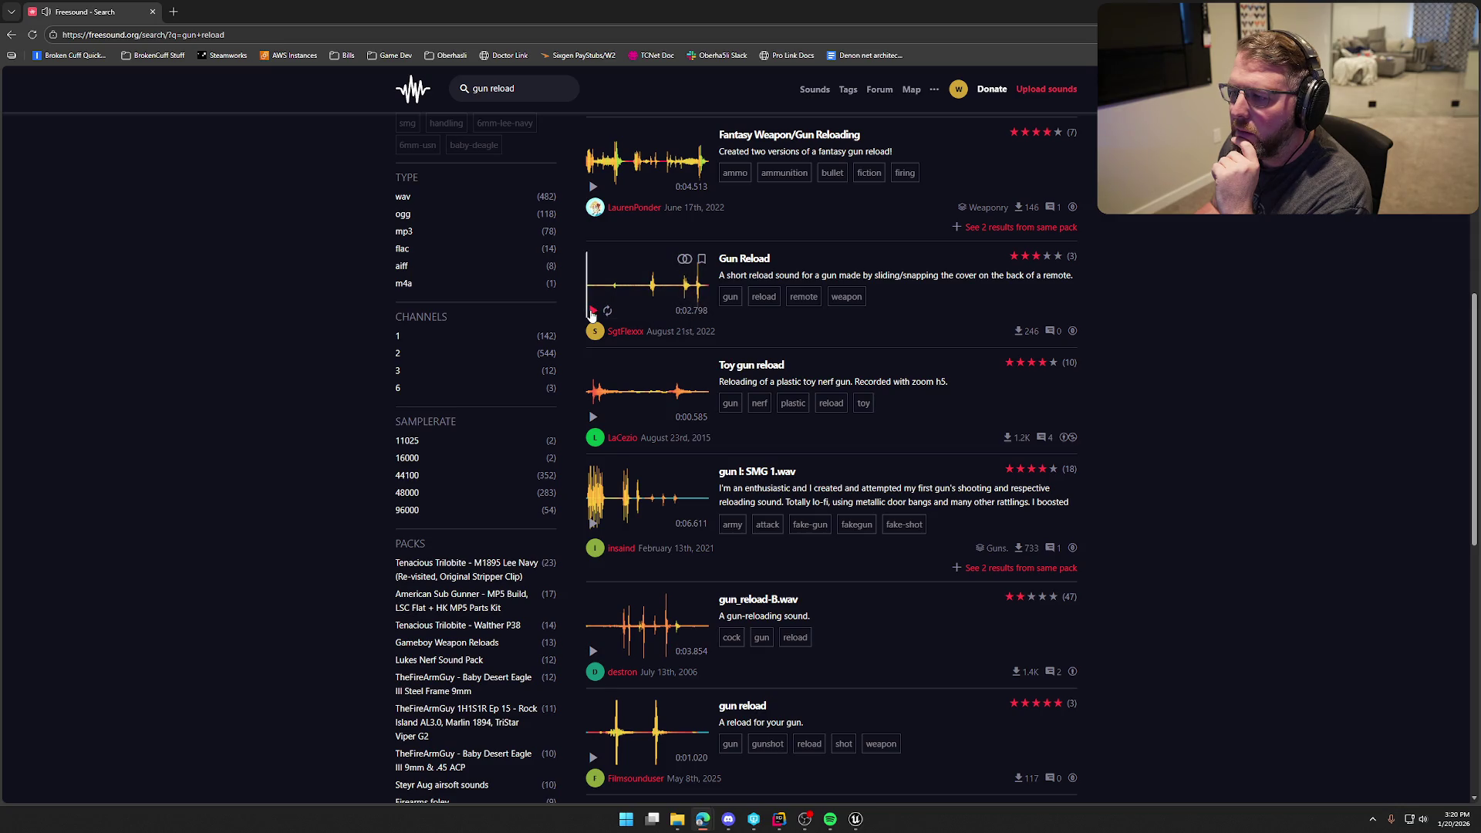
scroll(597, 315, "down", 3)
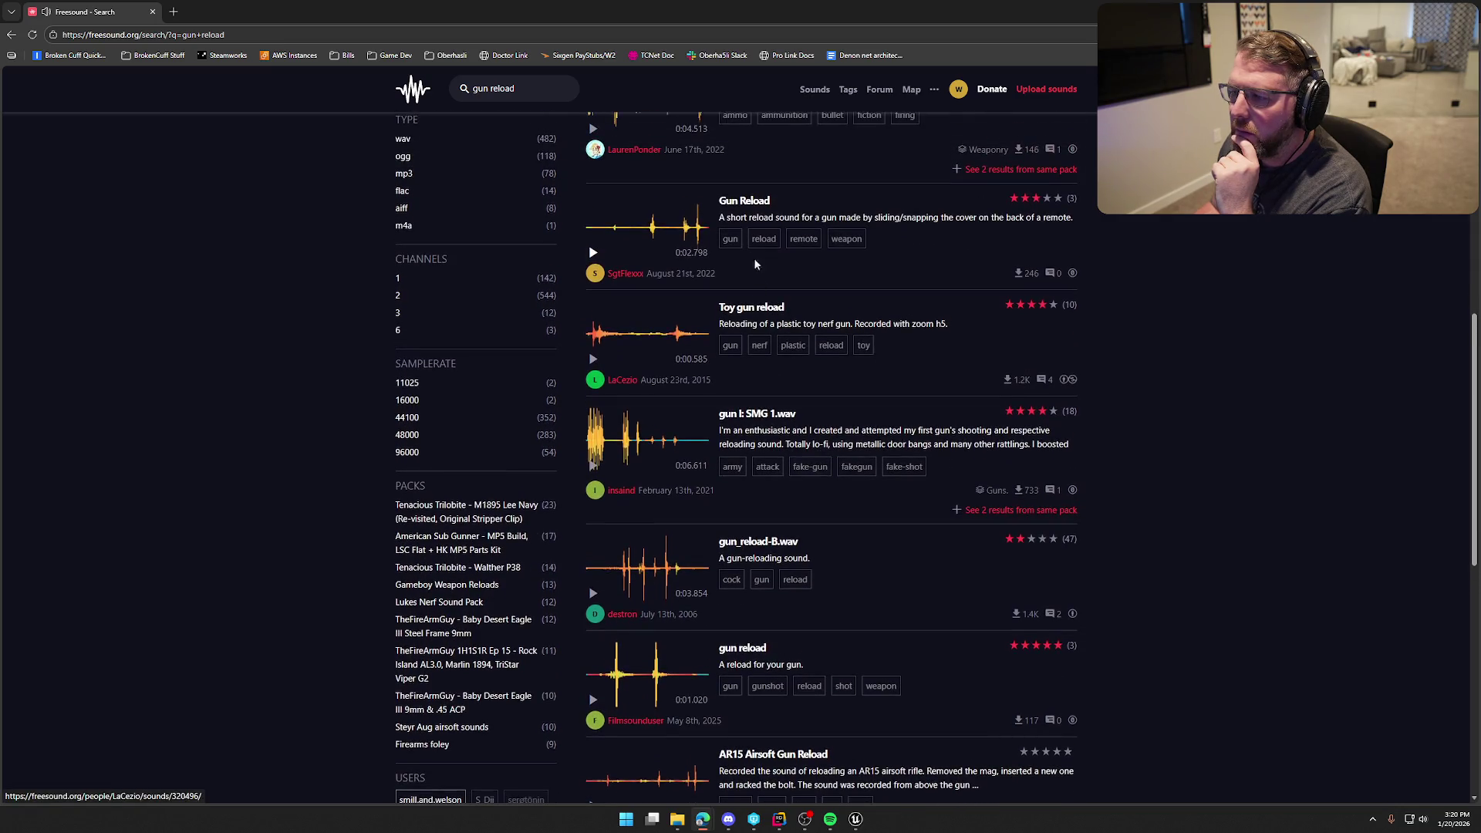
scroll(822, 486, "down", 2)
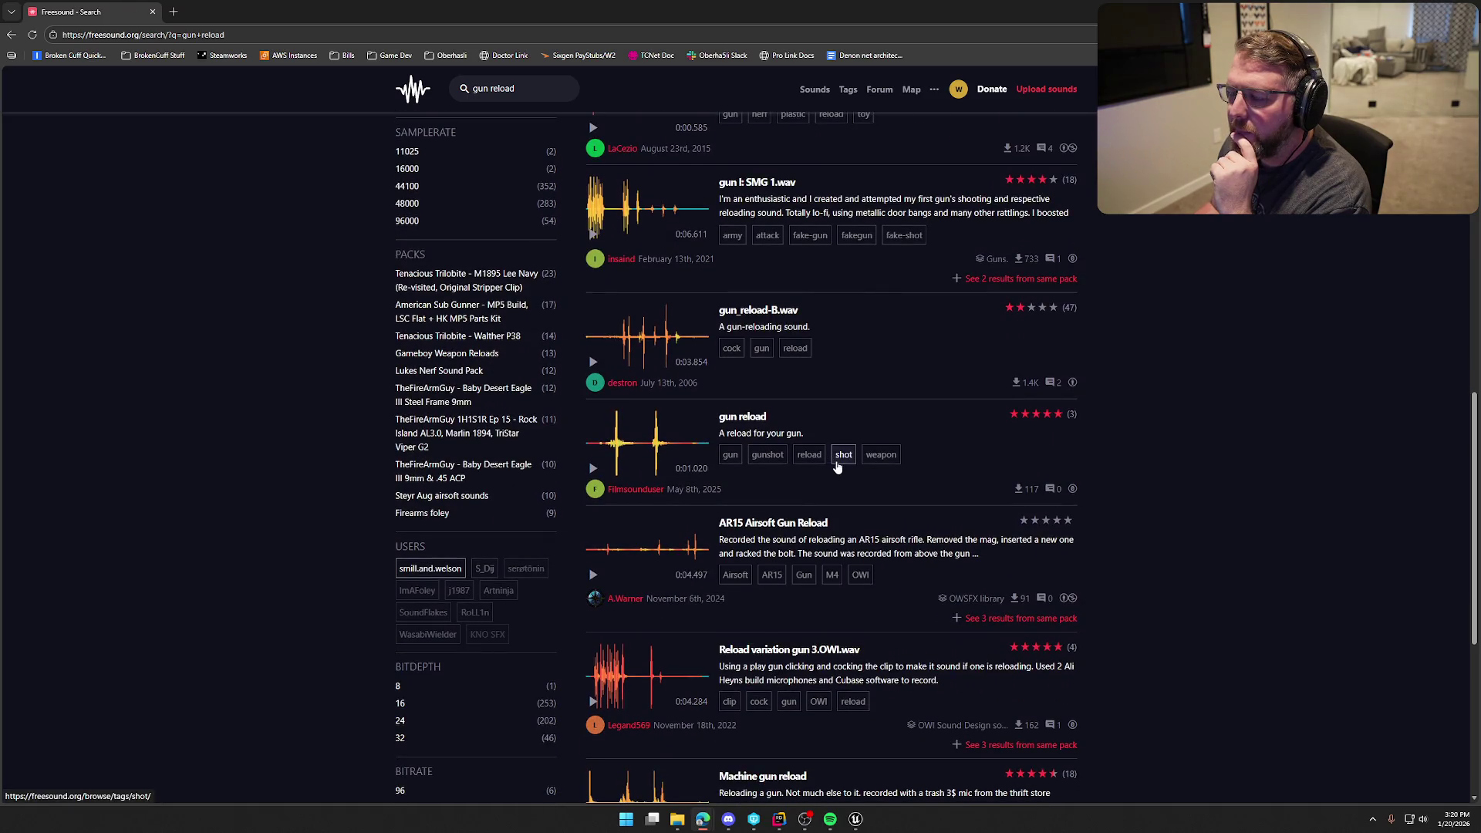
left_click(599, 369)
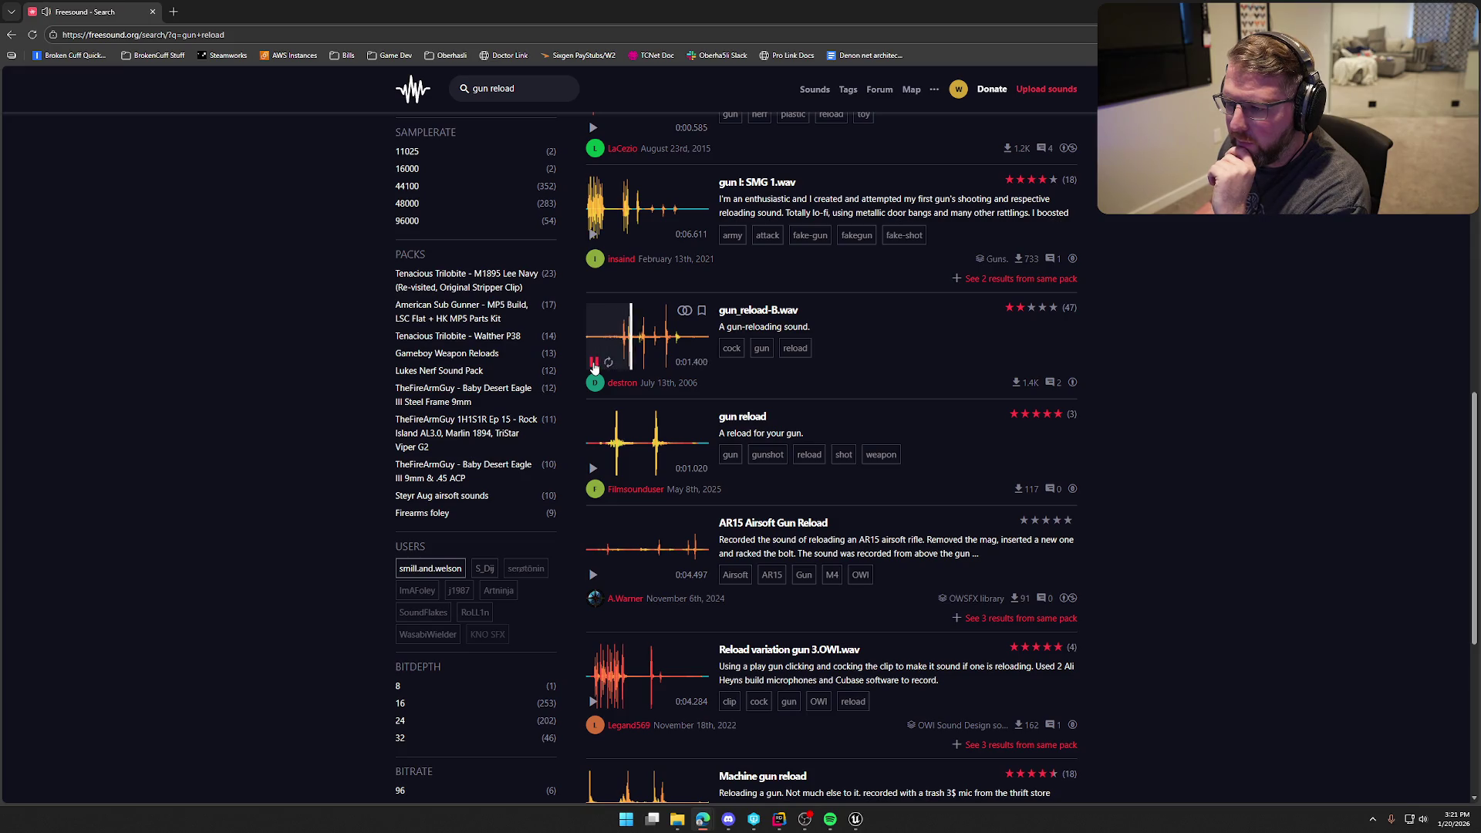
left_click(593, 468)
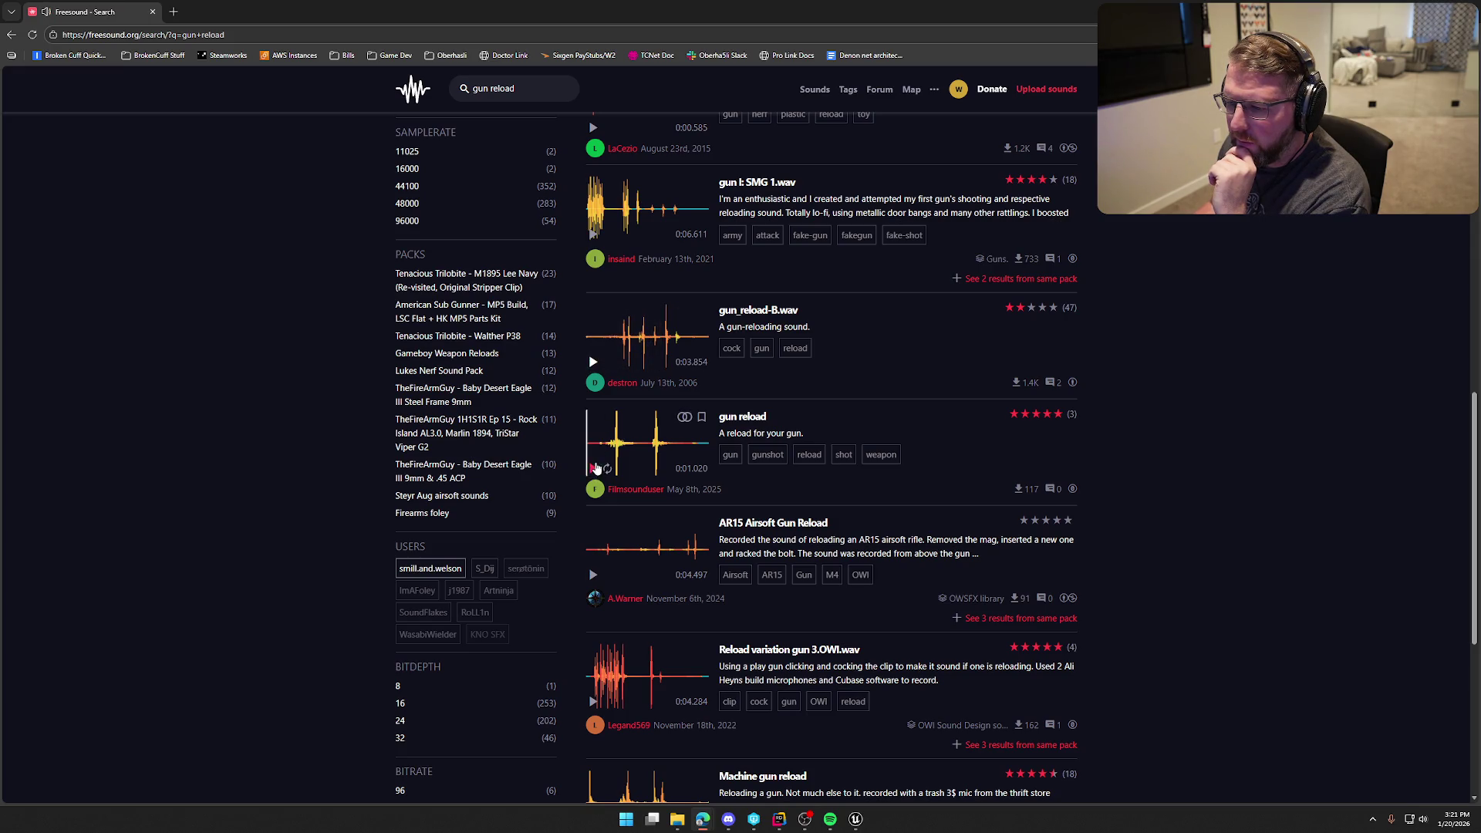
scroll(593, 469, "down", 2)
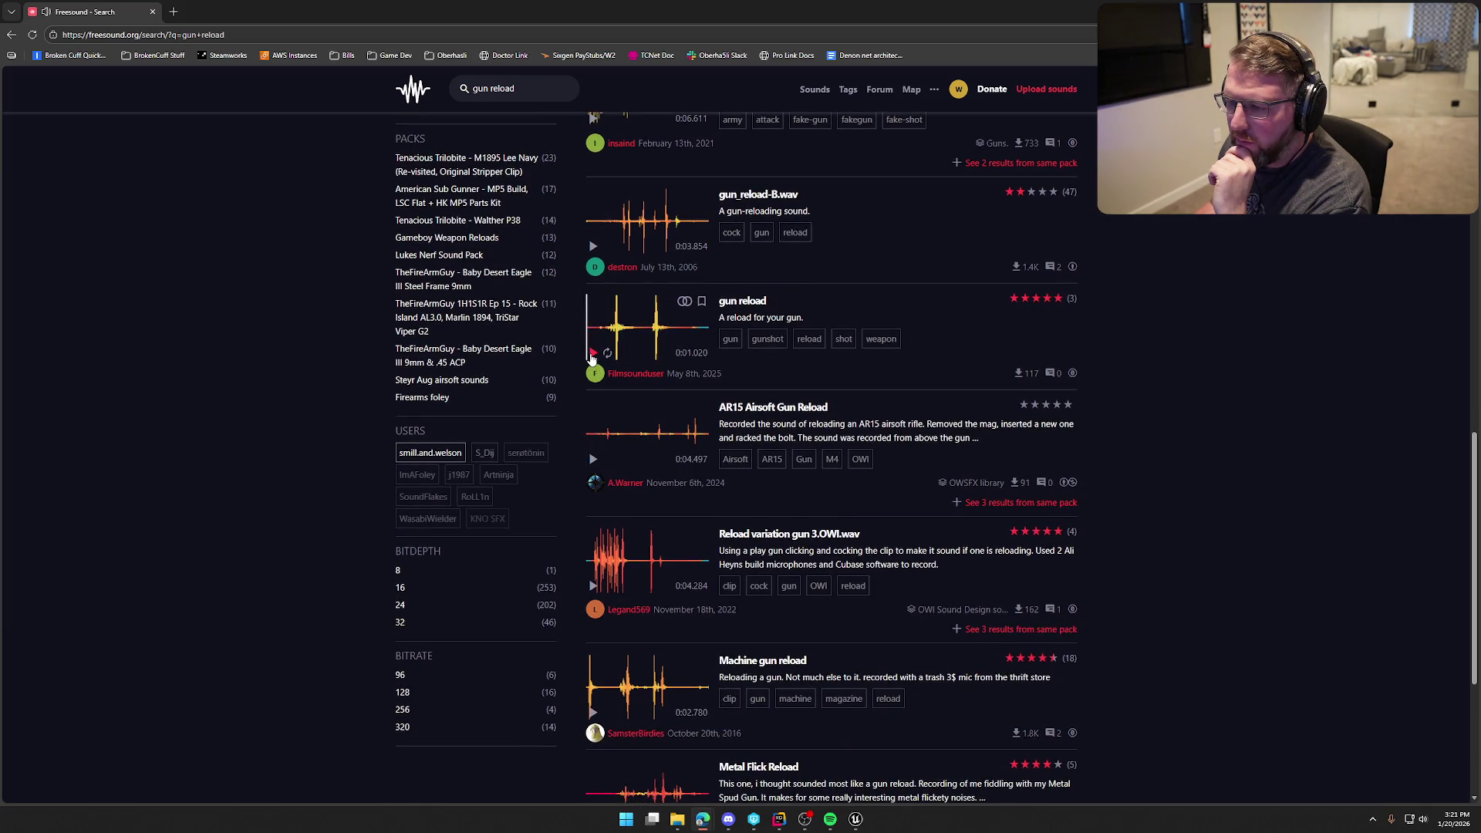
middle_click(742, 301)
- Preview the Machine gun reload and Metal Flick Reload sounds, then select the search text
scroll(835, 495, "down", 3)
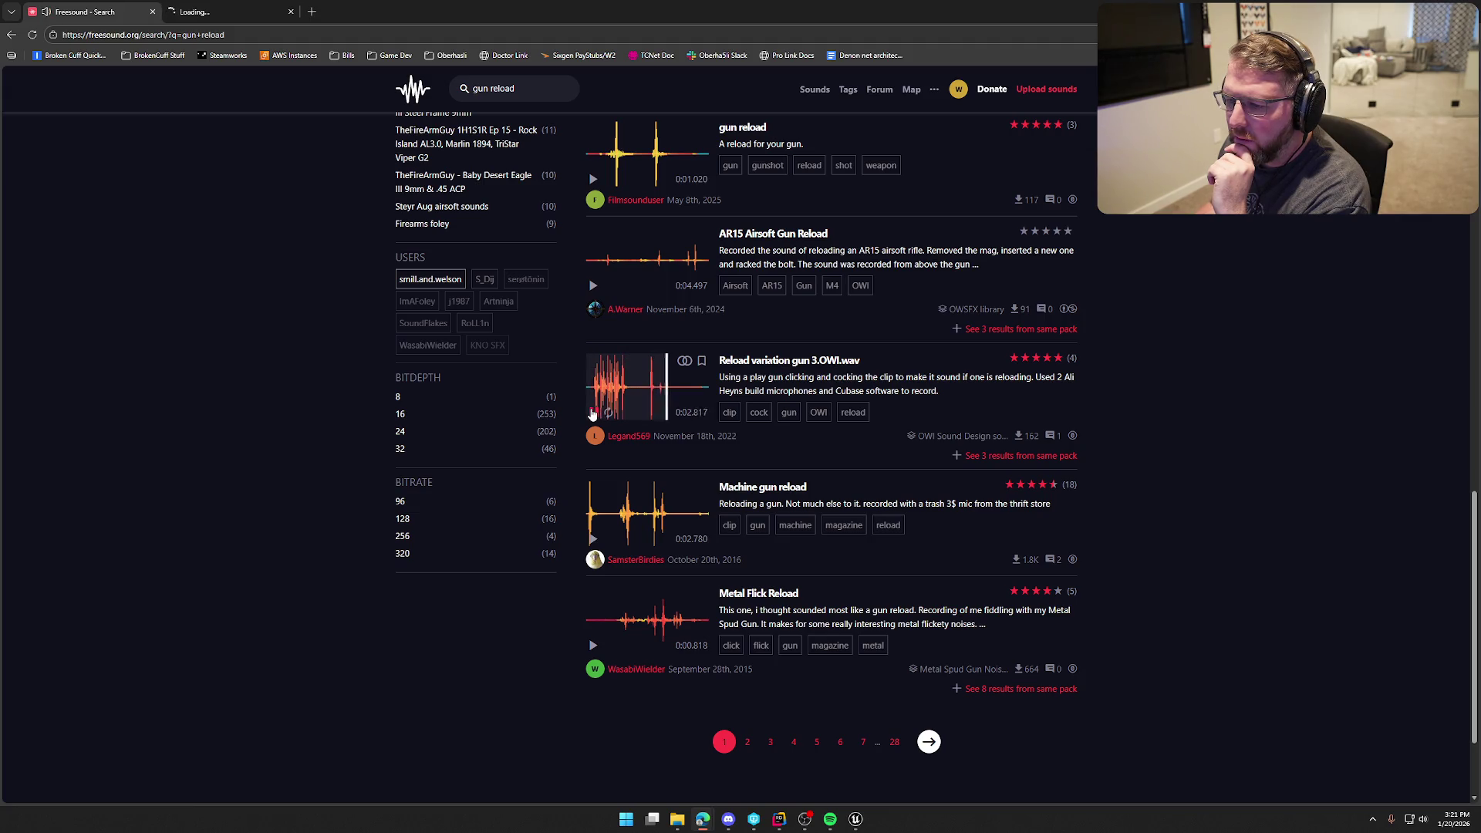
left_click(594, 538)
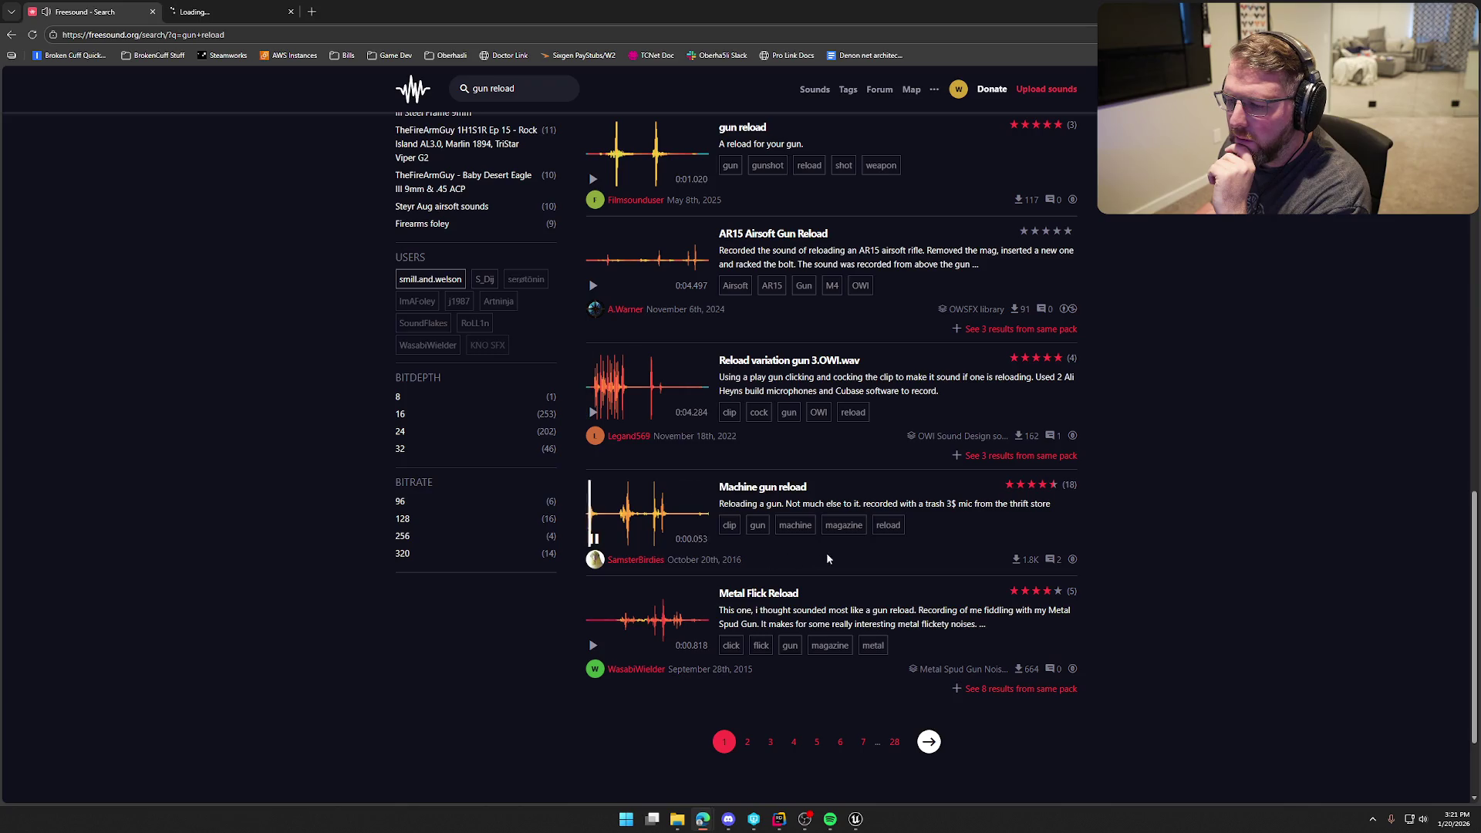
scroll(845, 555, "down", 2)
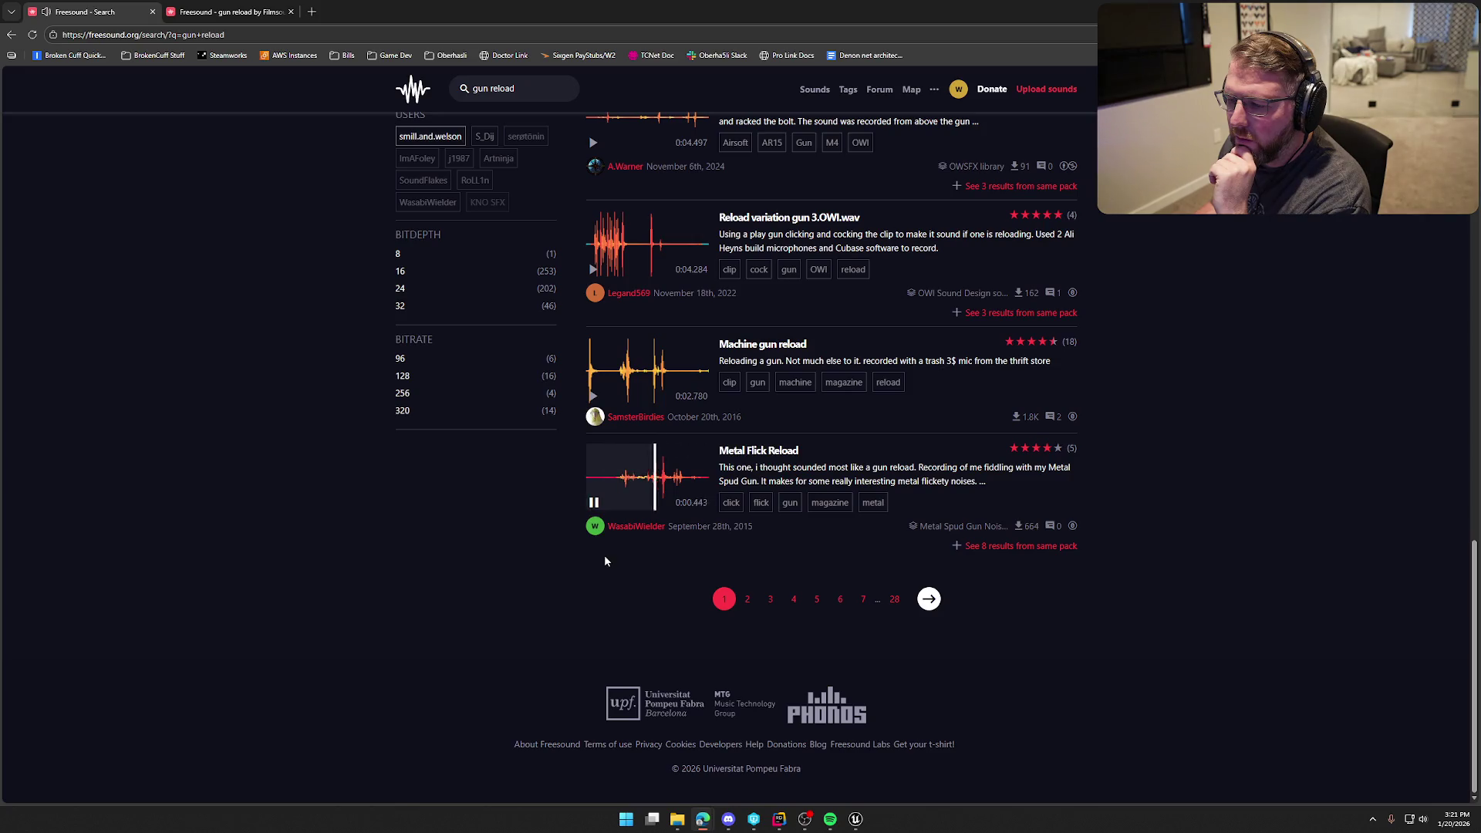
left_click(595, 508)
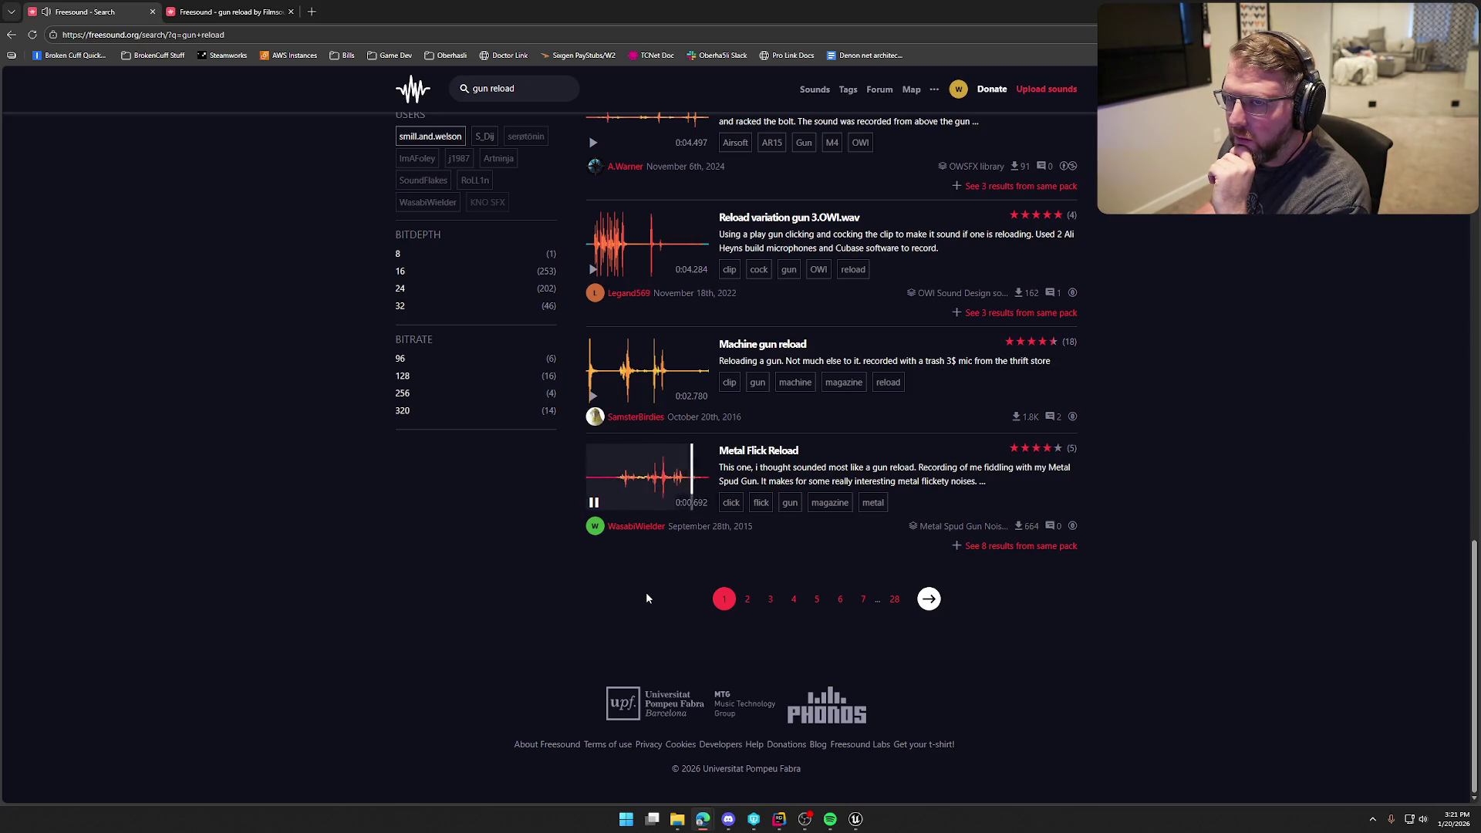
scroll(625, 587, "up", 20)
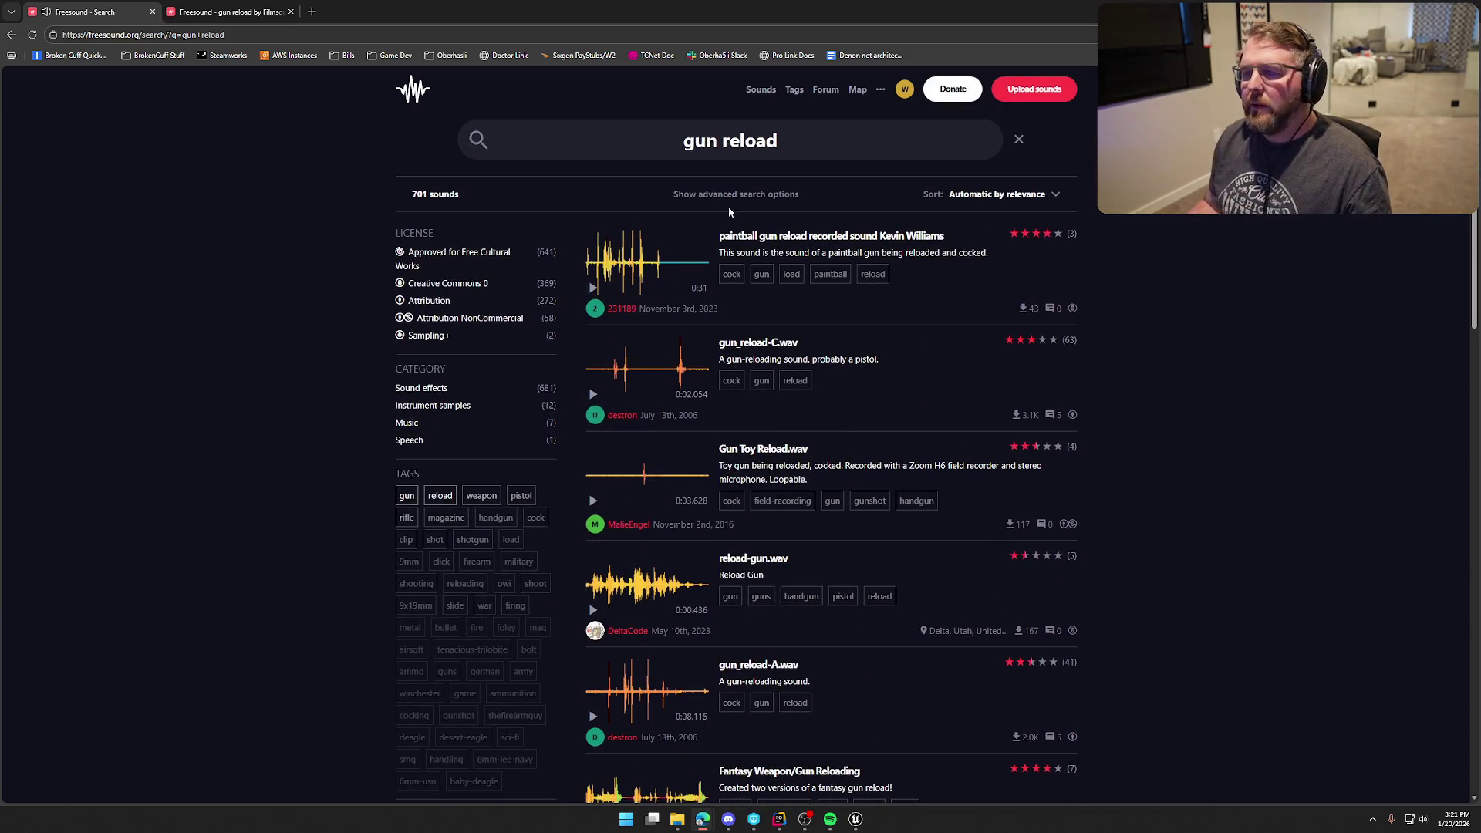
left_click(577, 154)
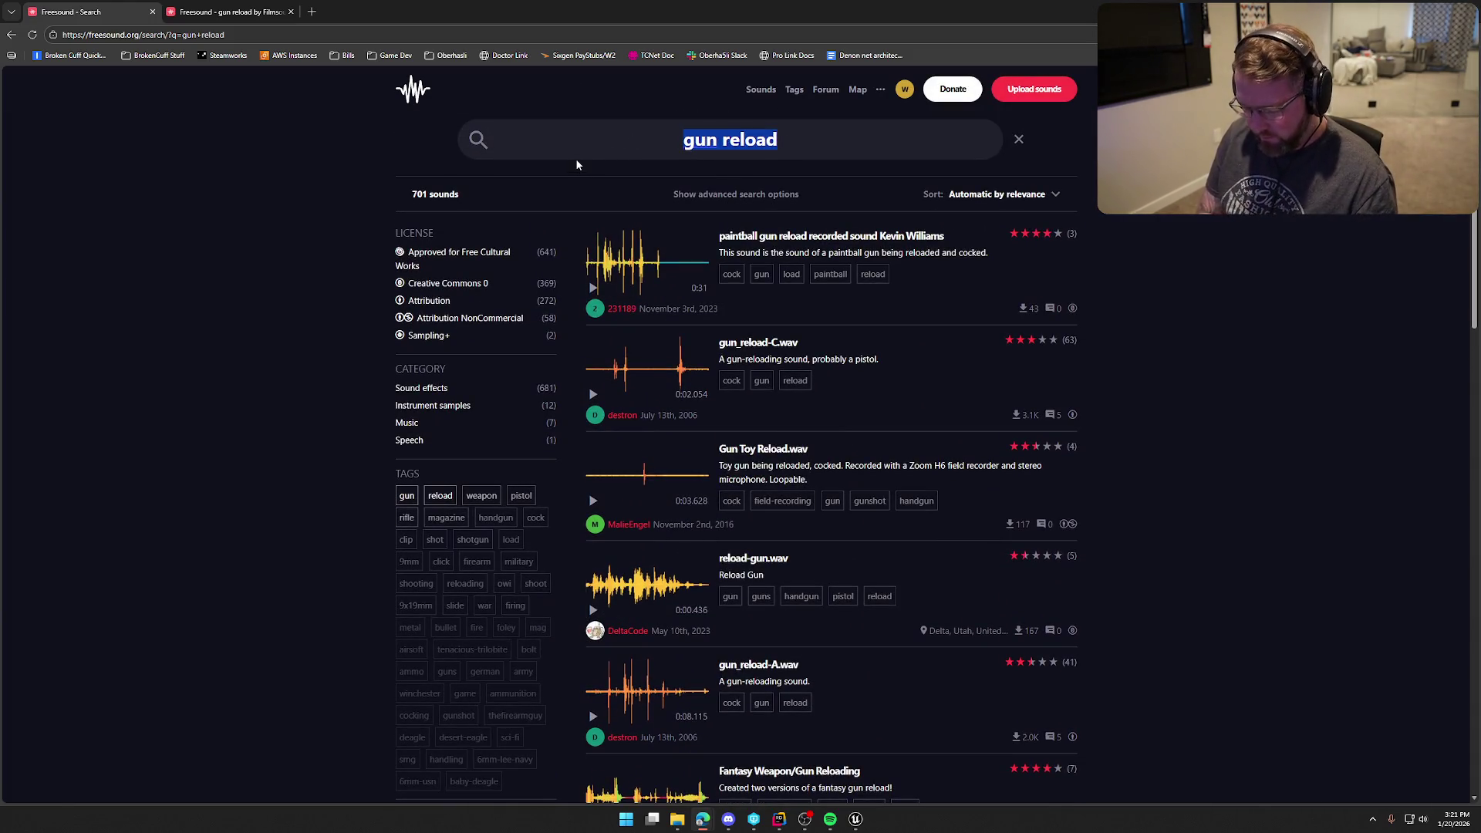
- Search Freesound for 'gun lever' and preview 30-30 Lever Rifle Gunshot and Chik-Chak gun slide
type("gun lever")
key("Return")
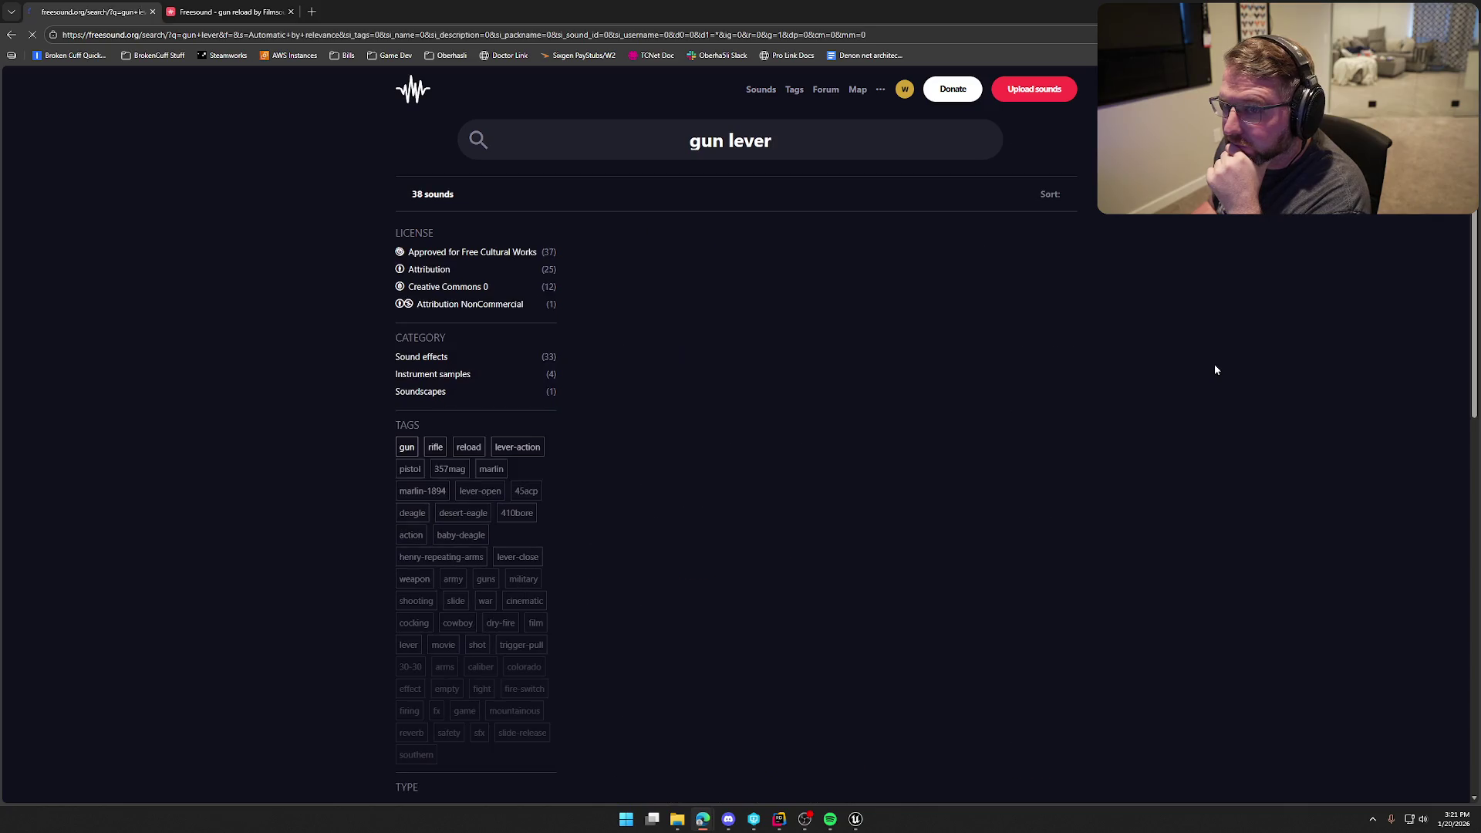
left_click(594, 289)
left_click(593, 289)
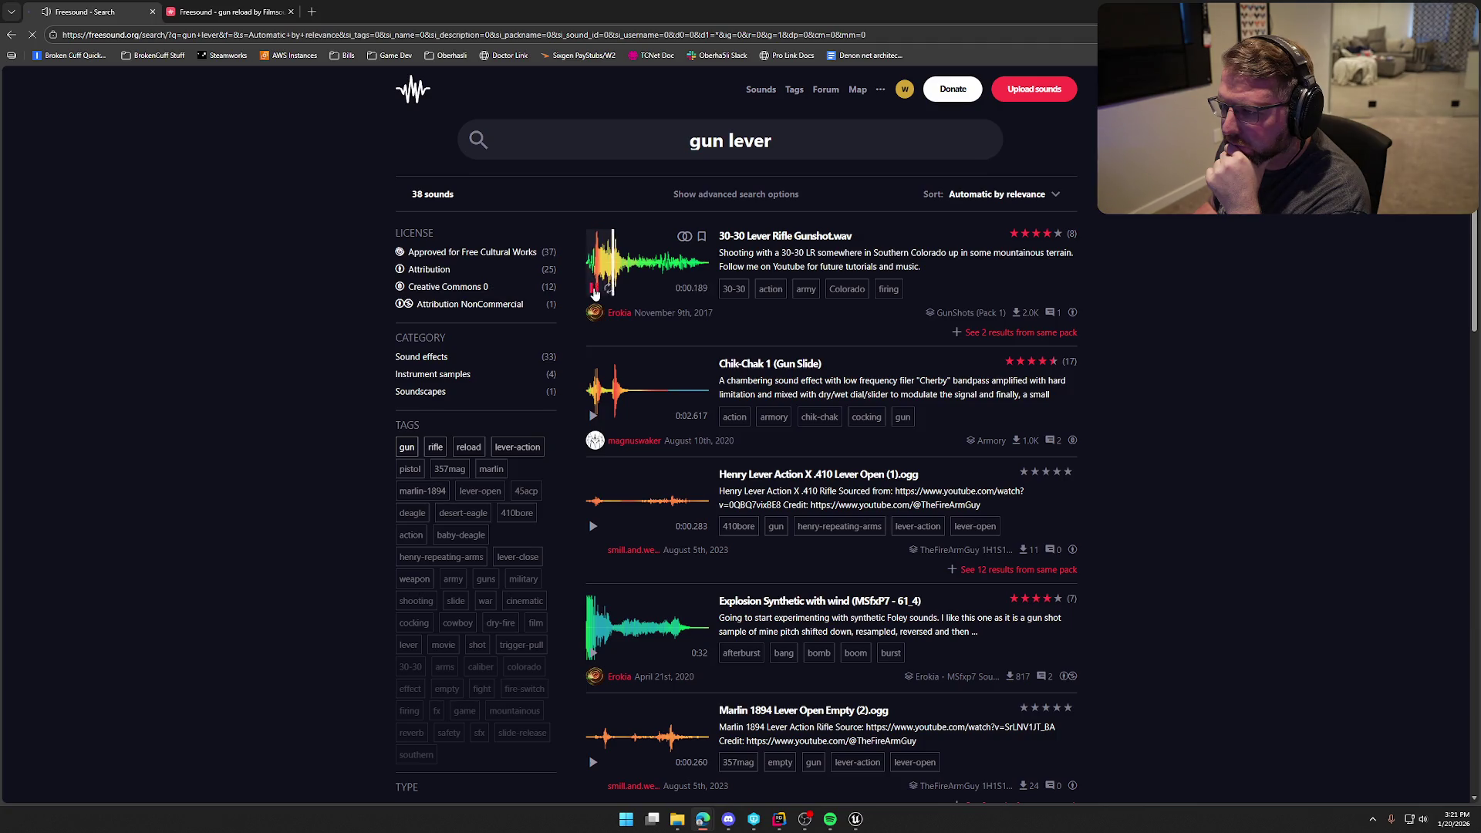
scroll(770, 387, "down", 1)
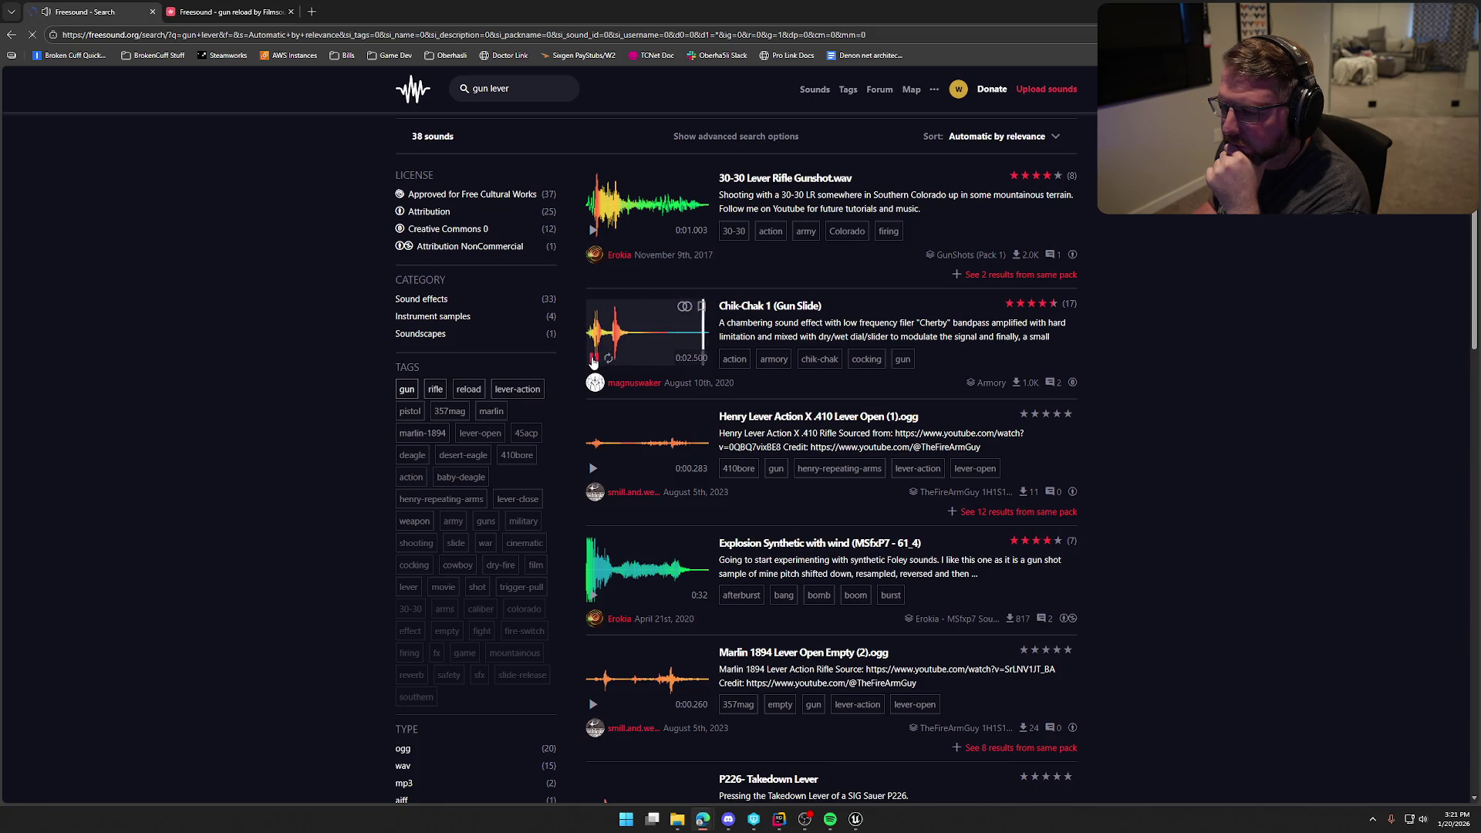
left_click(593, 360)
scroll(593, 347, "down", 2)
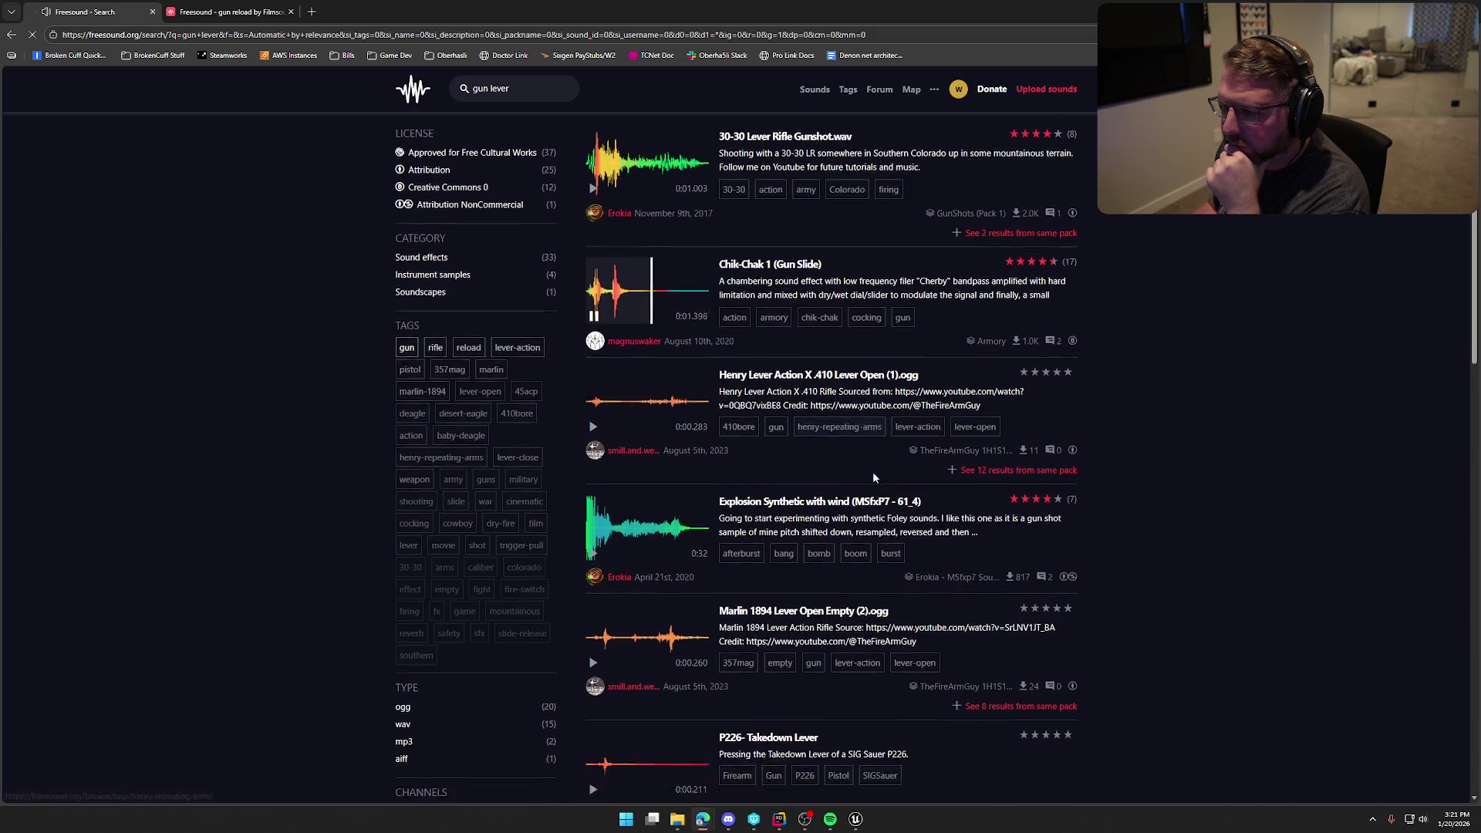
- Preview Henry Lever Action and Marlin 1894 lever open, opening the Marlin page in a new tab
left_click(593, 298)
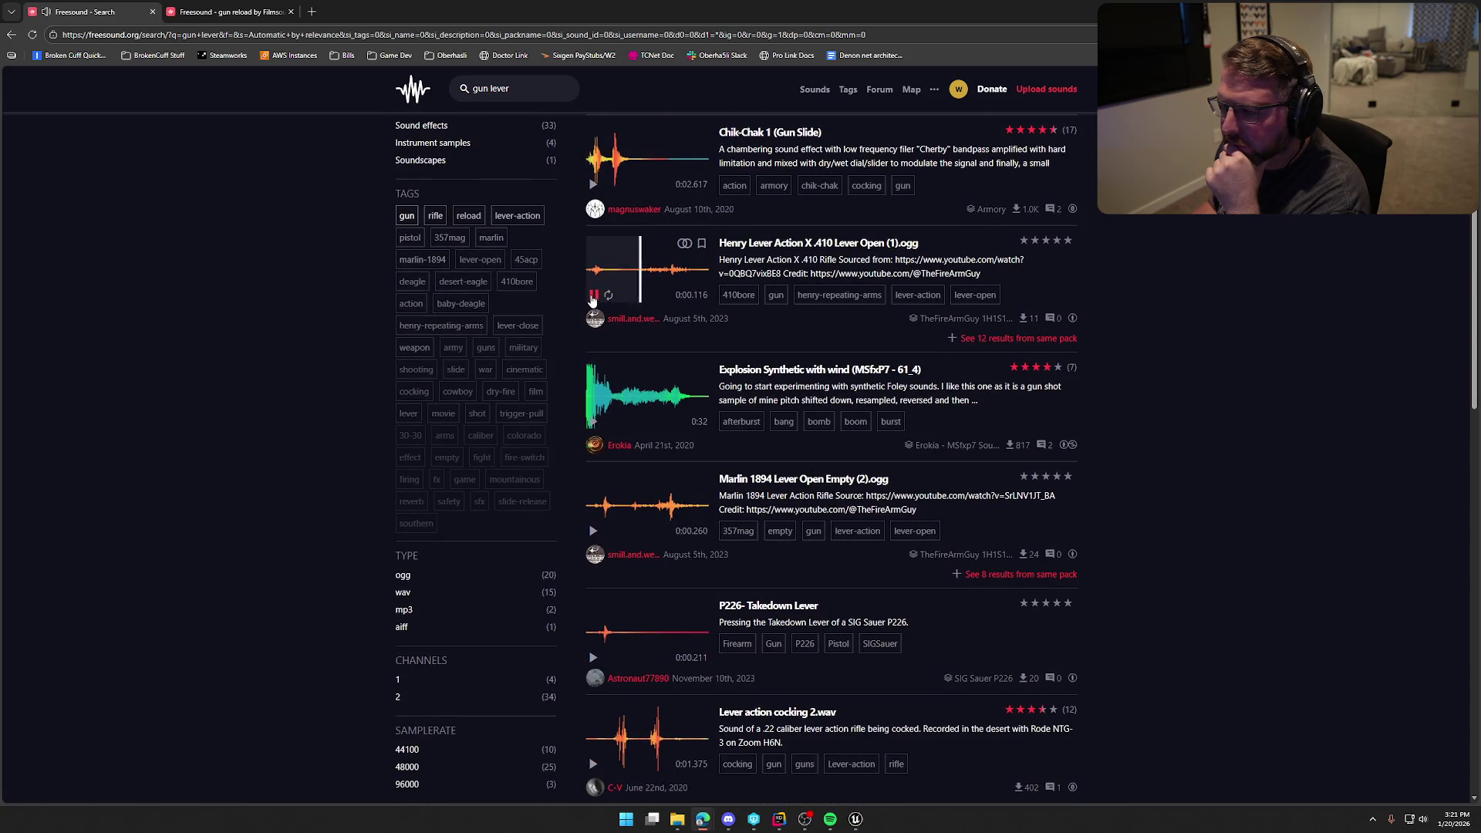
left_click(593, 297)
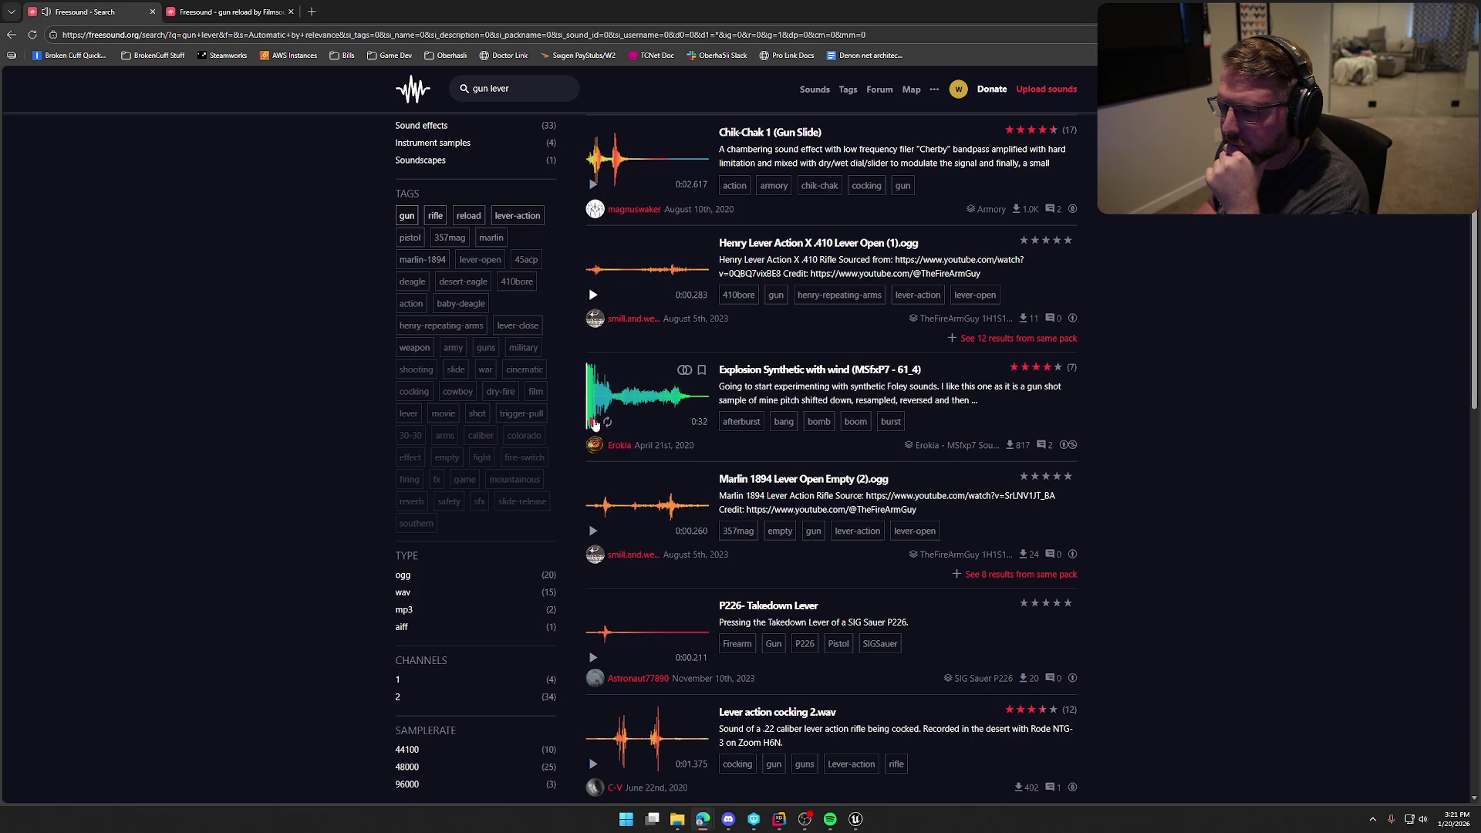
scroll(600, 405, "down", 2)
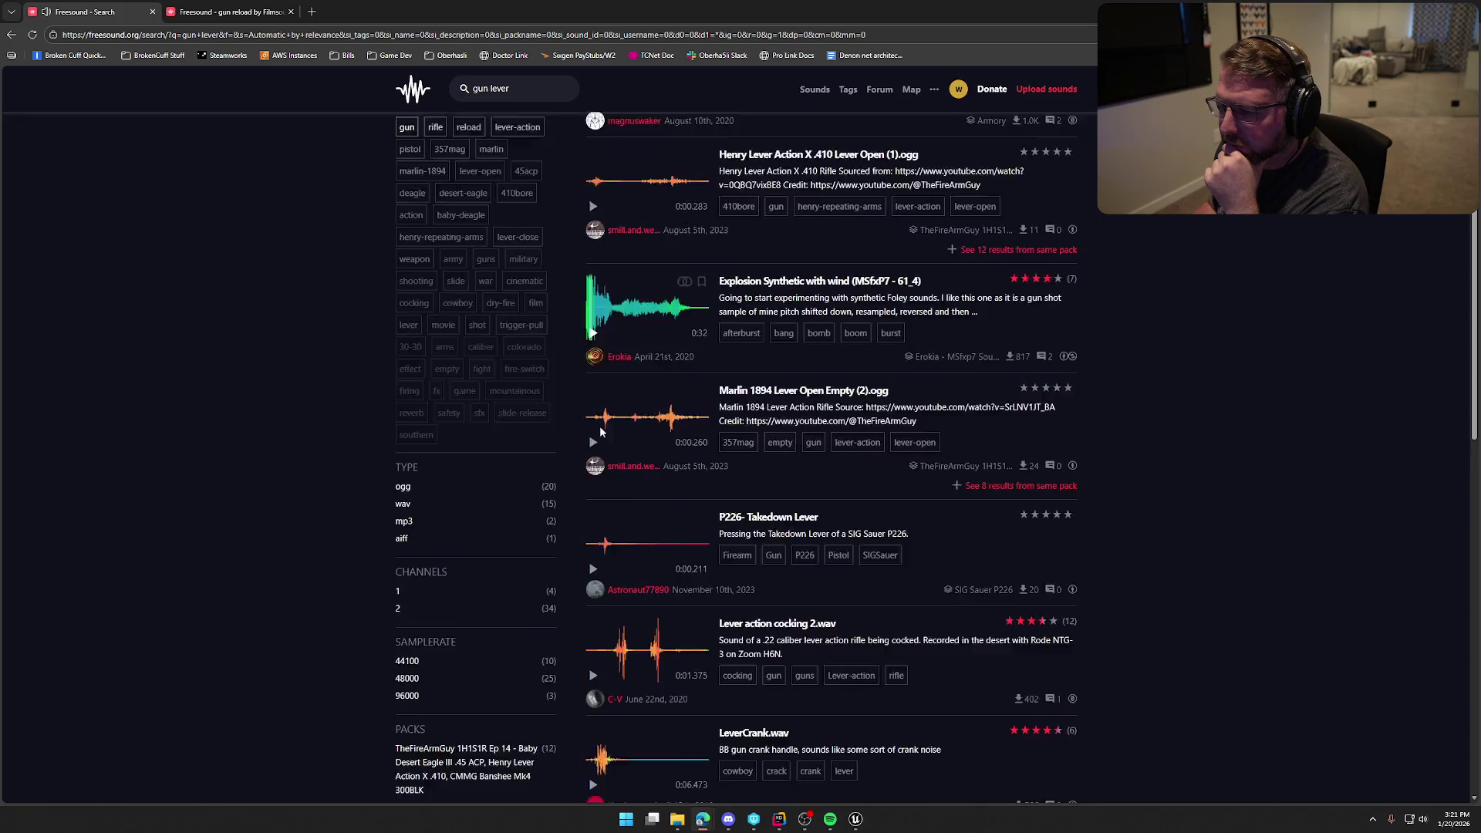
left_click(592, 358)
left_click(593, 358)
left_click(593, 358)
left_click(592, 358)
middle_click(764, 307)
- Preview Lever action cocking 2.wav and close the gun reload and Marlin 1894 tabs
scroll(617, 378, "down", 2)
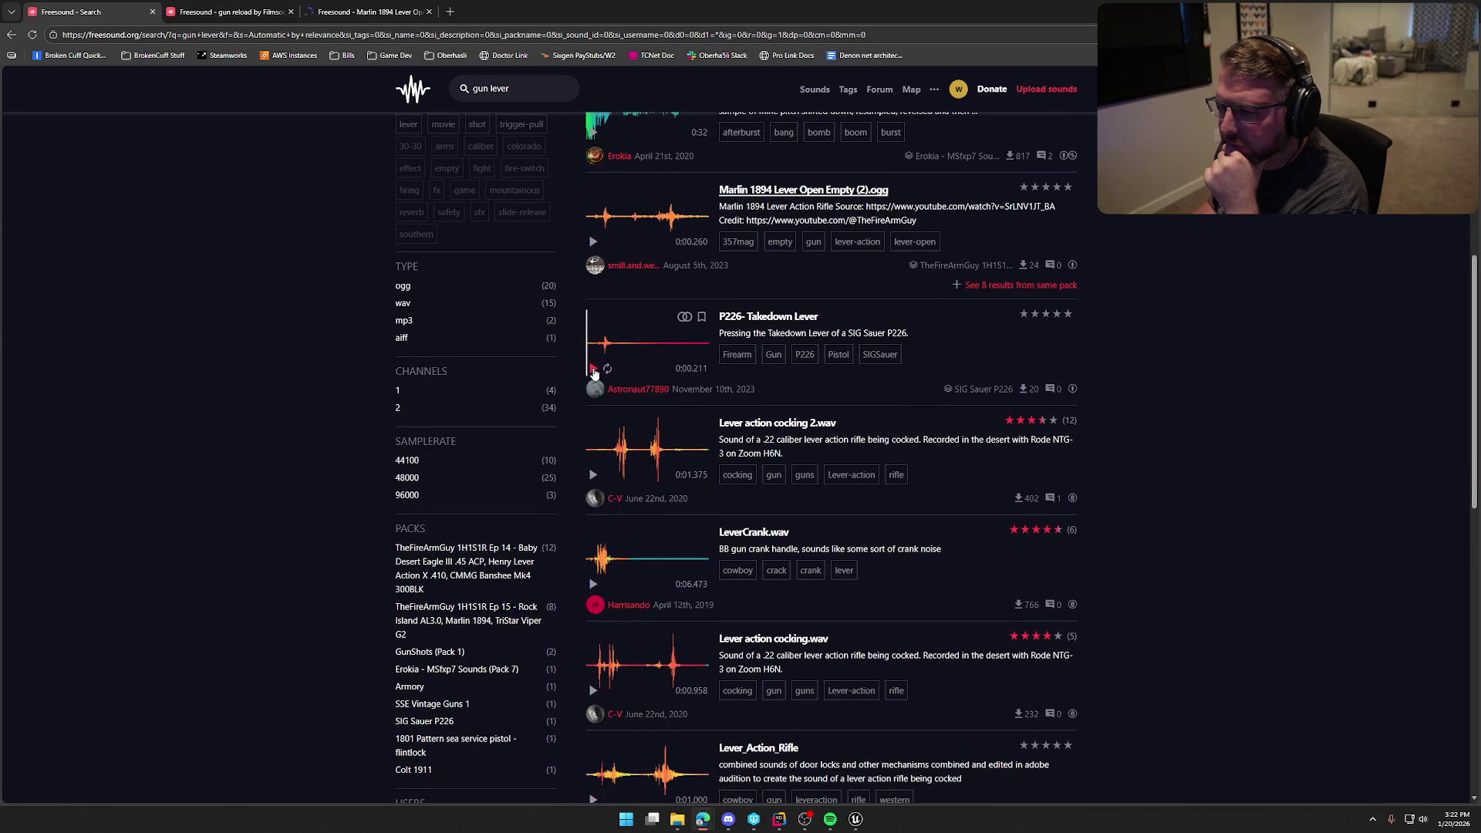
left_click(592, 476)
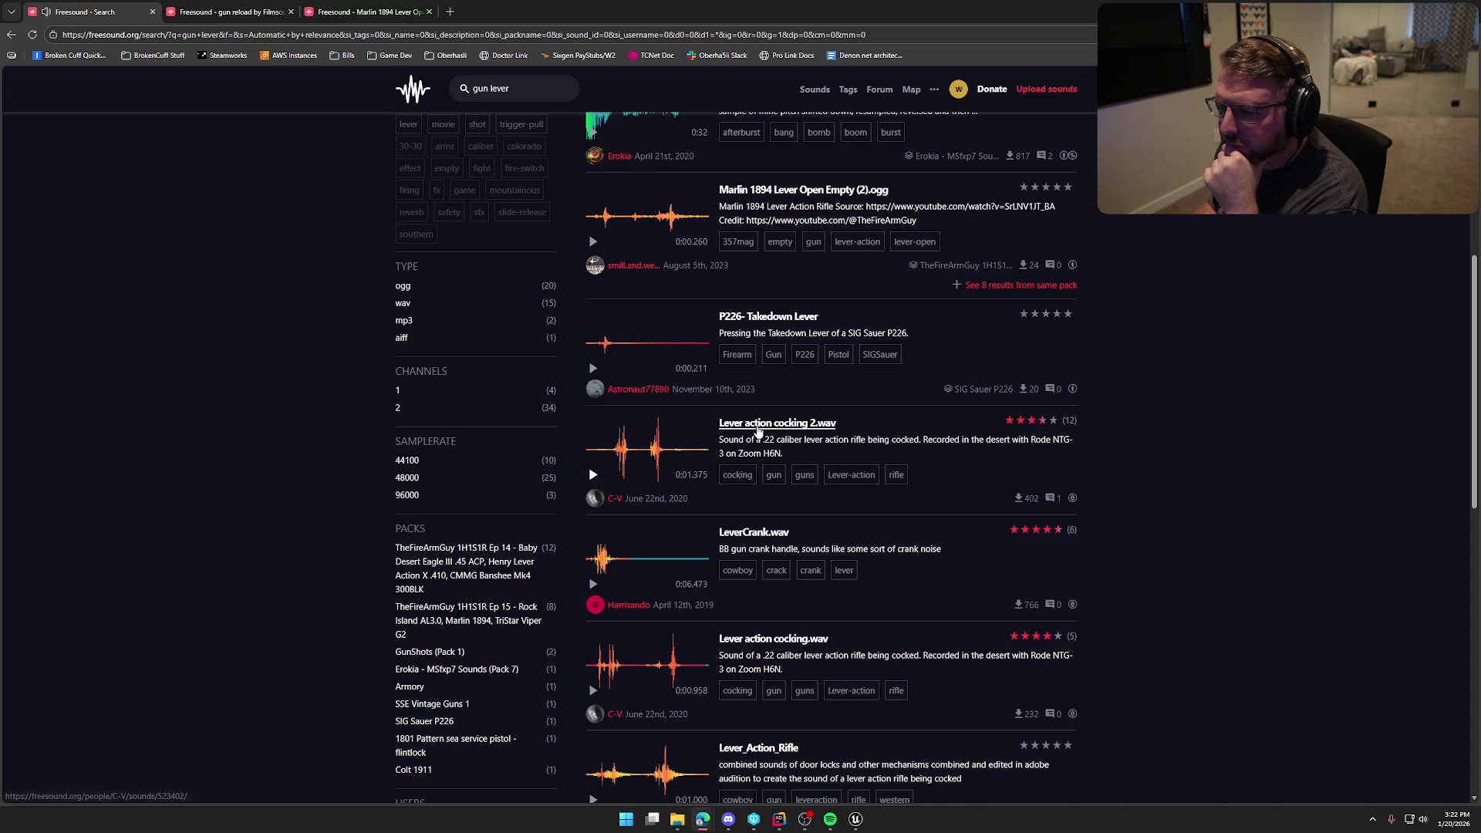
left_click(593, 475)
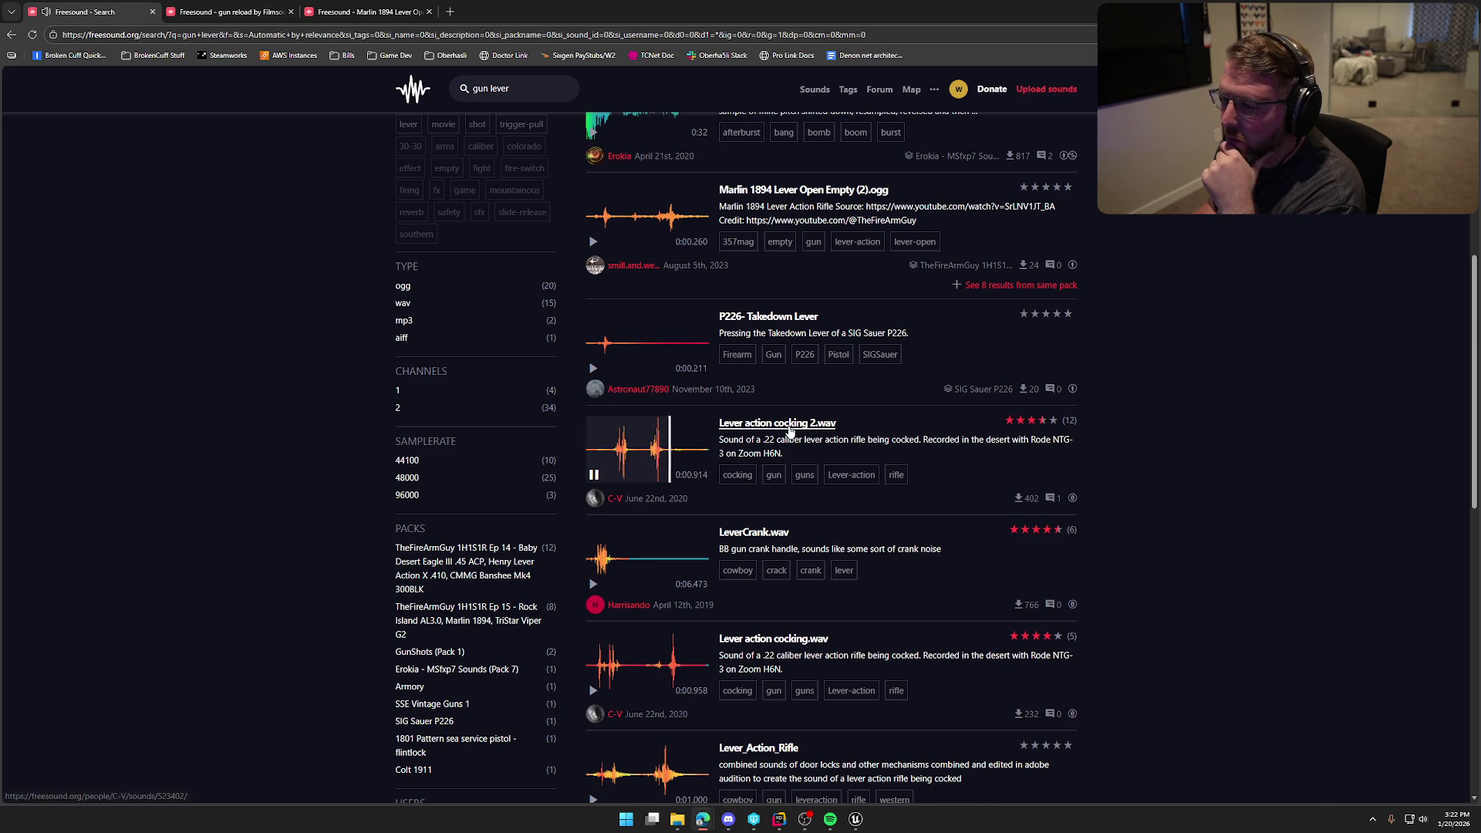
left_click(290, 11)
left_click(290, 11)
- Preview LeverCrank.wav, Lever action cocking.wav and Lever_Action_Rifle, opening Lever action cocking.wav in a new tab
scroll(863, 546, "down", 2)
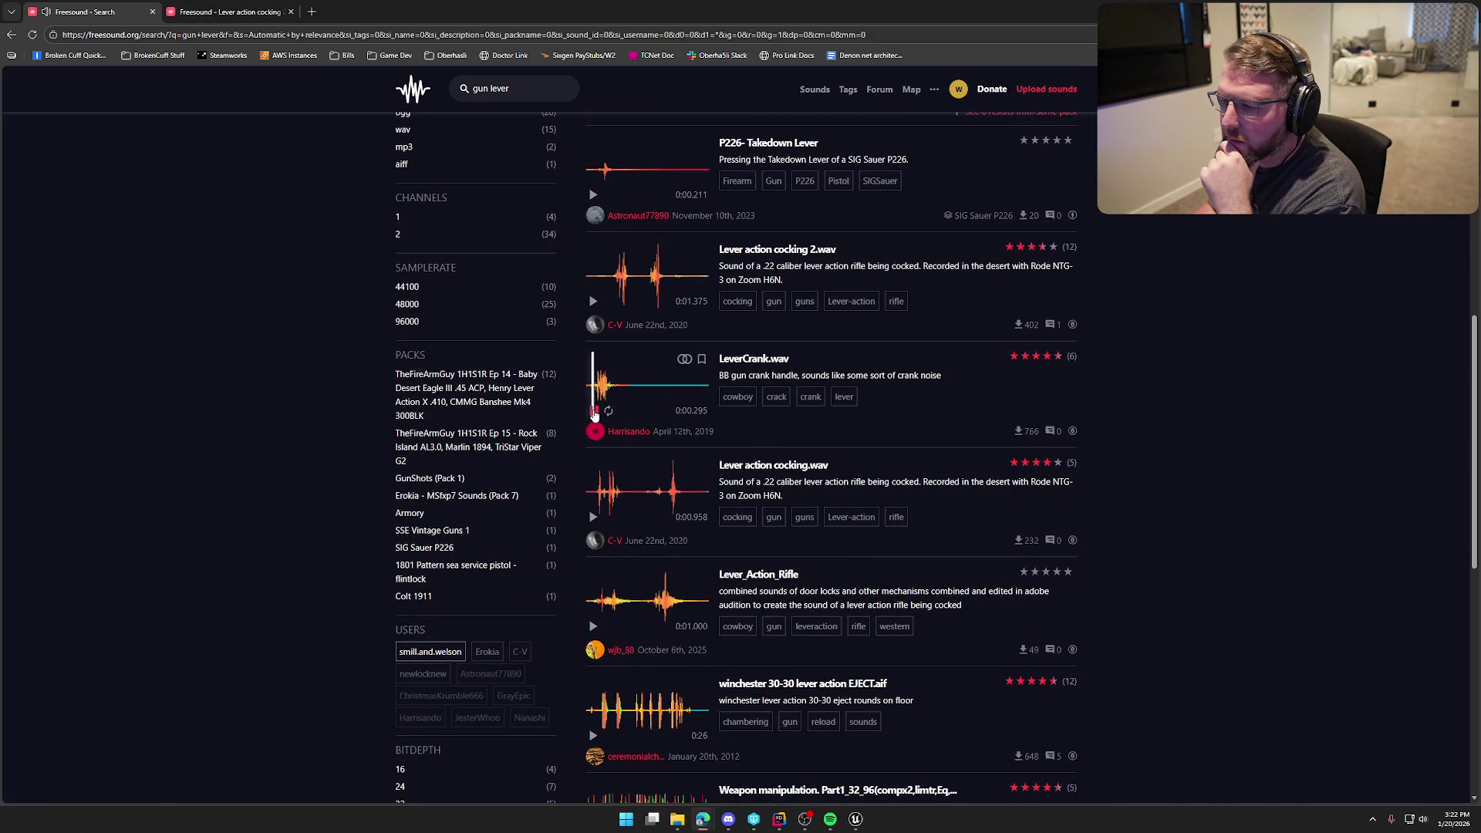
left_click(594, 412)
scroll(596, 415, "down", 1)
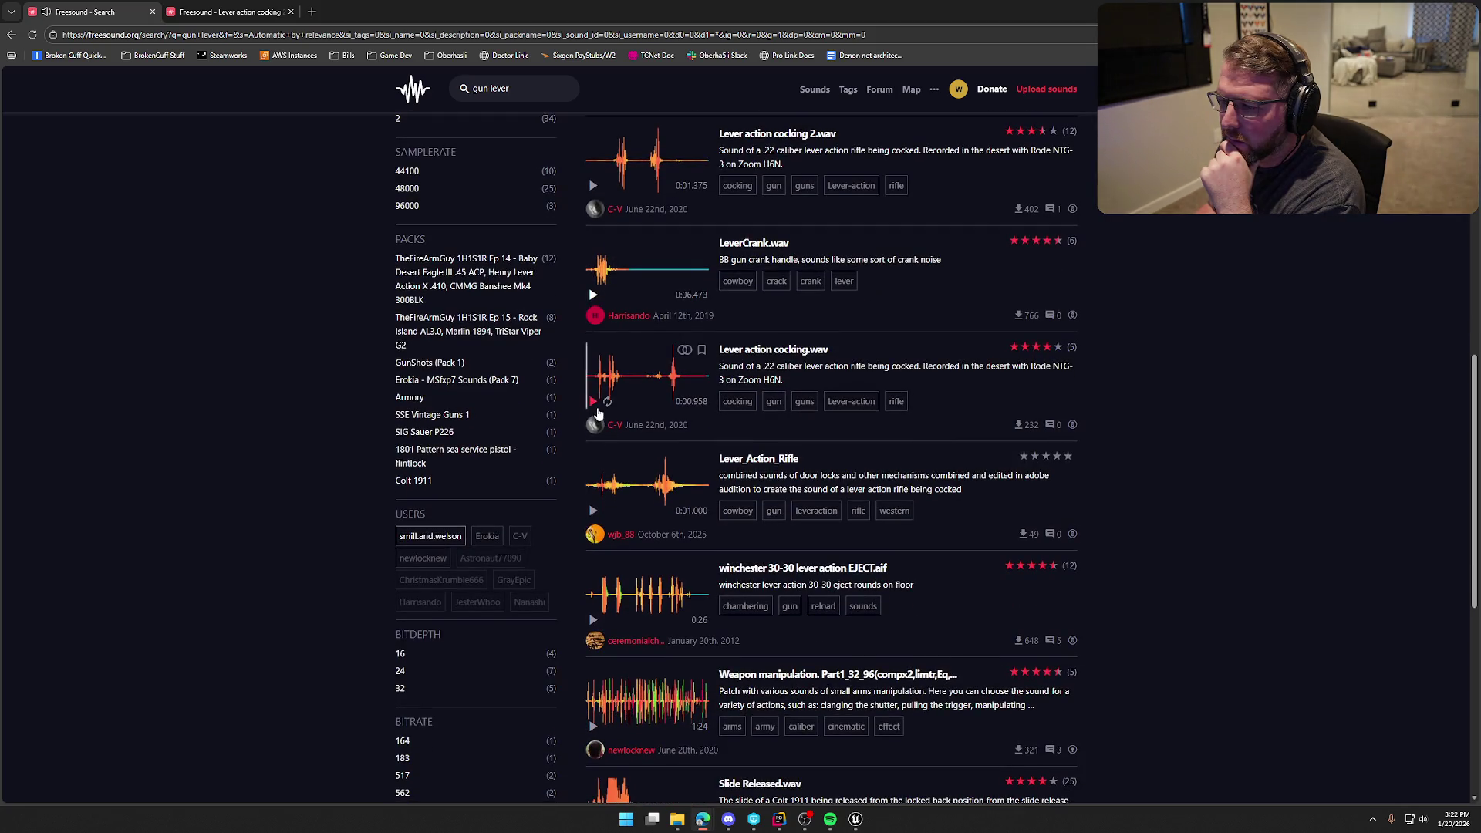
left_click(595, 410)
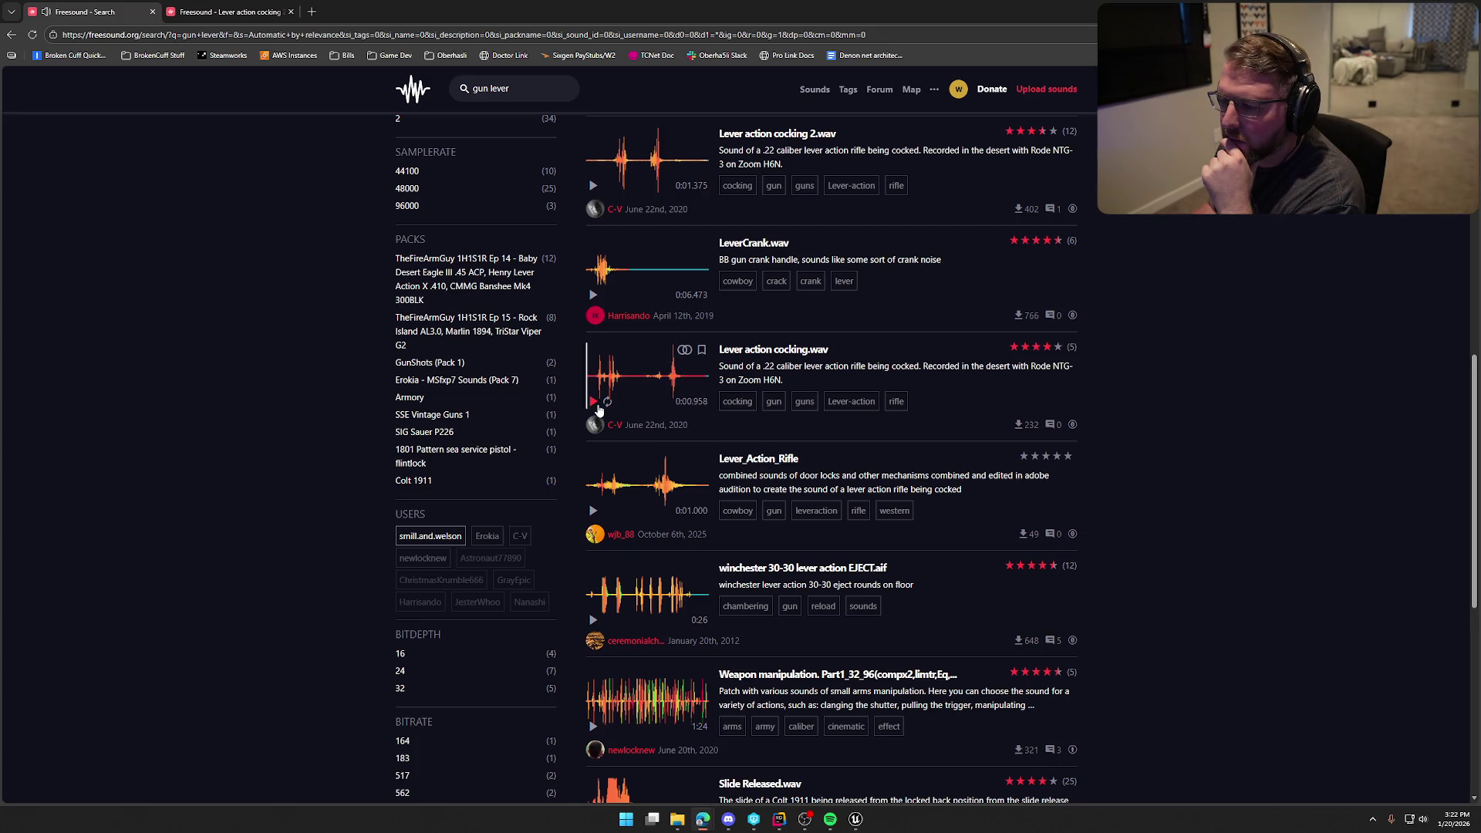
left_click(593, 513)
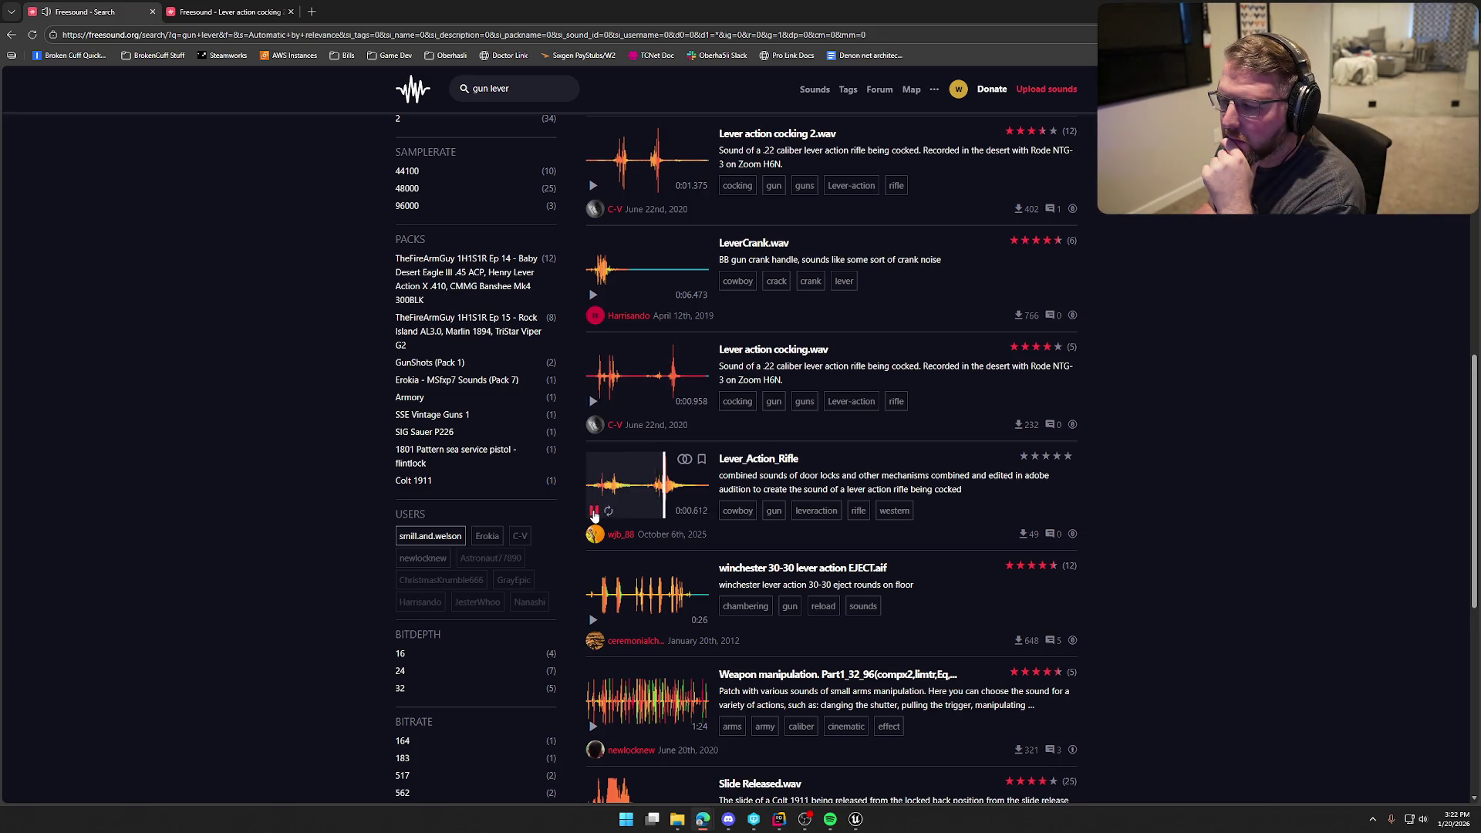
middle_click(773, 351)
scroll(824, 558, "down", 1)
scroll(824, 558, "down", 3)
- Preview winchester 30-30 lever action and Slide Released.wav, then return to the Lever action cocking 2.wav page
left_click(592, 332)
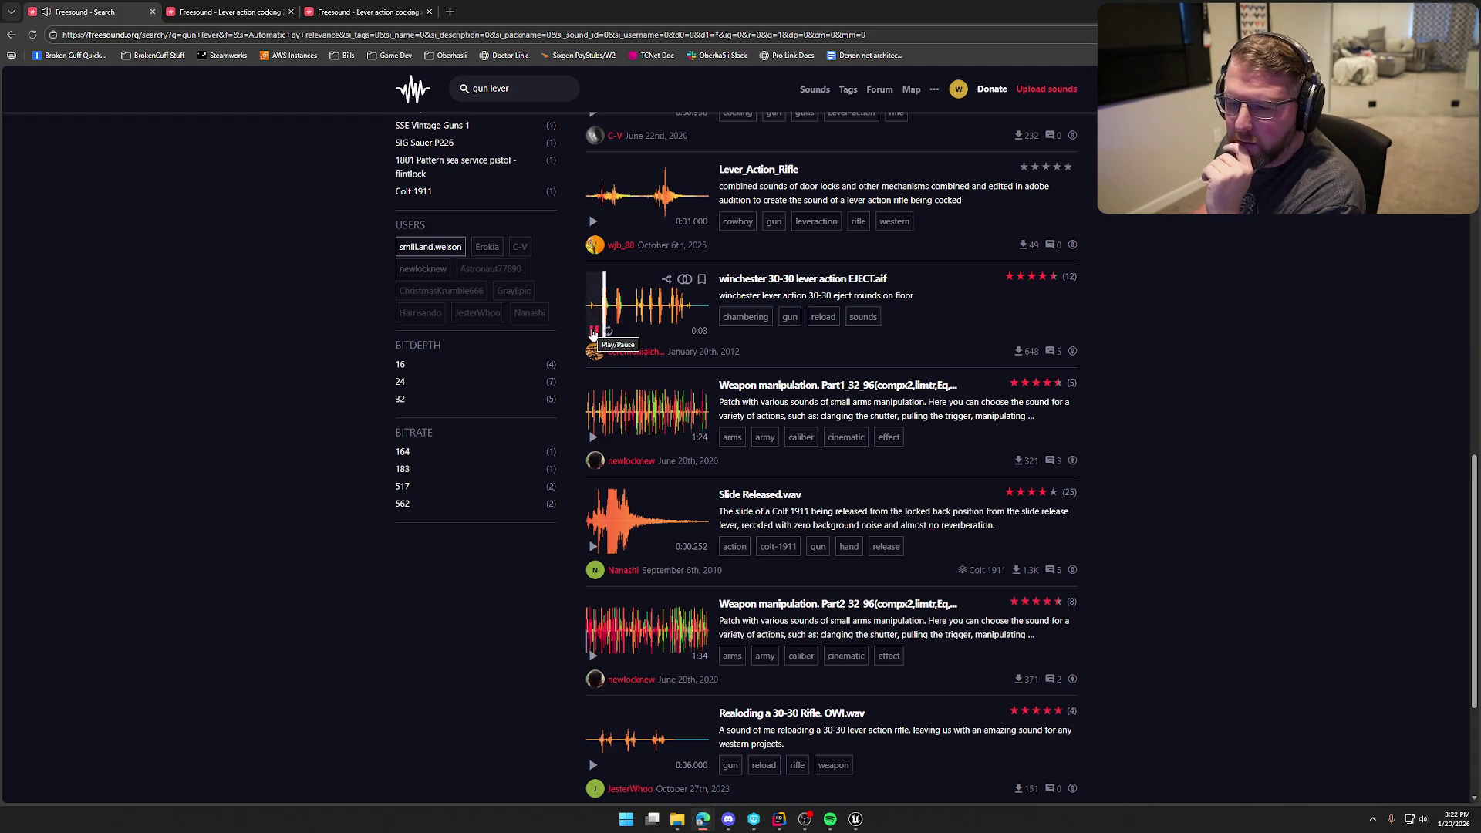
left_click(593, 332)
scroll(806, 466, "down", 2)
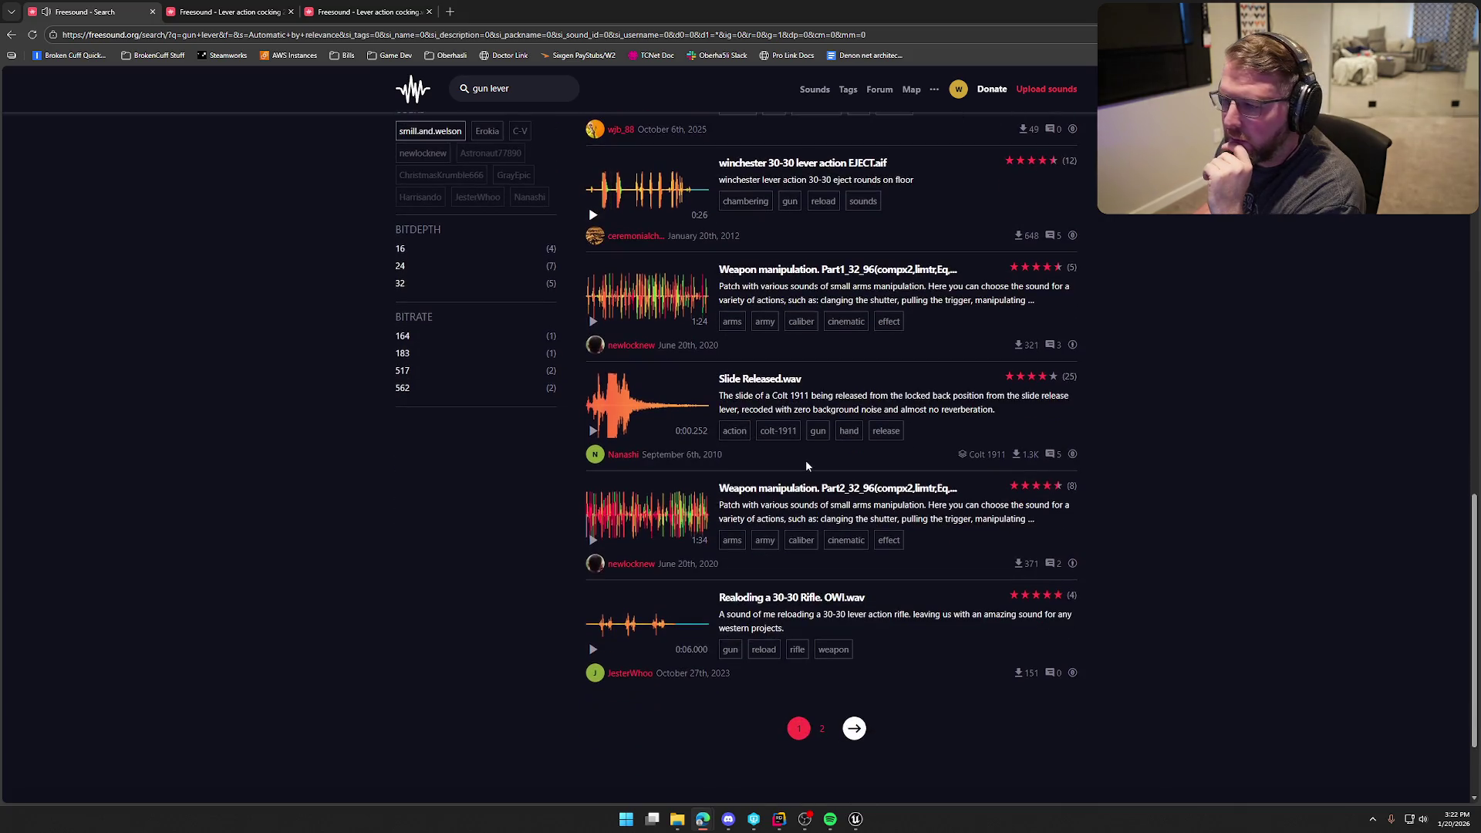
left_click(592, 432)
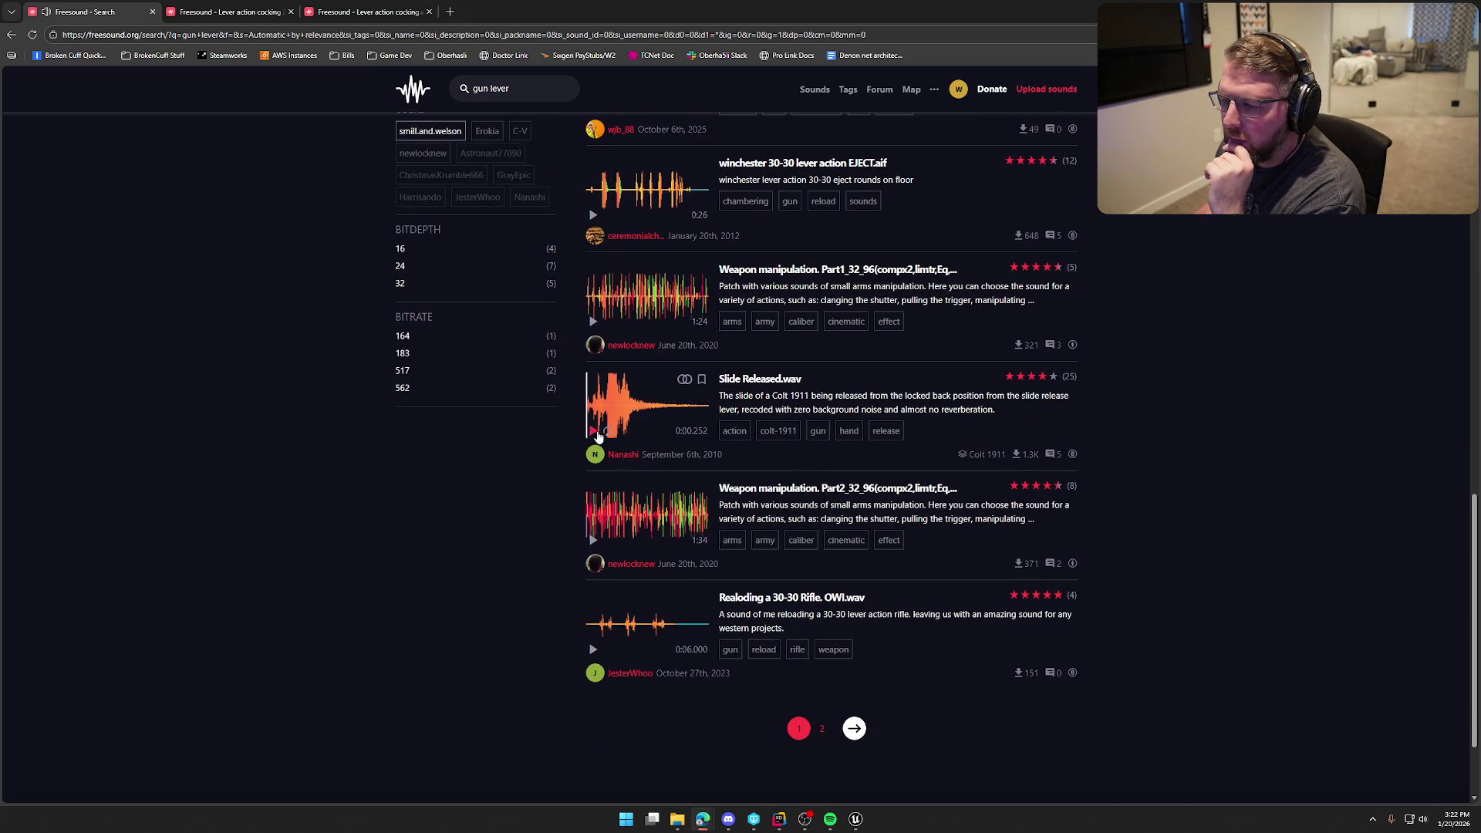
scroll(885, 600, "down", 2)
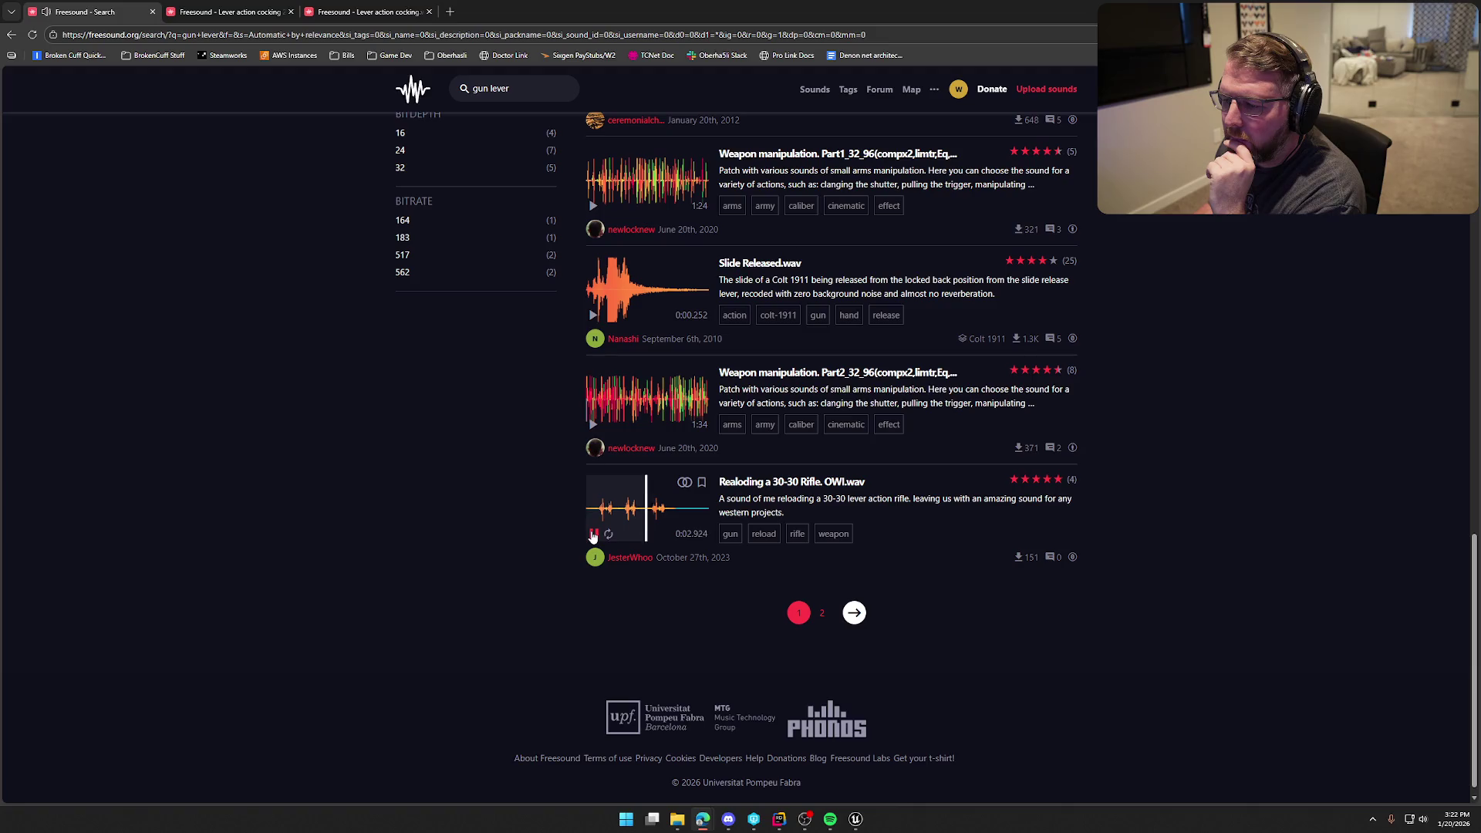
scroll(994, 580, "up", 3)
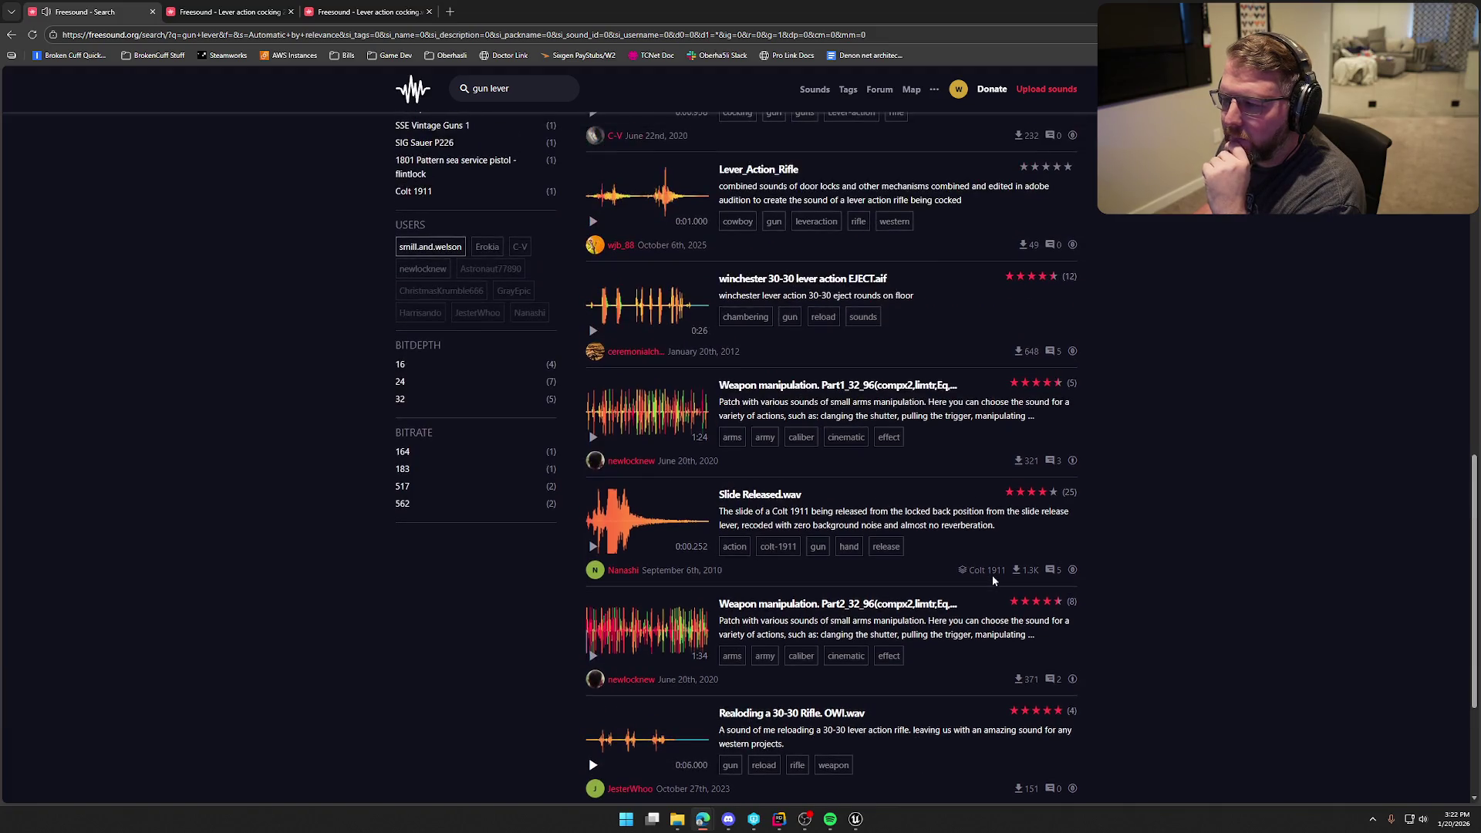
left_click(228, 13)
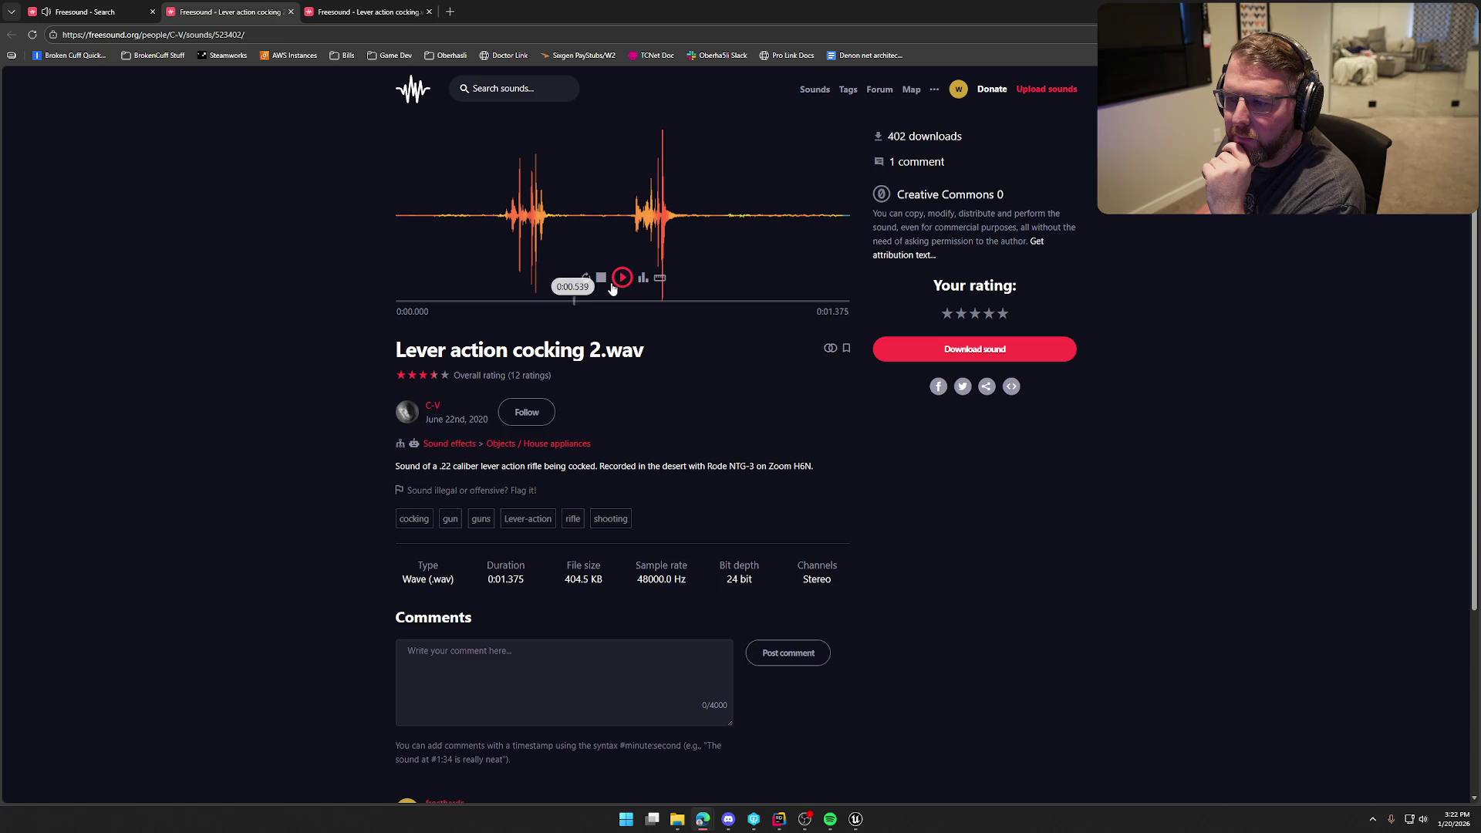
- Play Lever action cocking.wav and Lever action cocking 2.wav back and forth to compare them
left_click(366, 13)
left_click(623, 279)
left_click(622, 279)
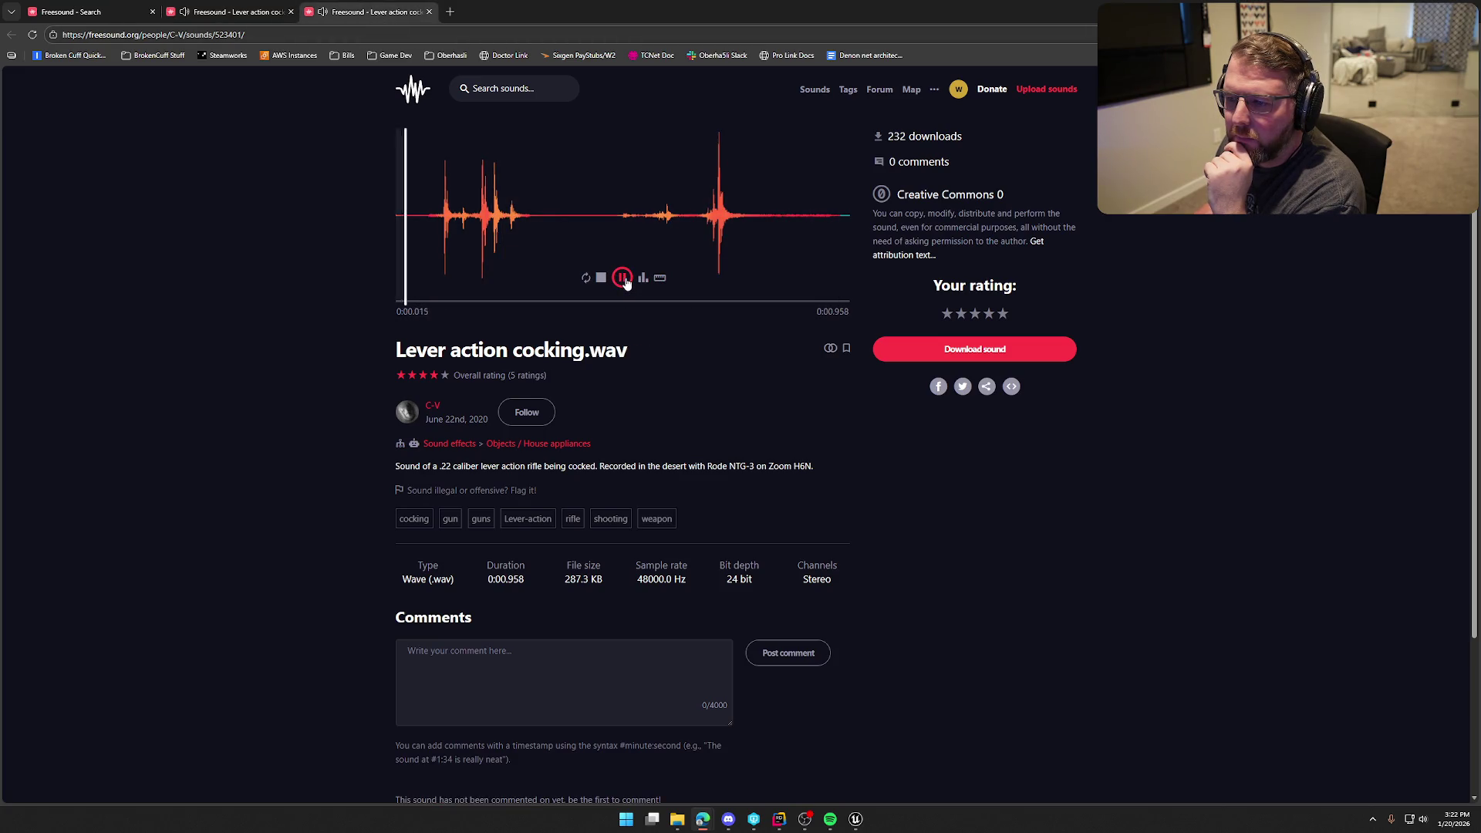
key("ctrl+shift+Tab")
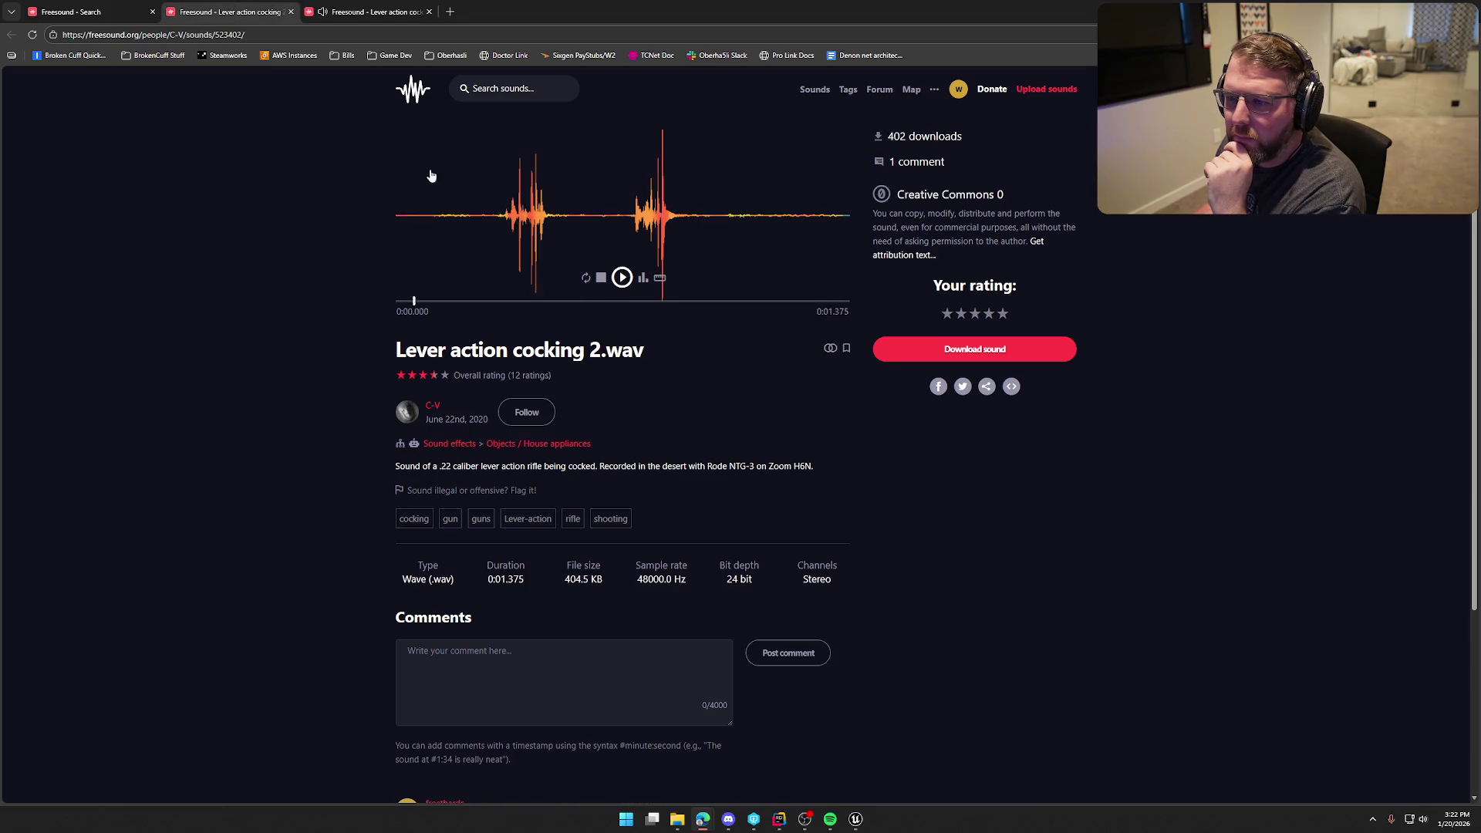
left_click(622, 279)
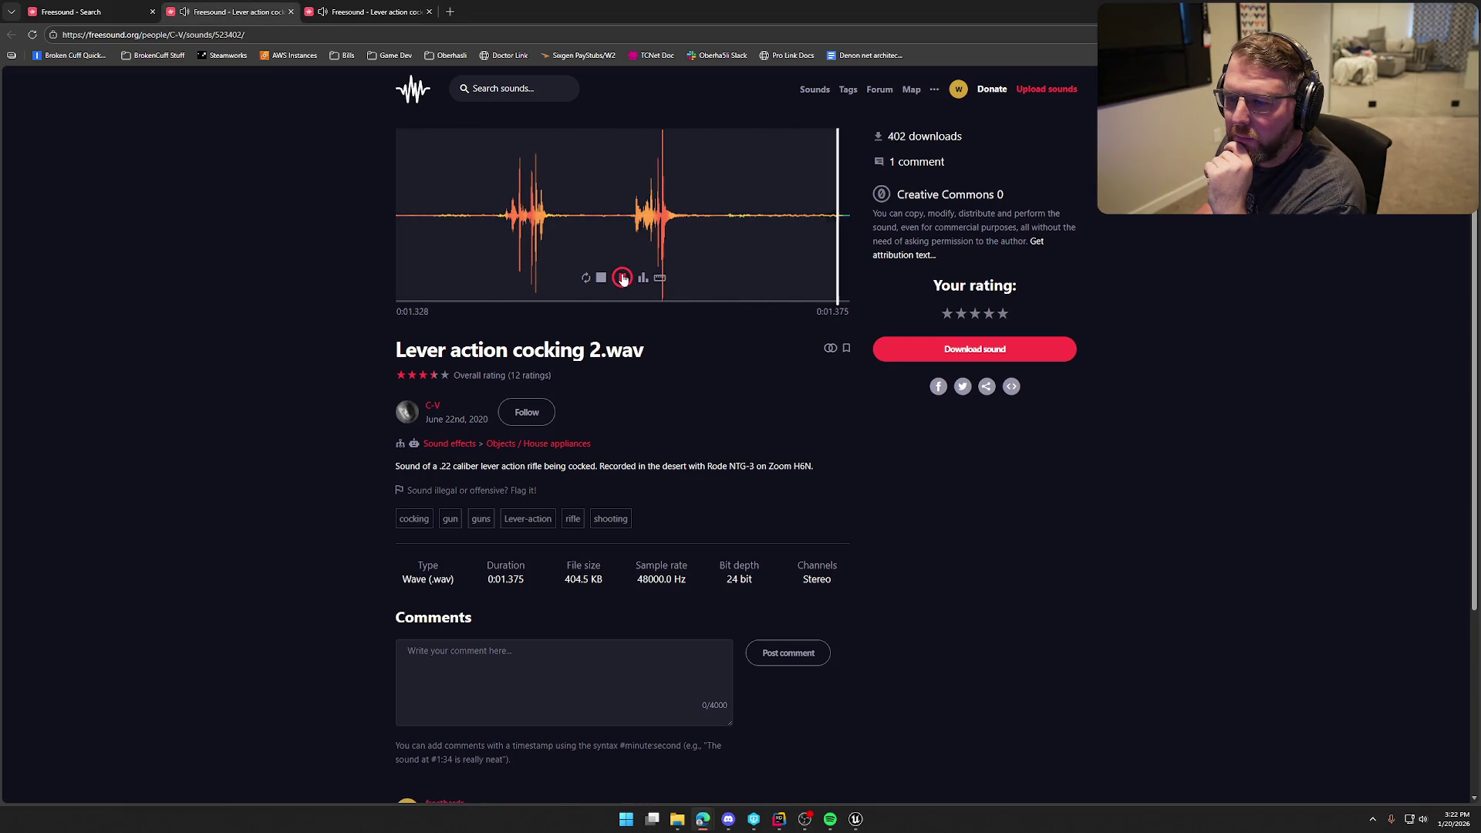
key("ctrl+Tab")
left_click(622, 279)
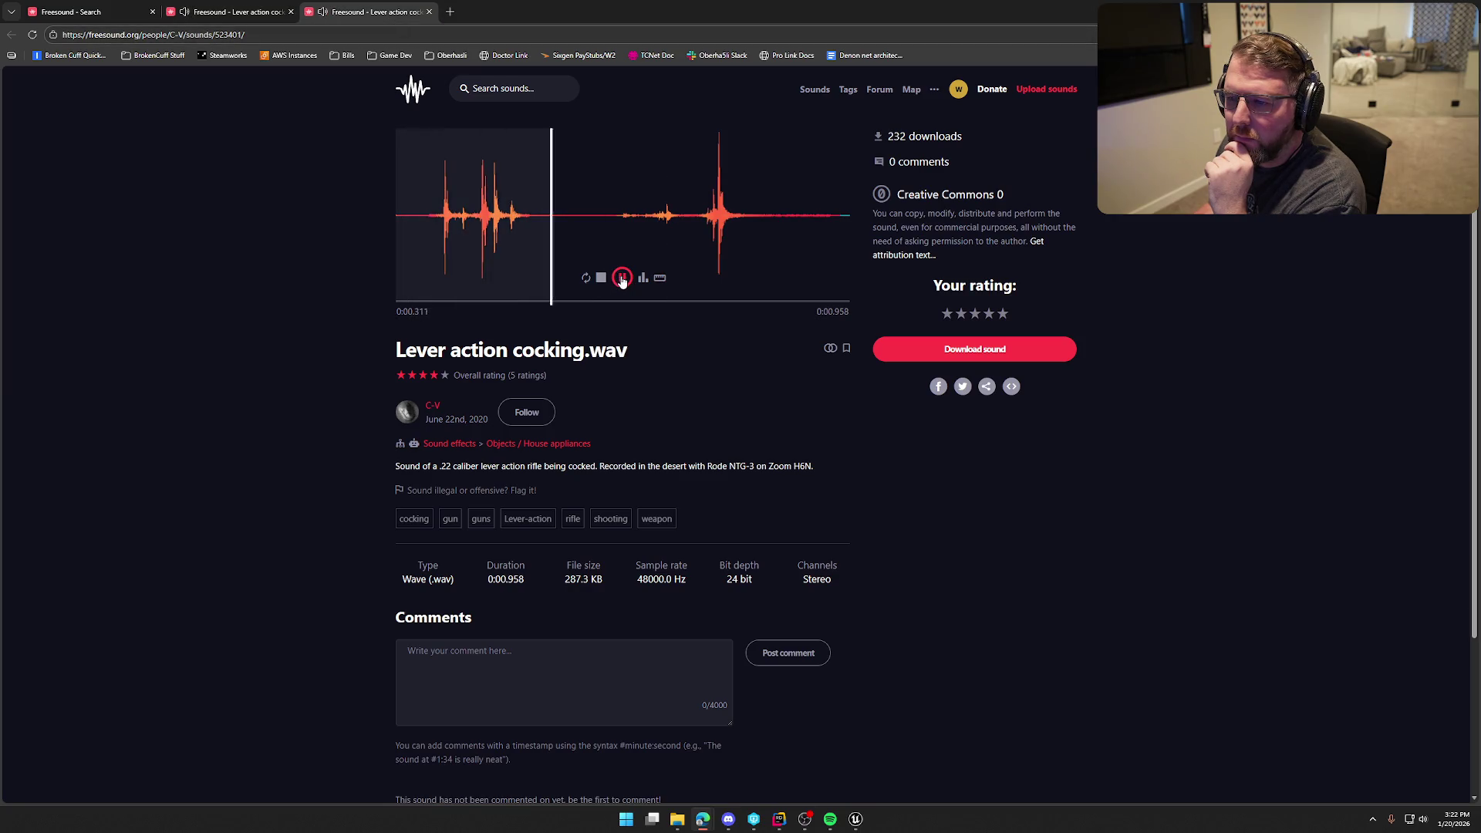
left_click(237, 20)
- Launch Audacity from system search with 'au'
key("alt+Tab")
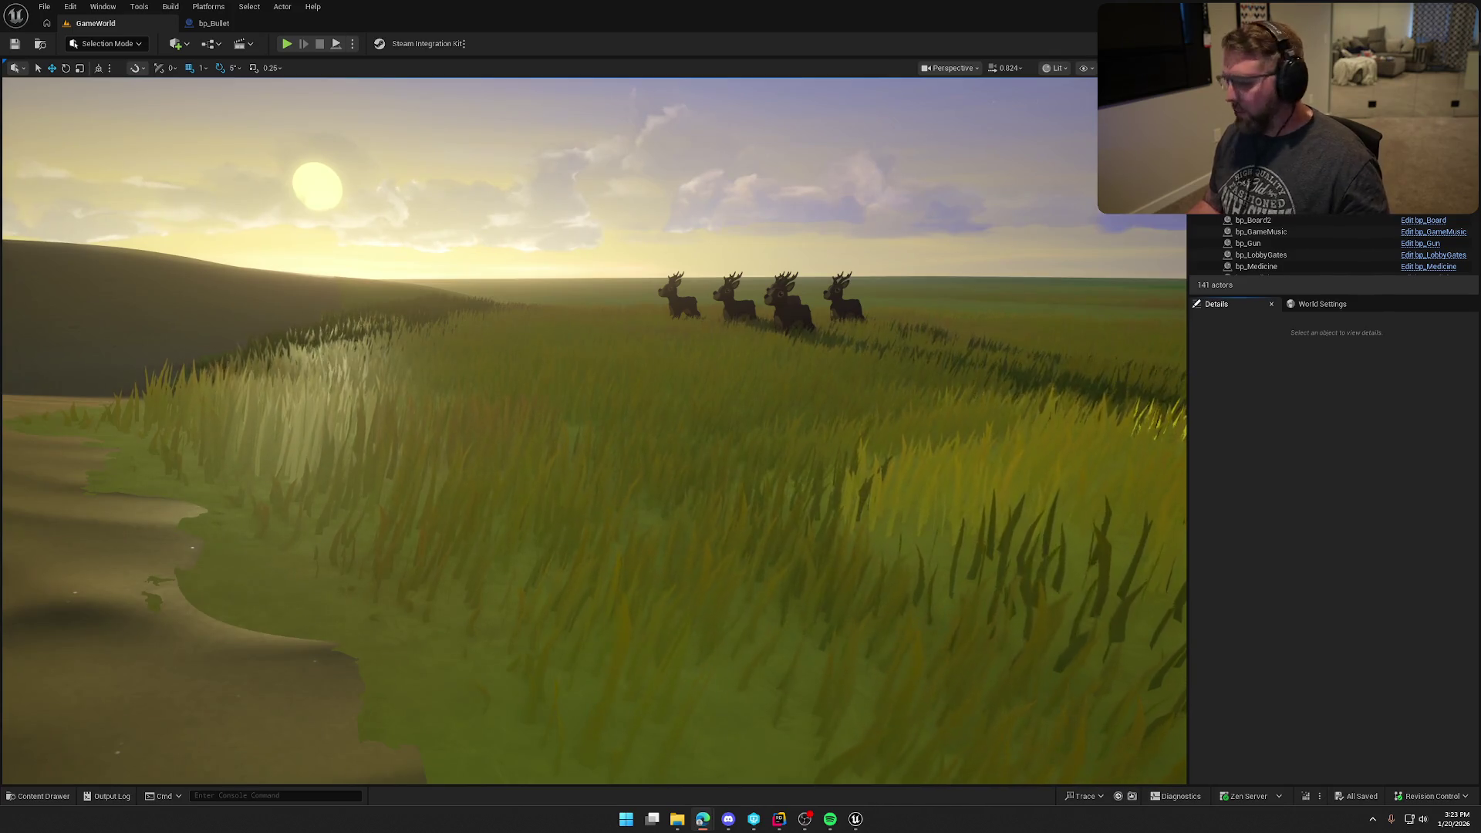
key("super")
type("au")
key("Return")
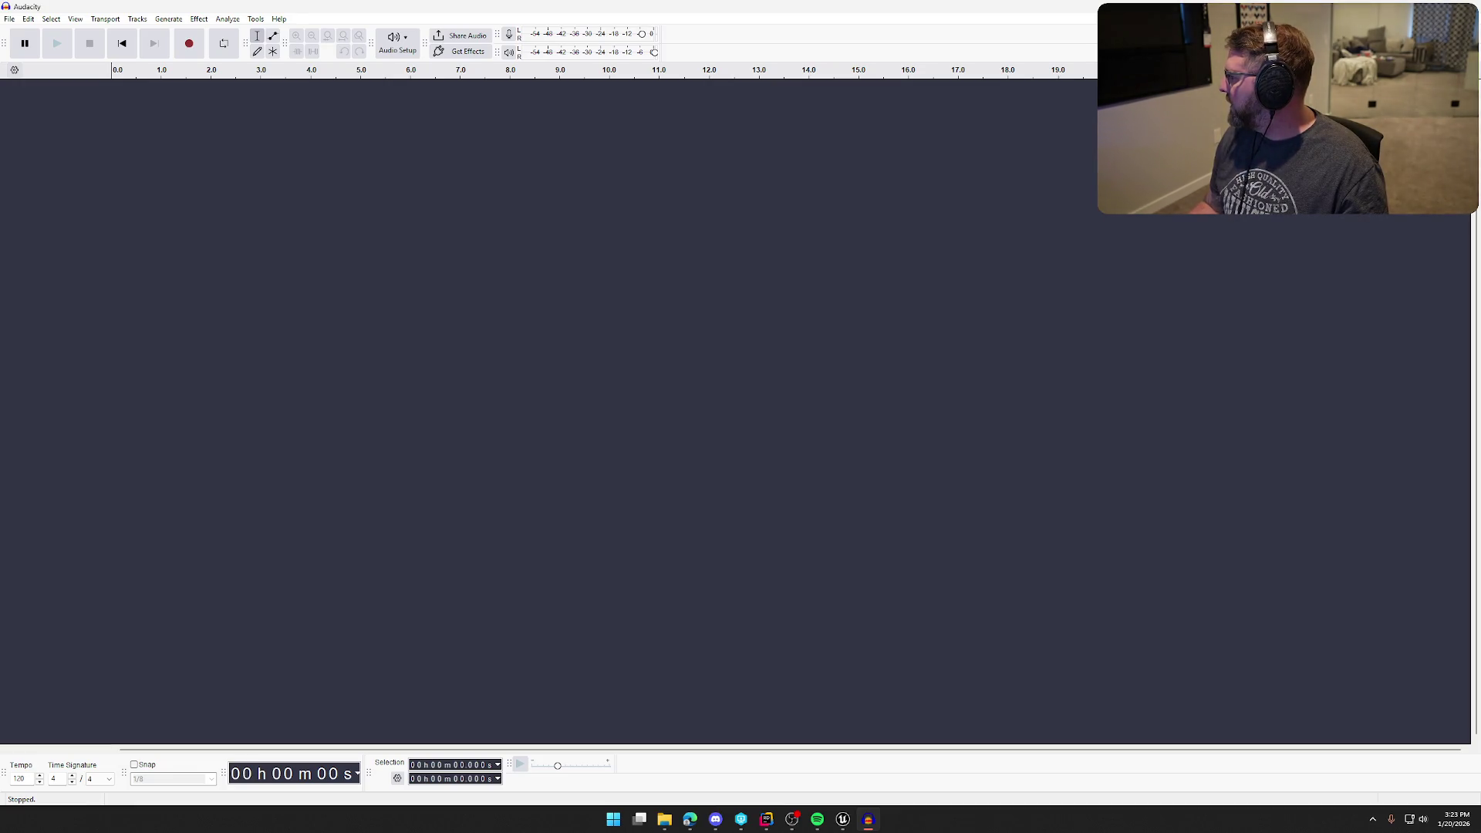
- Import Gunshot and LeverAction from File Explorer as two tracks, declining Music Import
key("super+e")
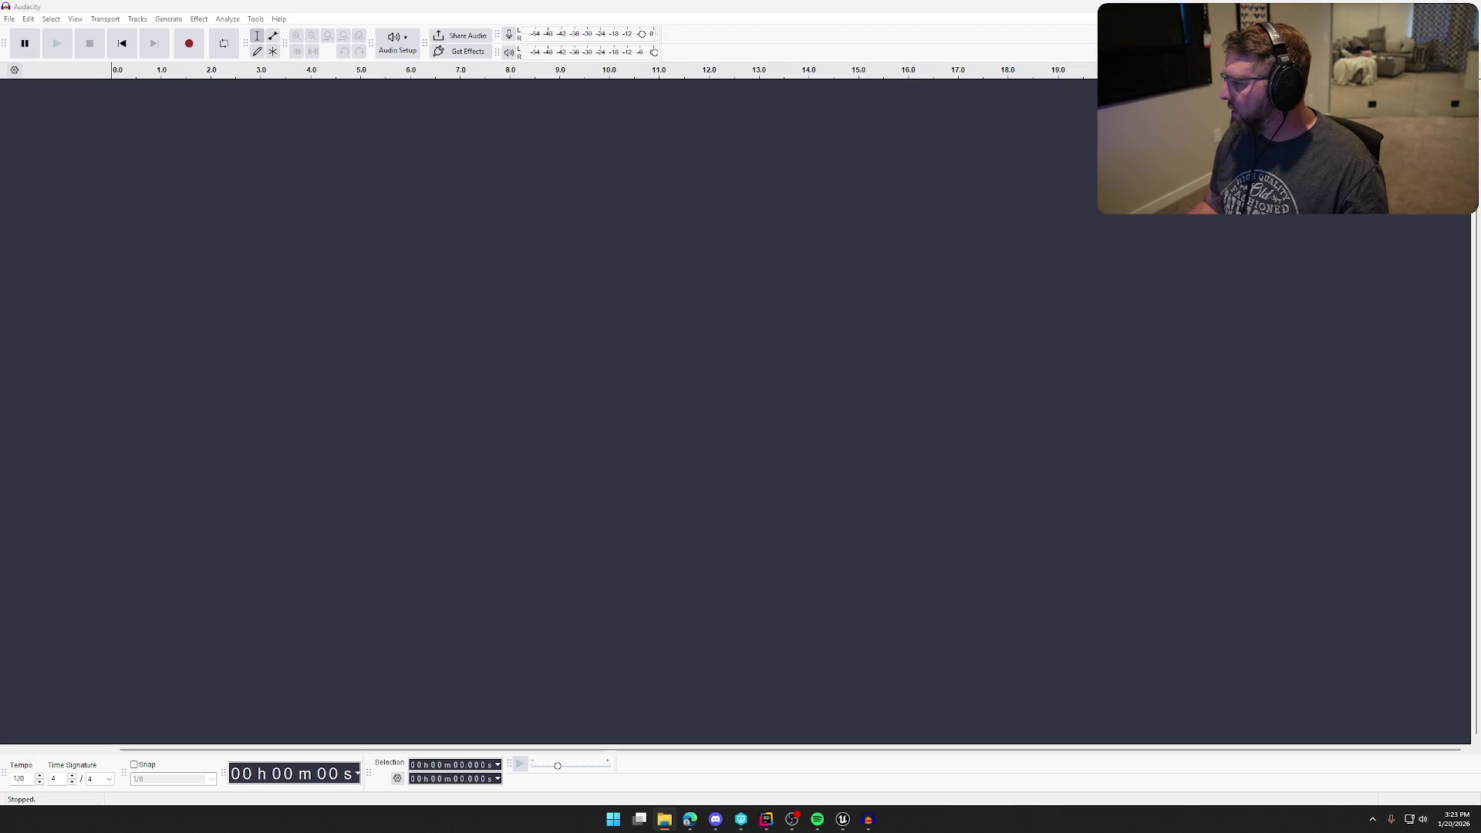
left_click_drag(772, 4, 839, 312)
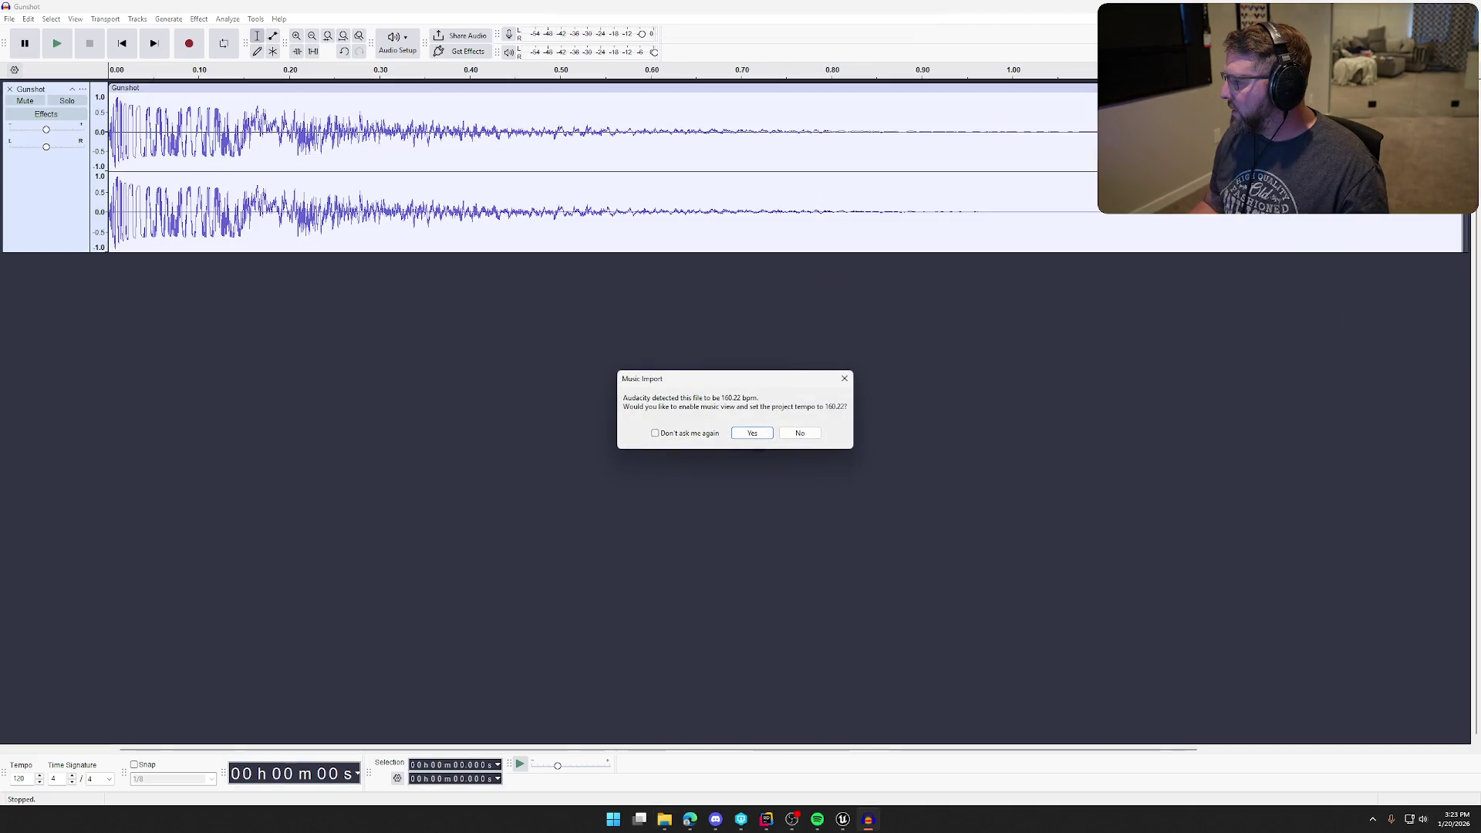
left_click(680, 434)
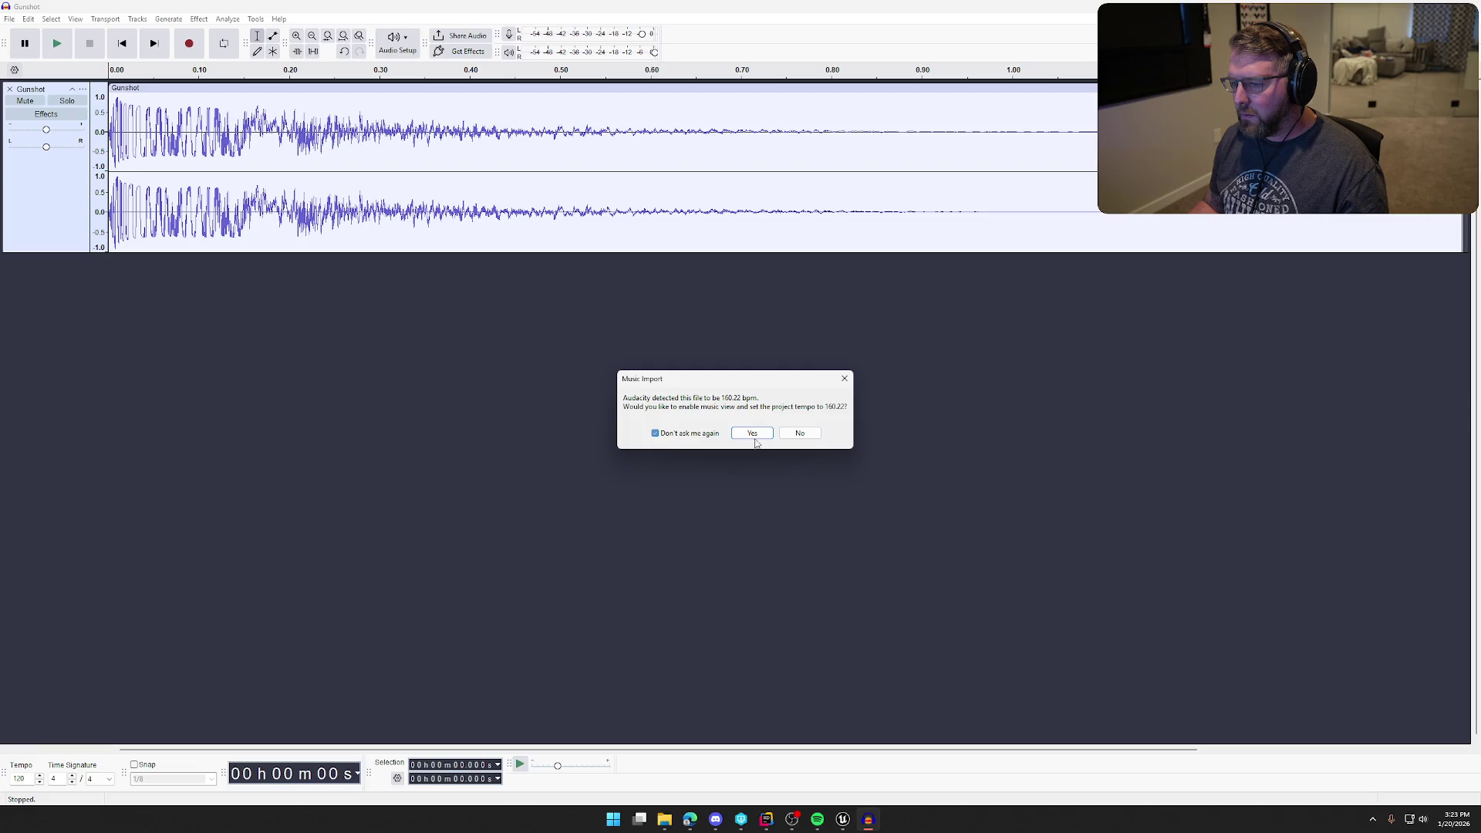
left_click(790, 434)
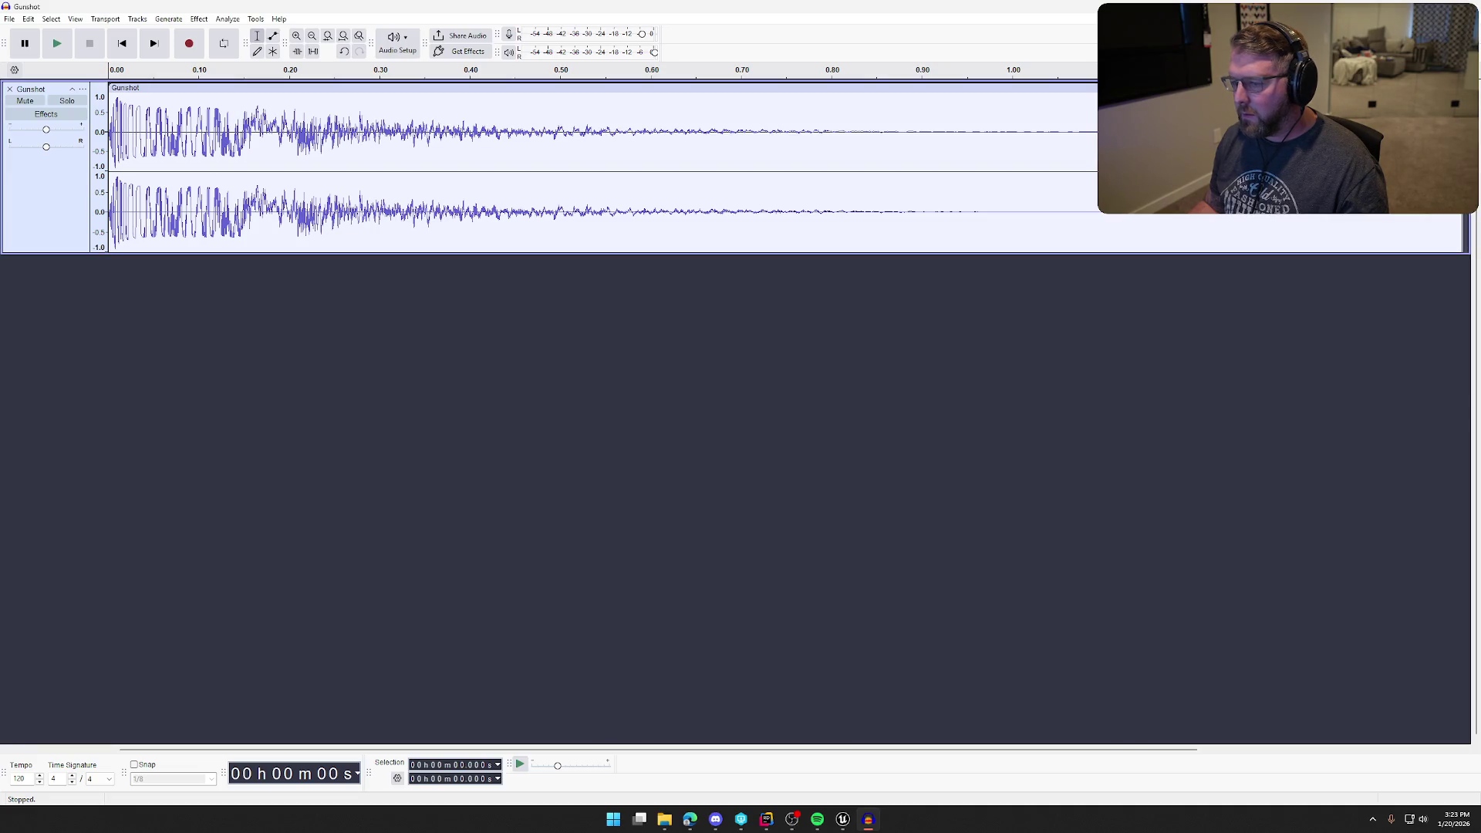
mouse_move(741, 3)
left_mouse_down()
mouse_move(736, 455)
mouse_move(650, 455)
left_mouse_up()
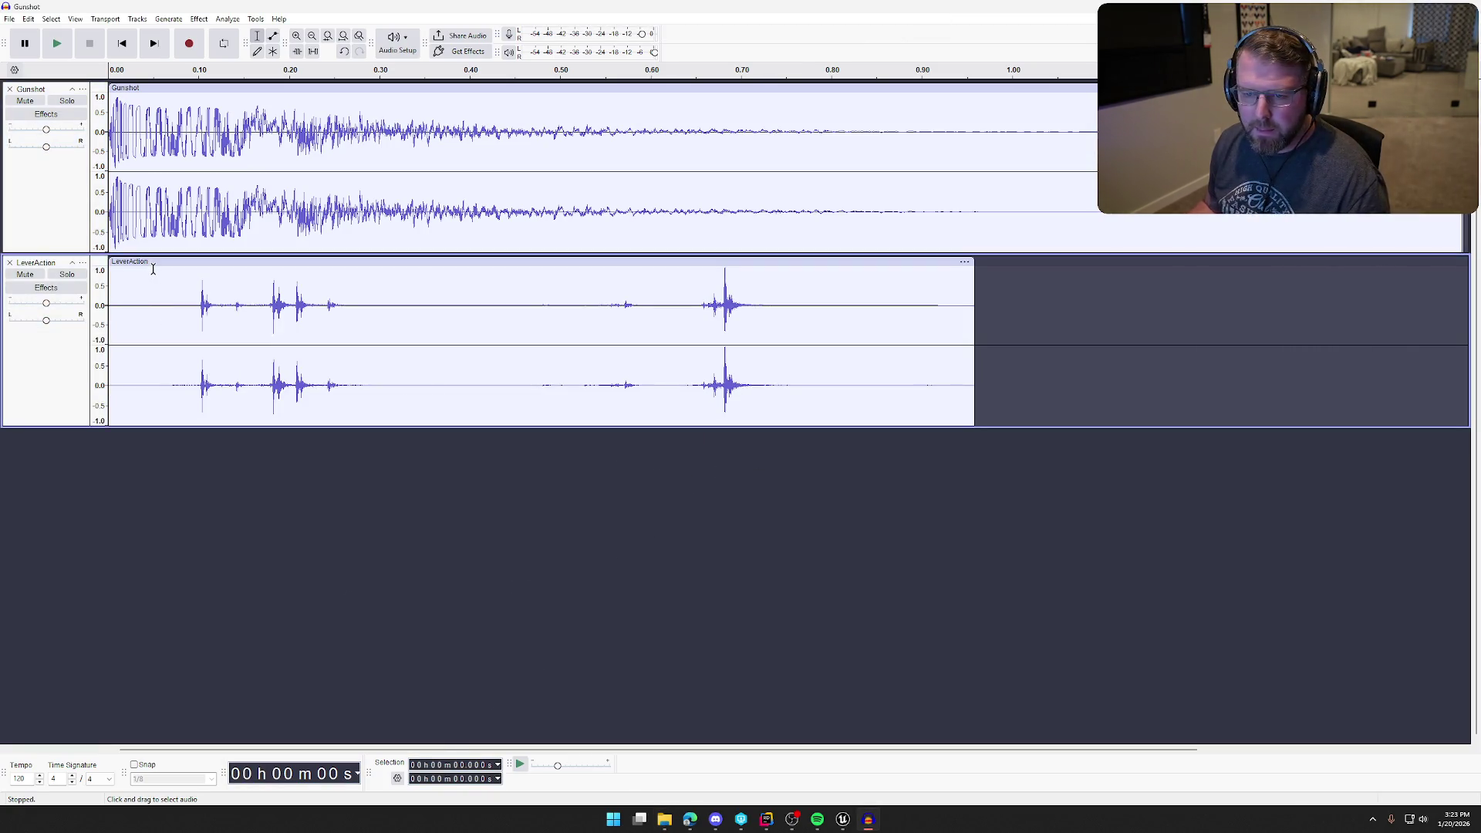
- Delete LeverAction's silent lead-in, move it after the gunshot, and trim its end
left_click_drag(197, 307, 110, 307)
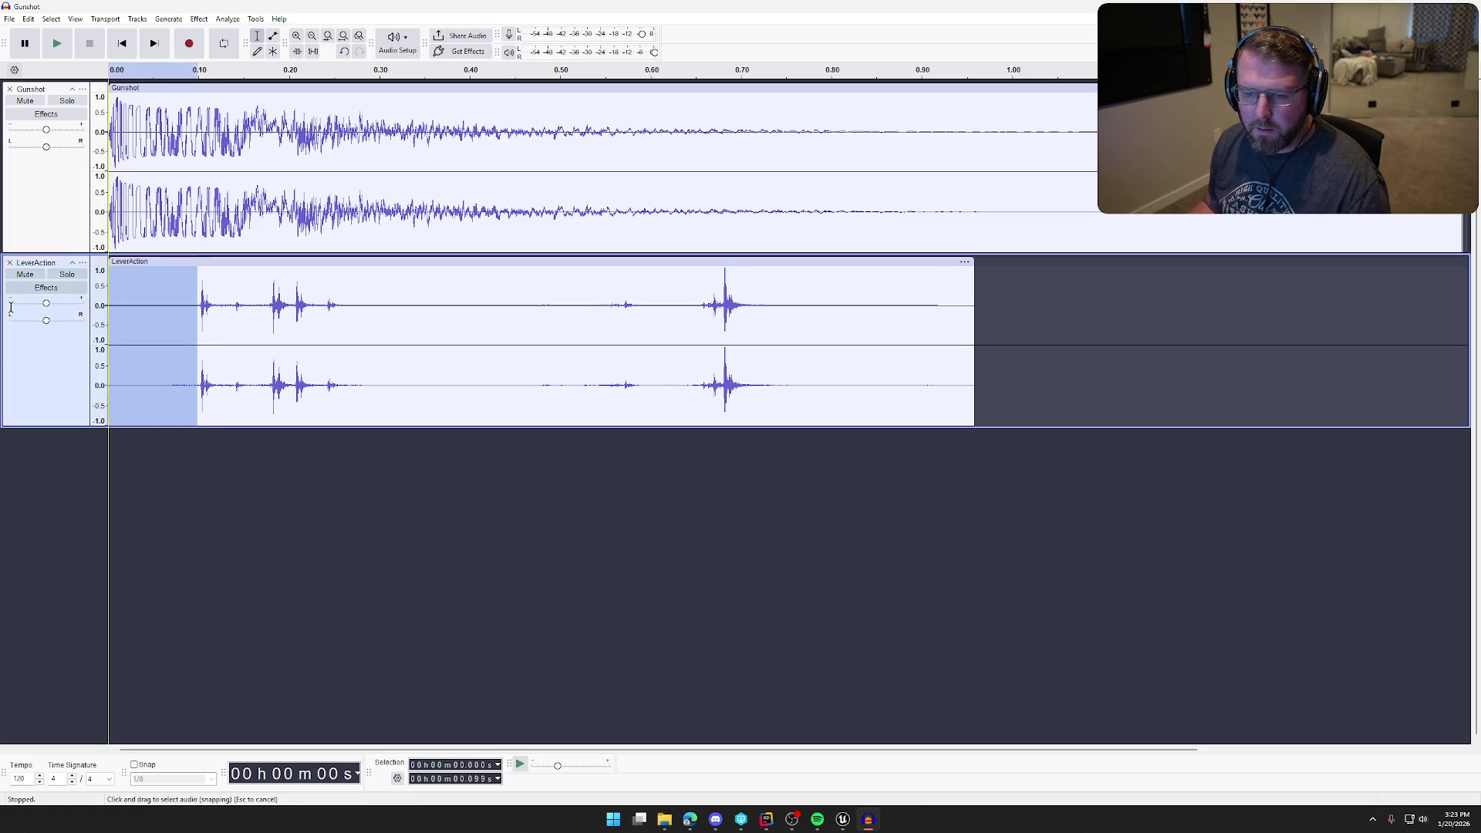
key("Delete")
key("space")
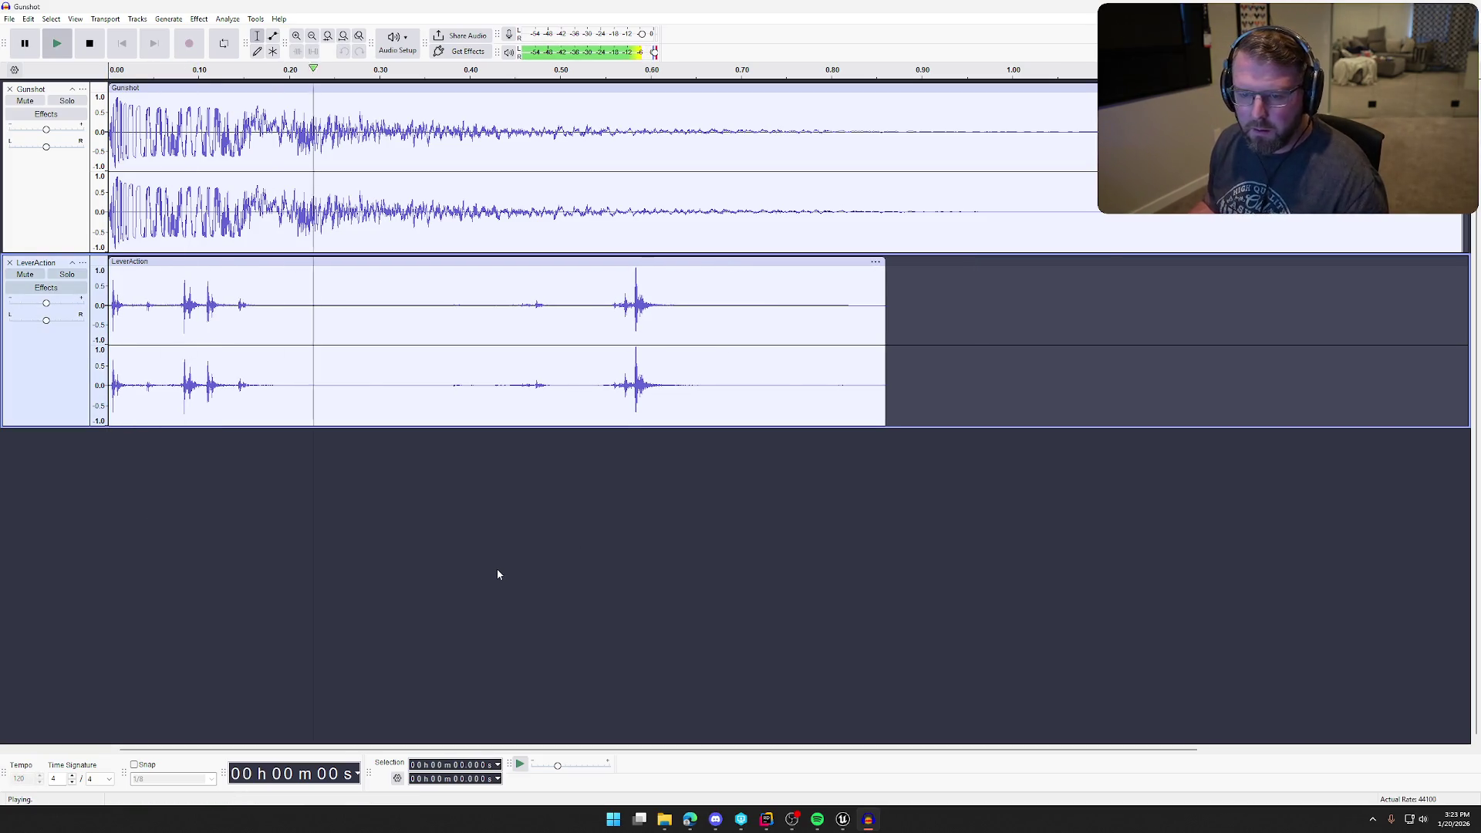
left_click_drag(303, 264, 863, 251)
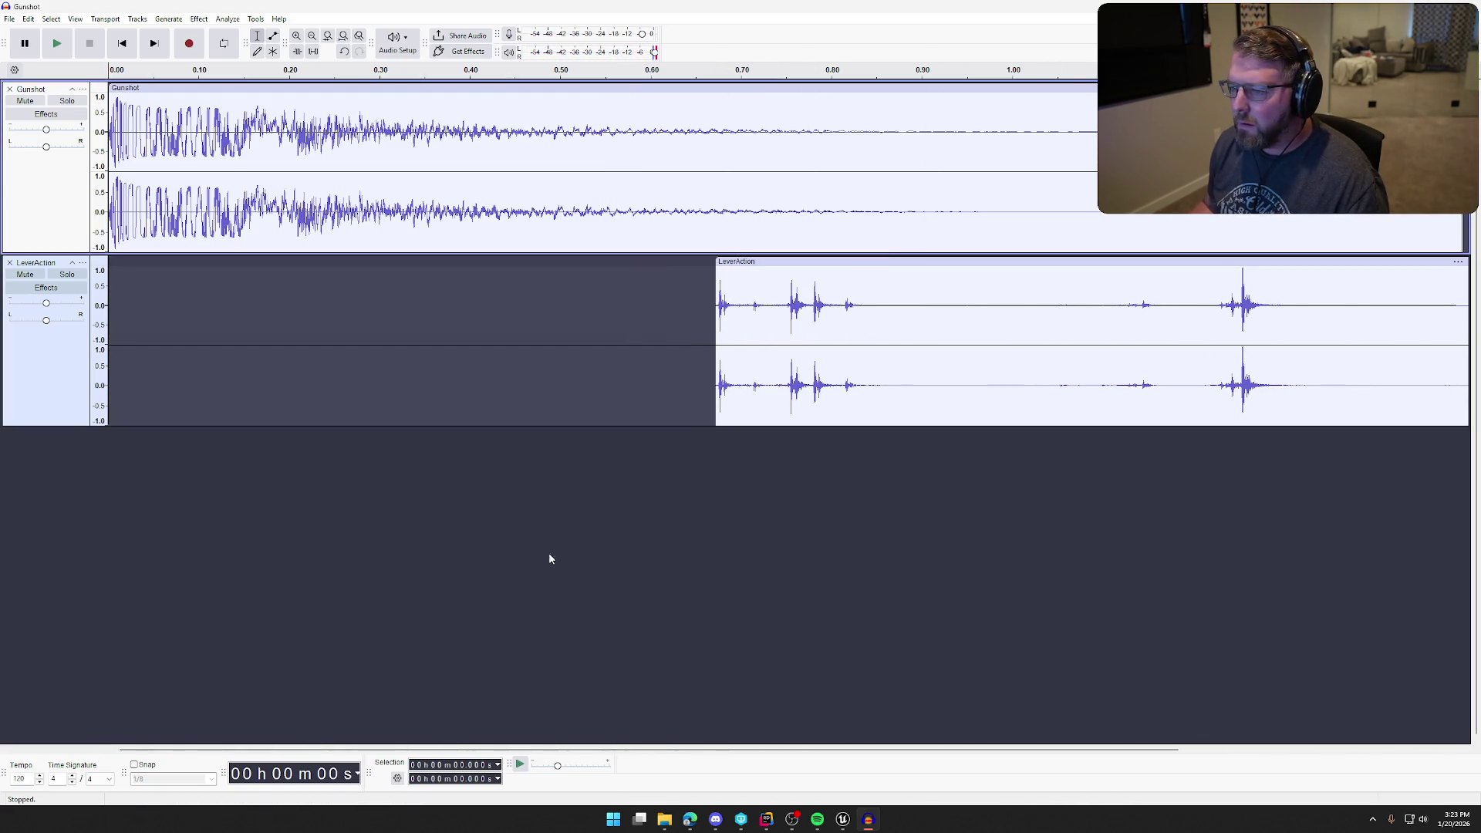
key("space")
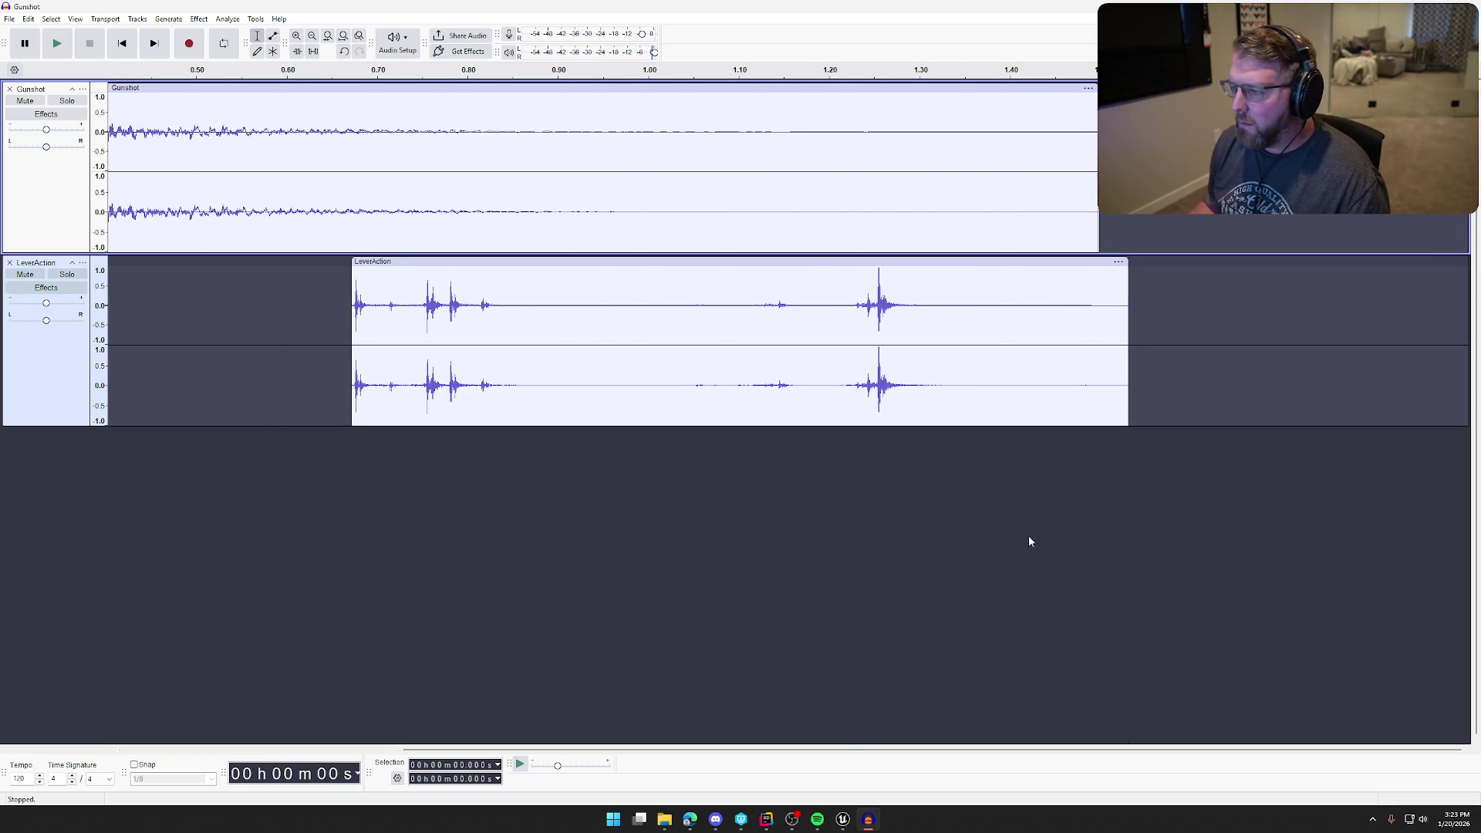
left_click_drag(1128, 286, 1099, 286)
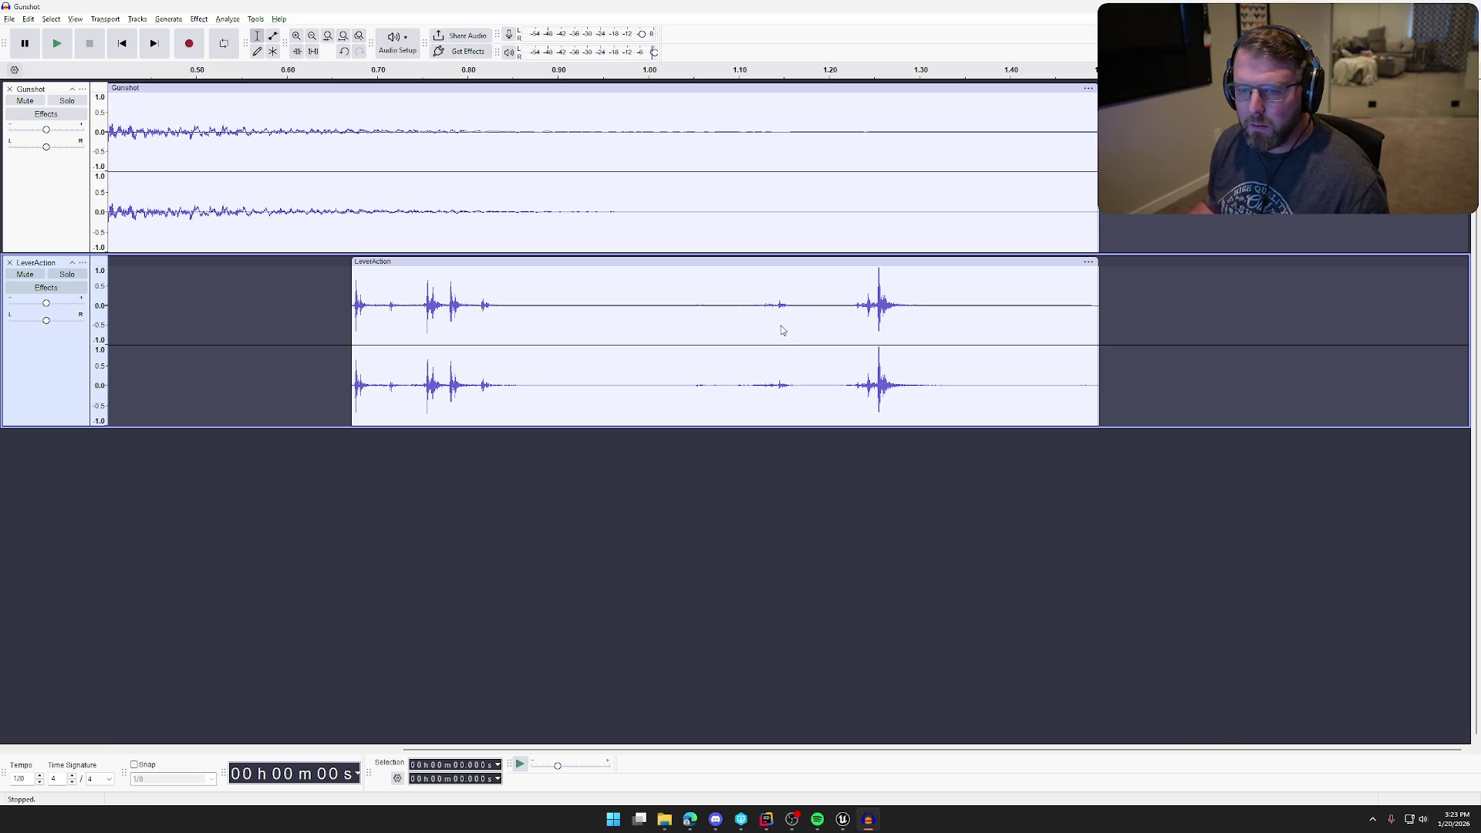
scroll(1053, 754, "left", 5)
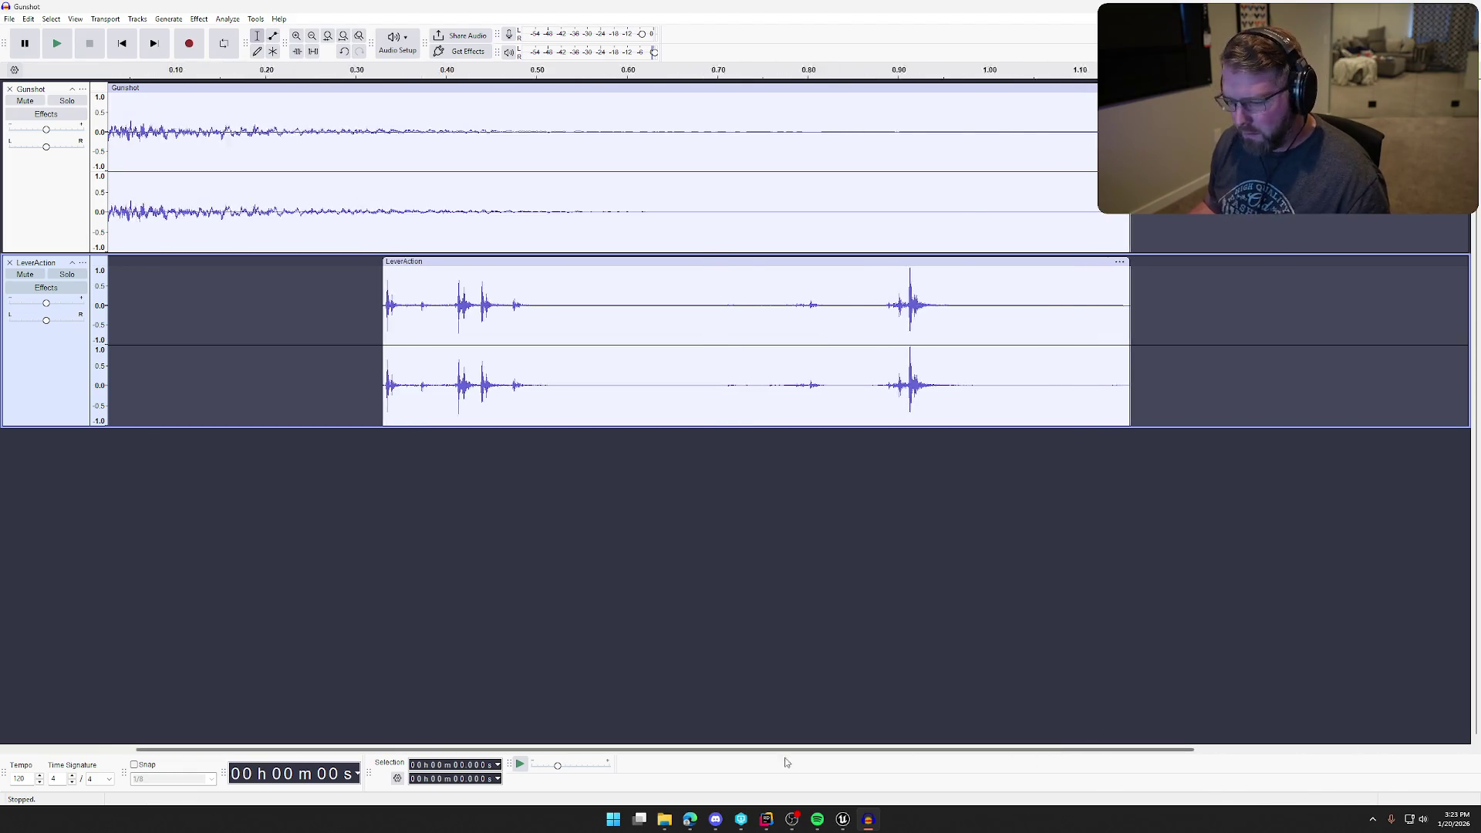
- Nudge the LeverAction clip later twice, auditioning the mix, so it starts around 0.71 s
left_click(312, 36)
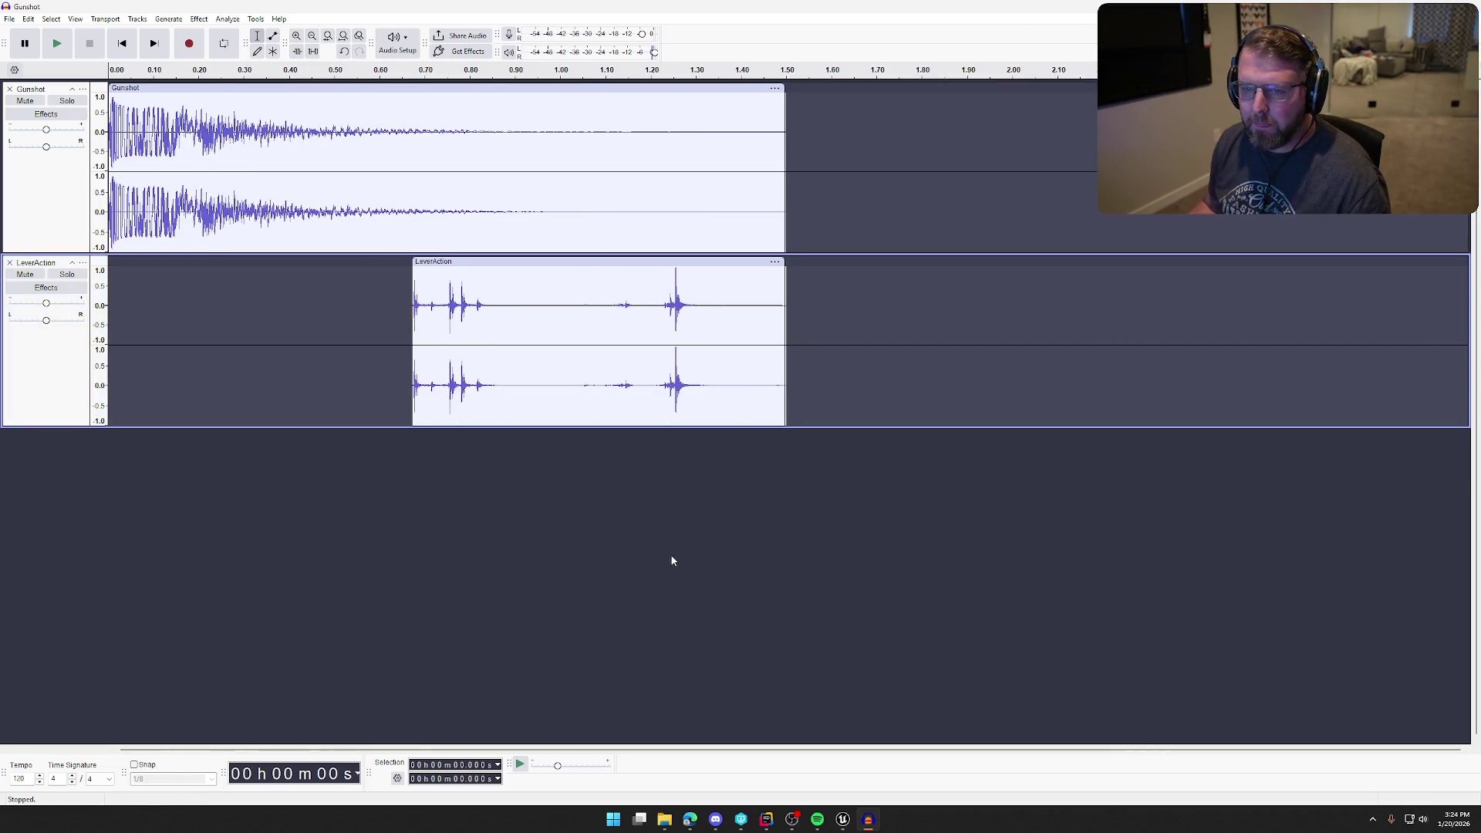
key("space")
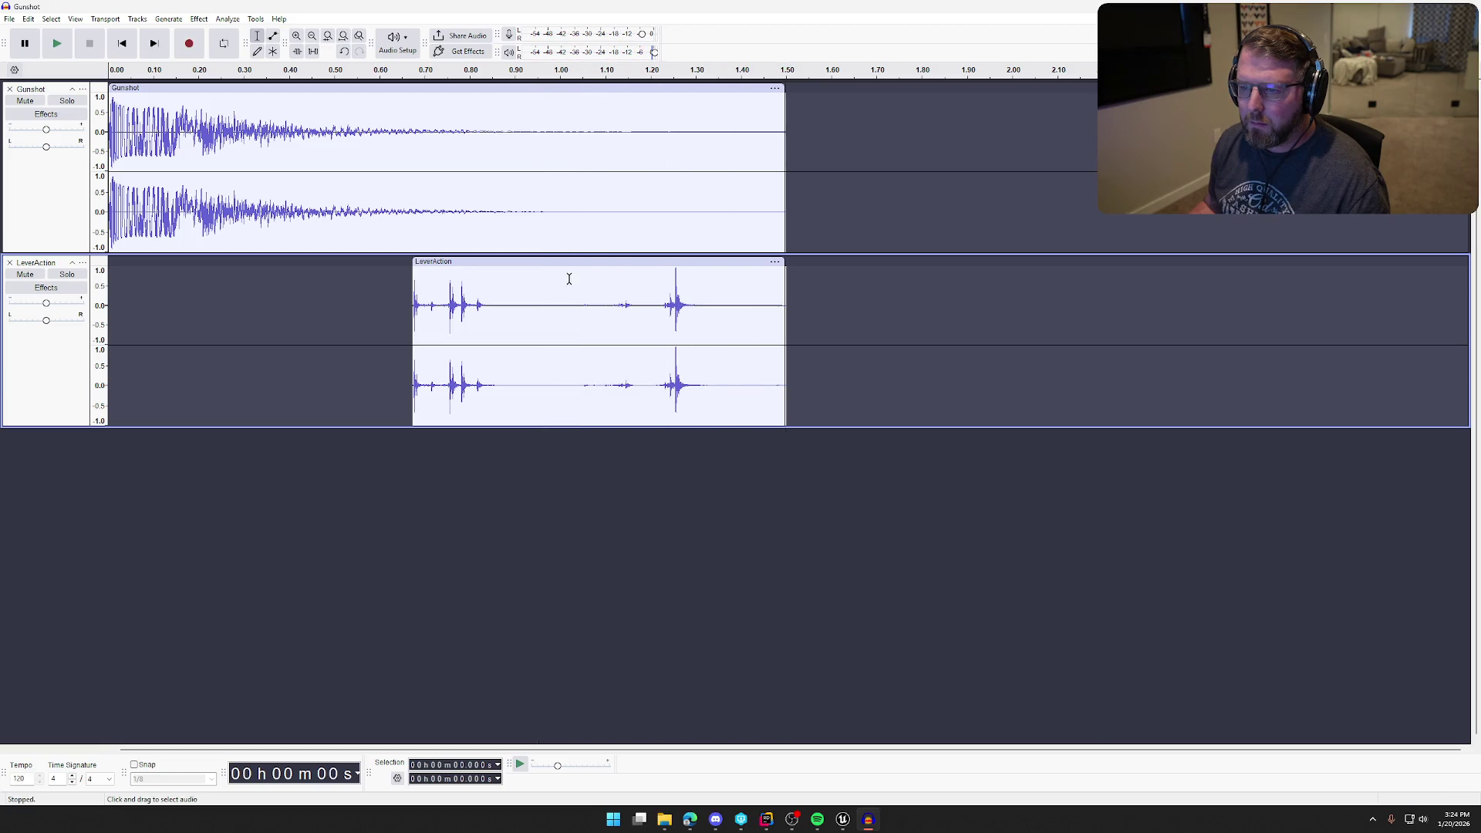
left_click_drag(567, 263, 587, 263)
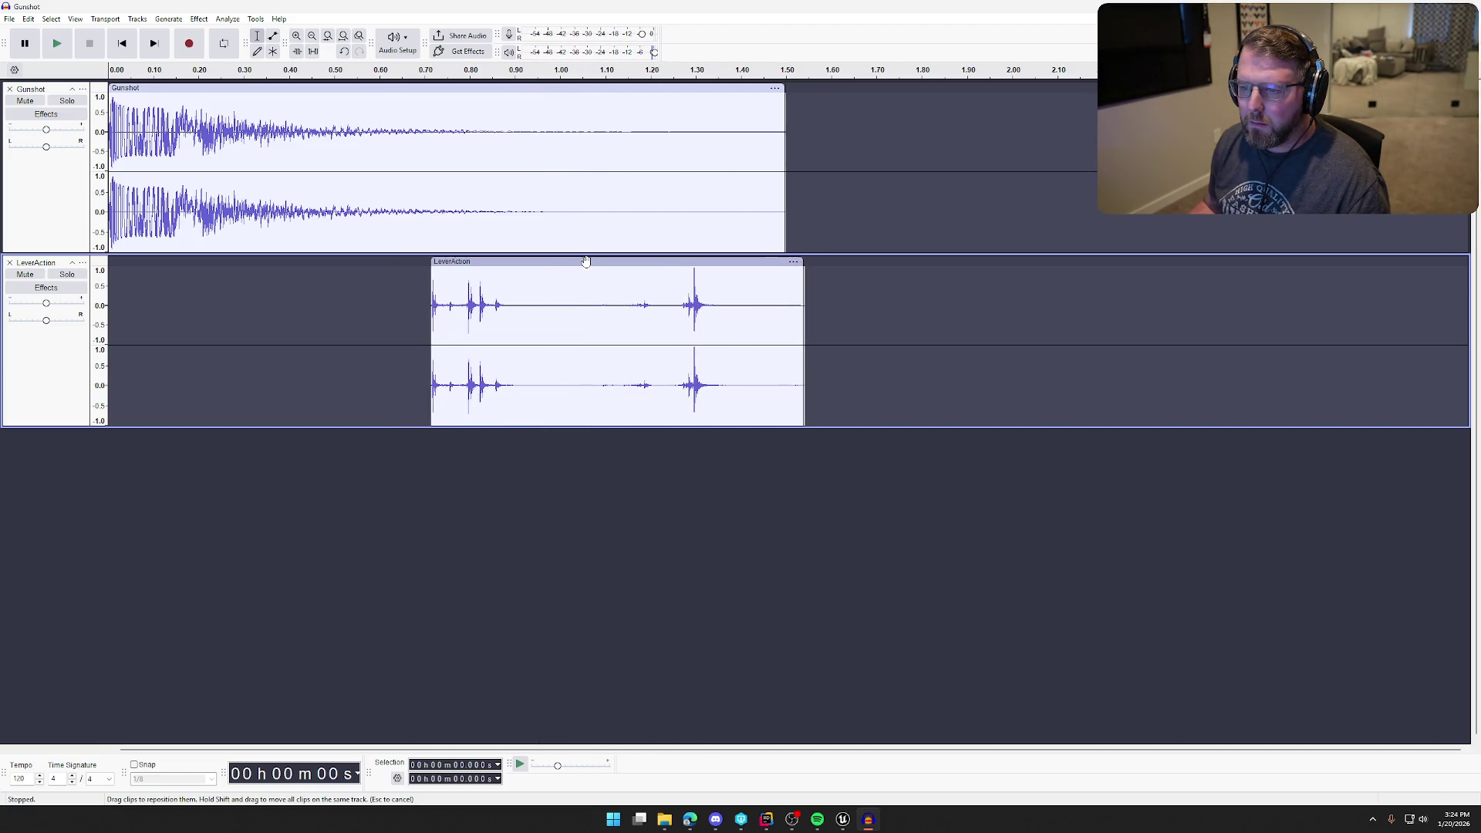
key("space")
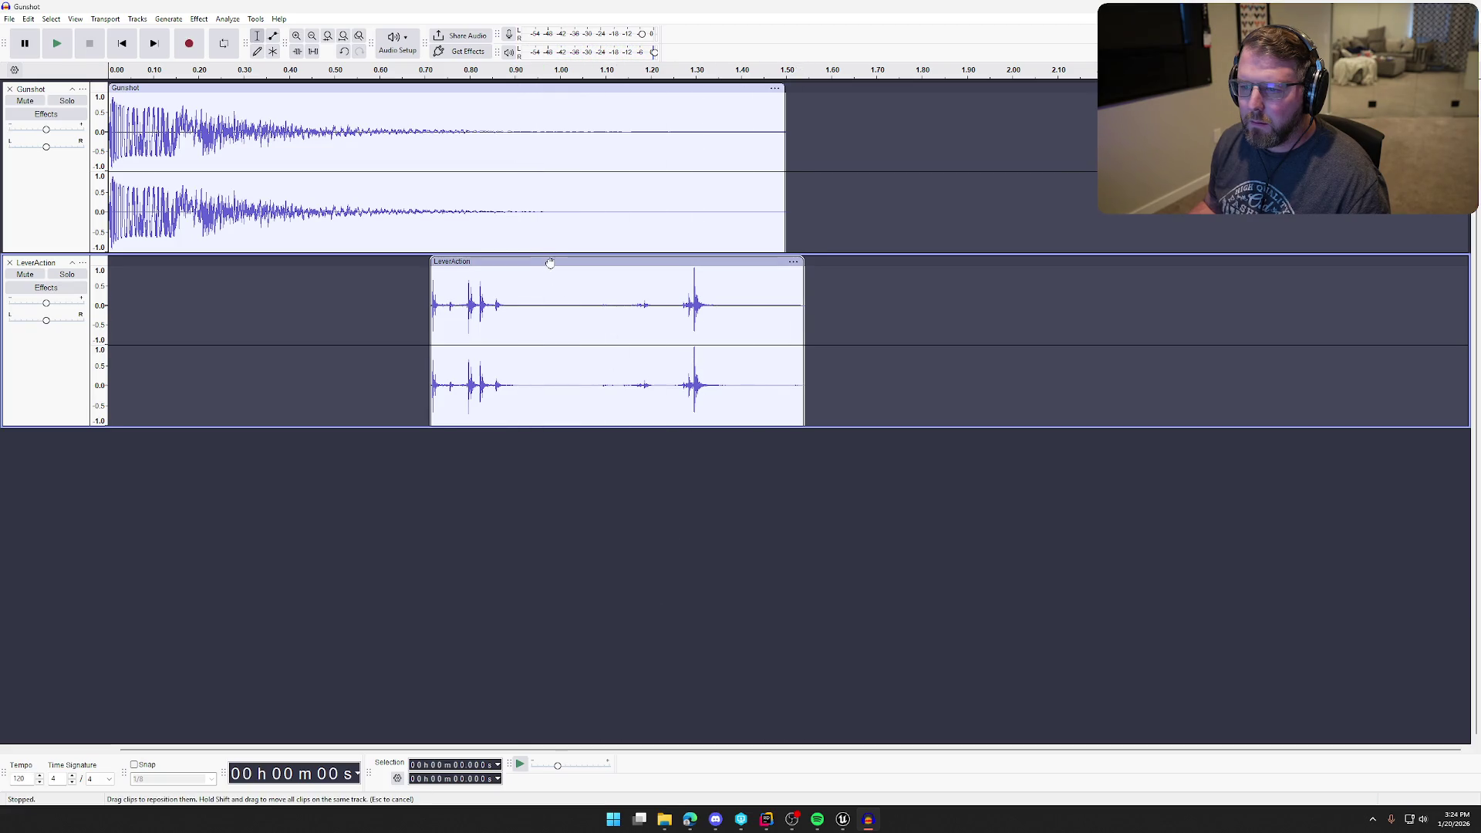
left_click_drag(547, 267, 554, 267)
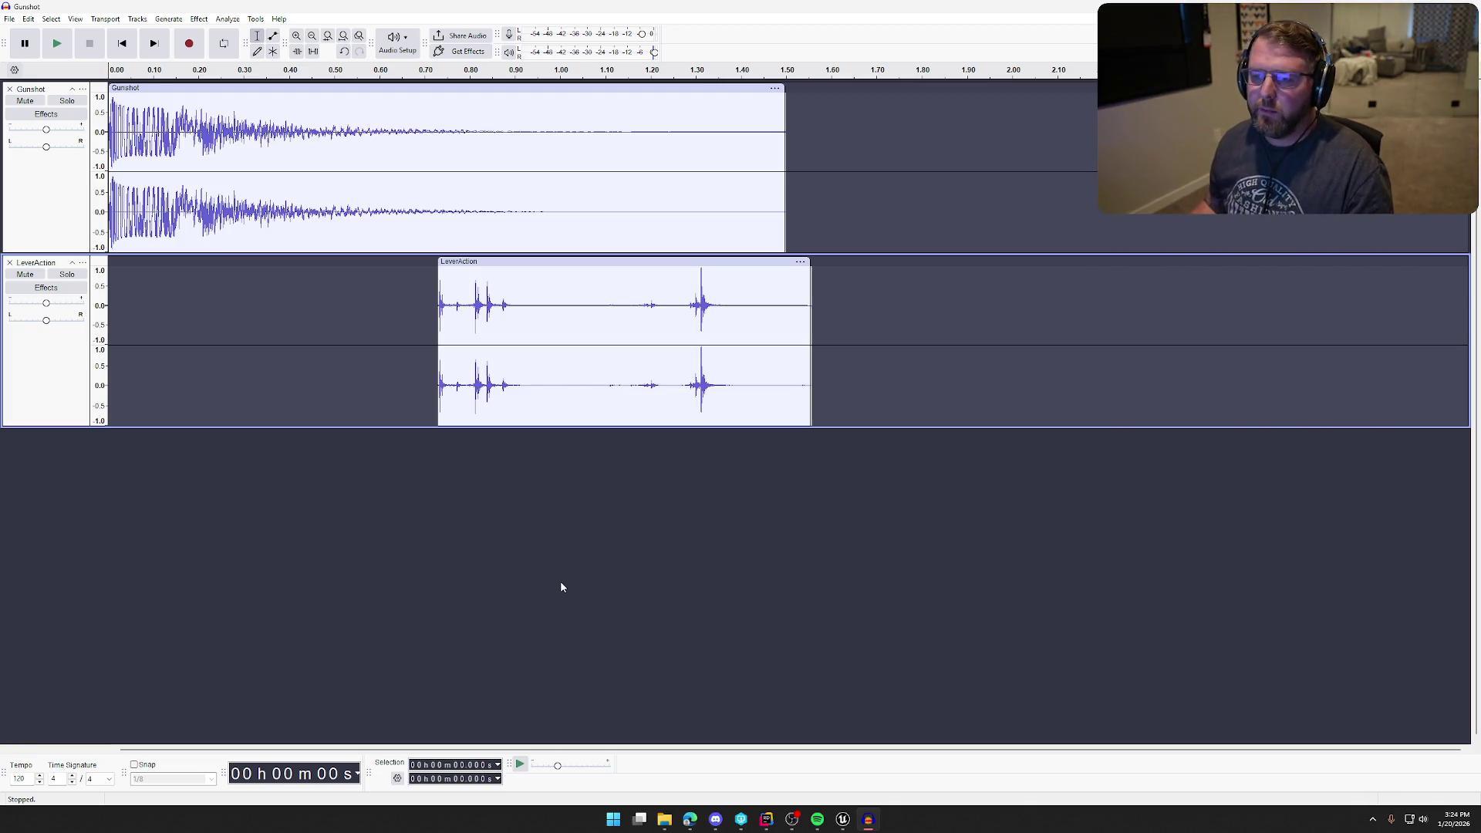
- Cut the LeverAction clip's treble by 6 dB with Bass and Treble, bass left at 0 dB
key("space")
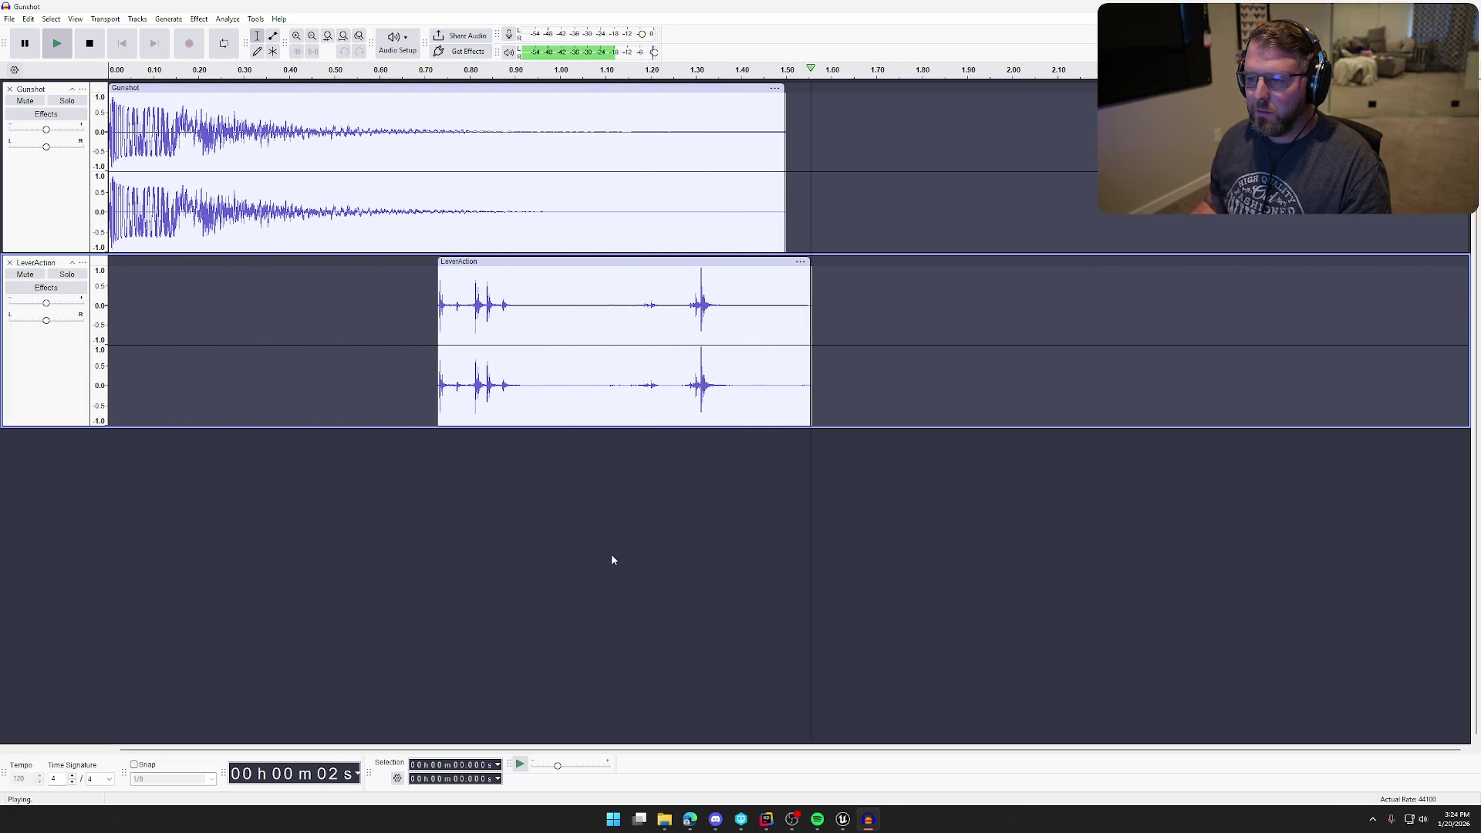
left_click(557, 264)
left_click(199, 18)
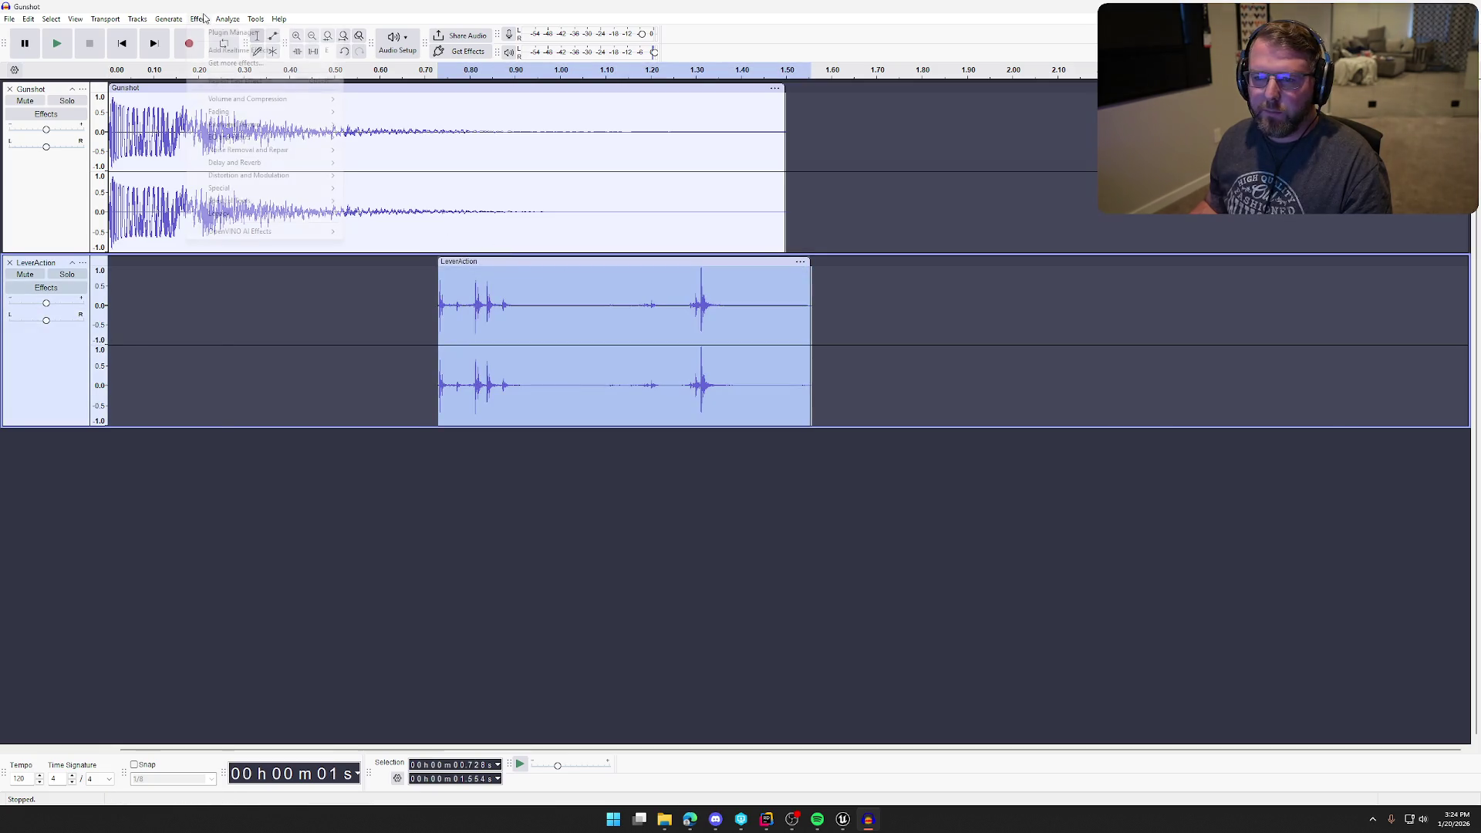
mouse_move(275, 139)
left_click(372, 137)
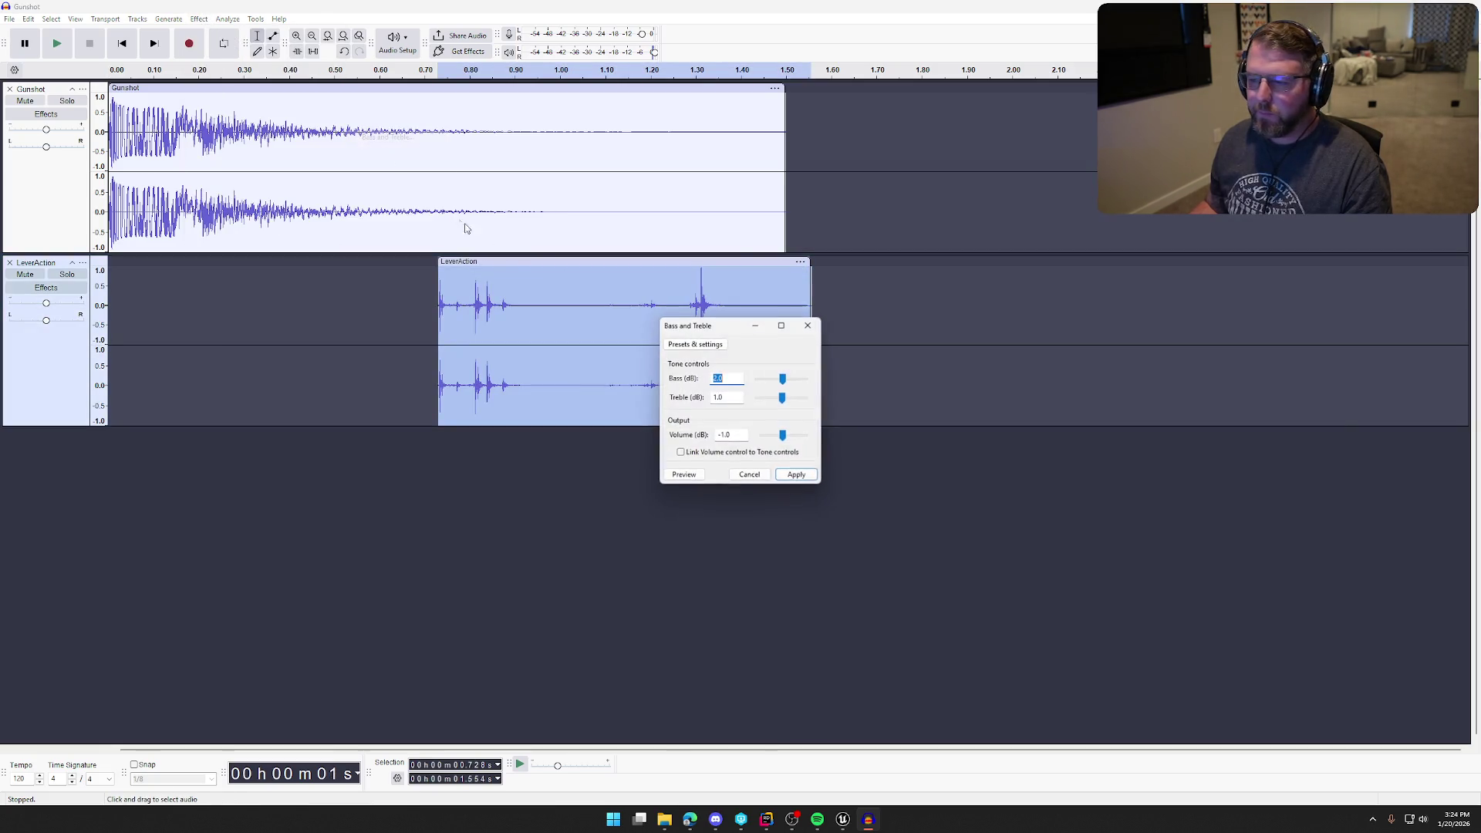
left_click_drag(730, 328, 949, 199)
left_click(906, 343)
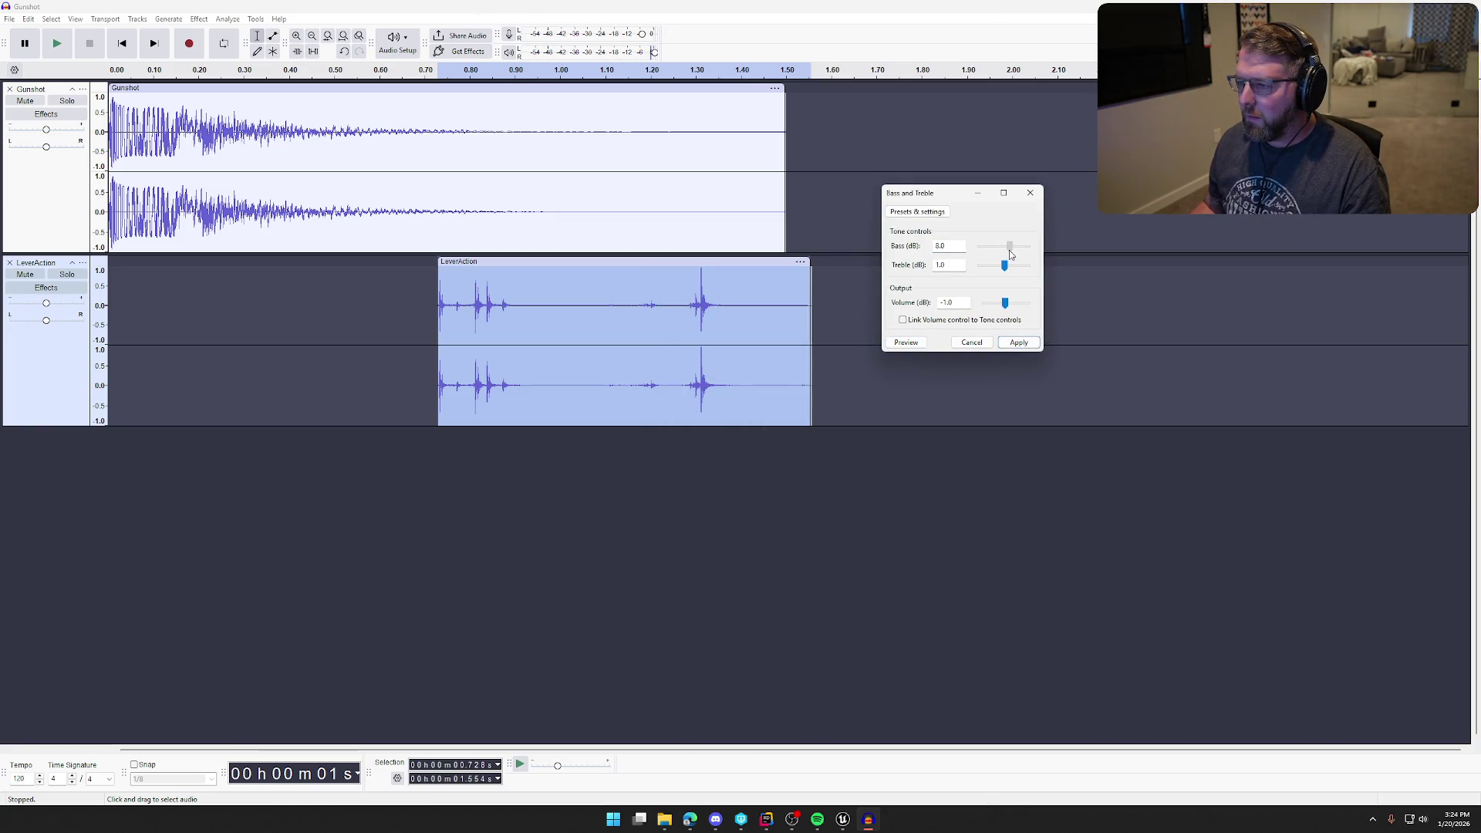
left_click(913, 342)
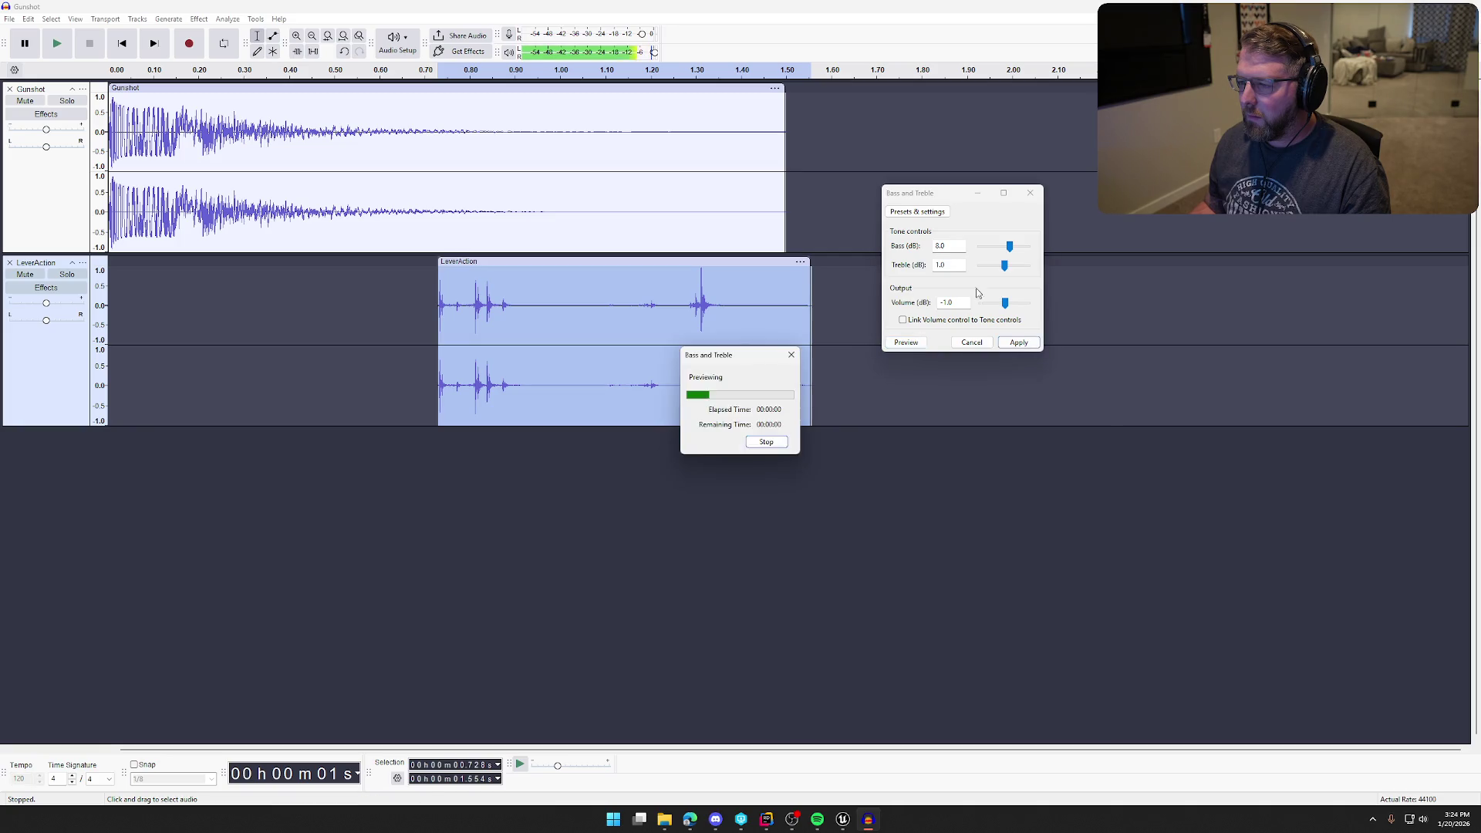
left_click(906, 343)
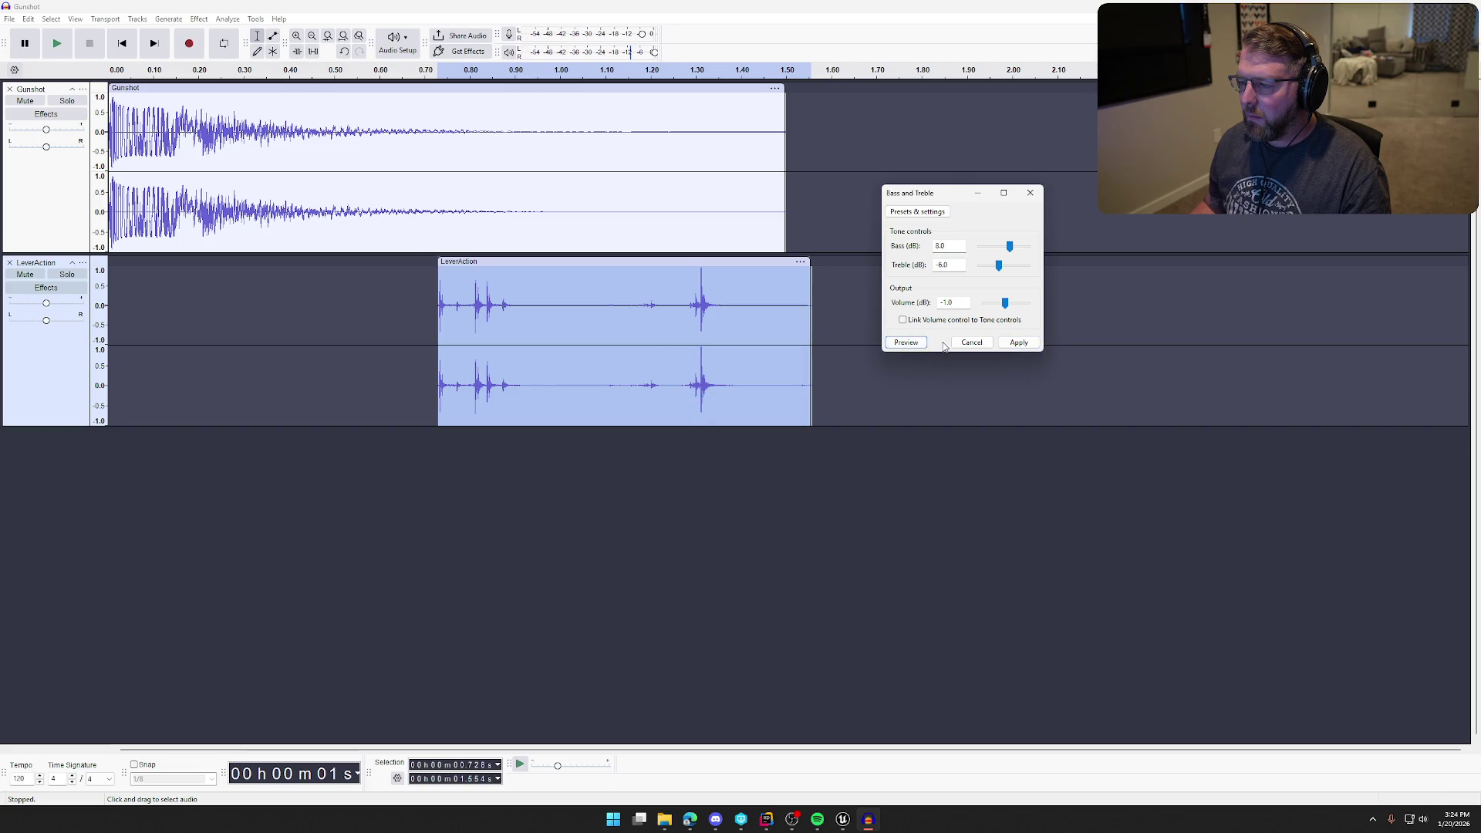
left_click(916, 342)
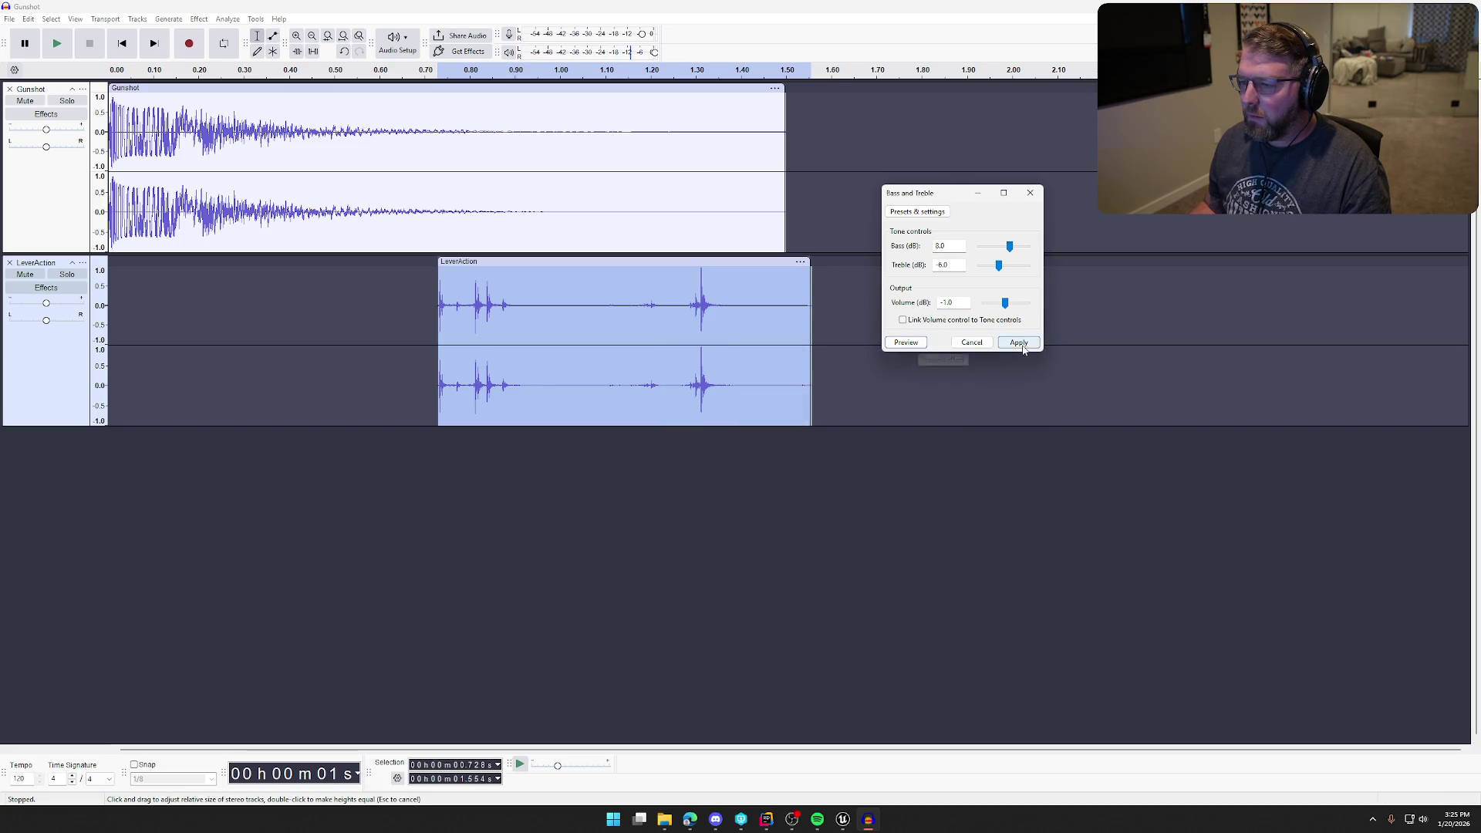
key("Escape")
- Lower the LeverAction clip's pitch about 10% with Change Pitch and play the mix
left_click(197, 19)
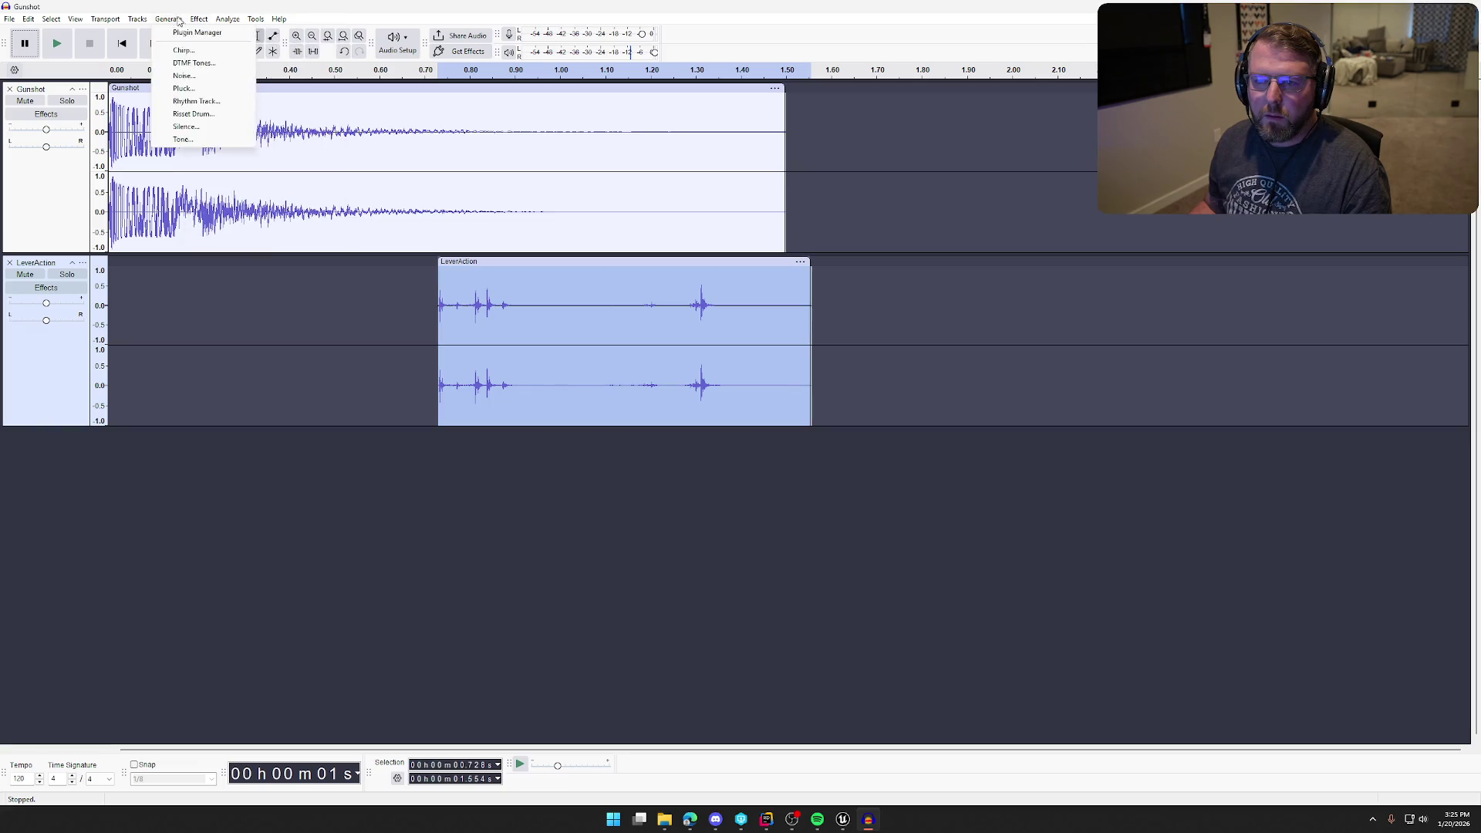
mouse_move(271, 128)
left_click(385, 125)
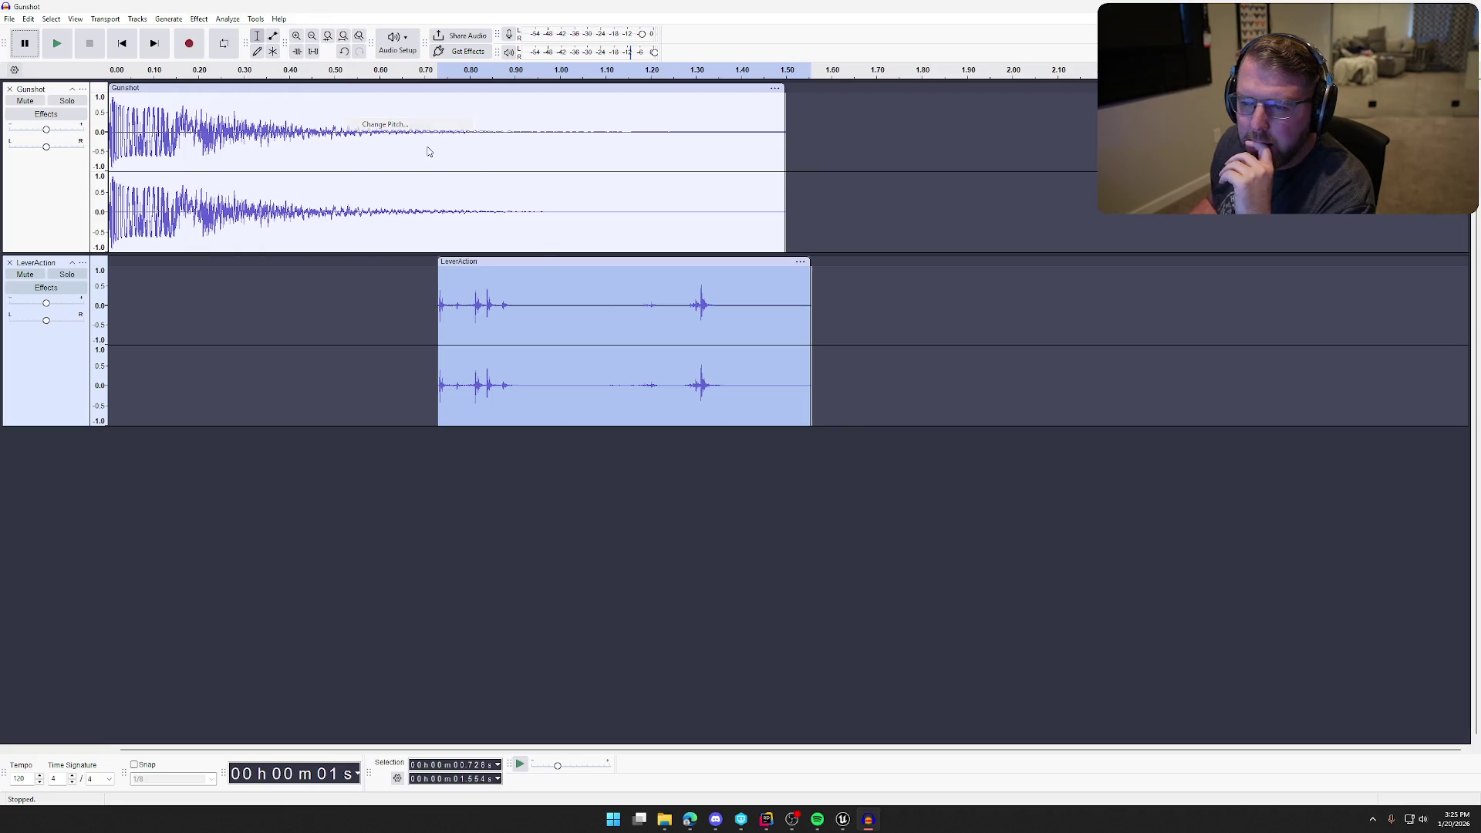
left_click(667, 503)
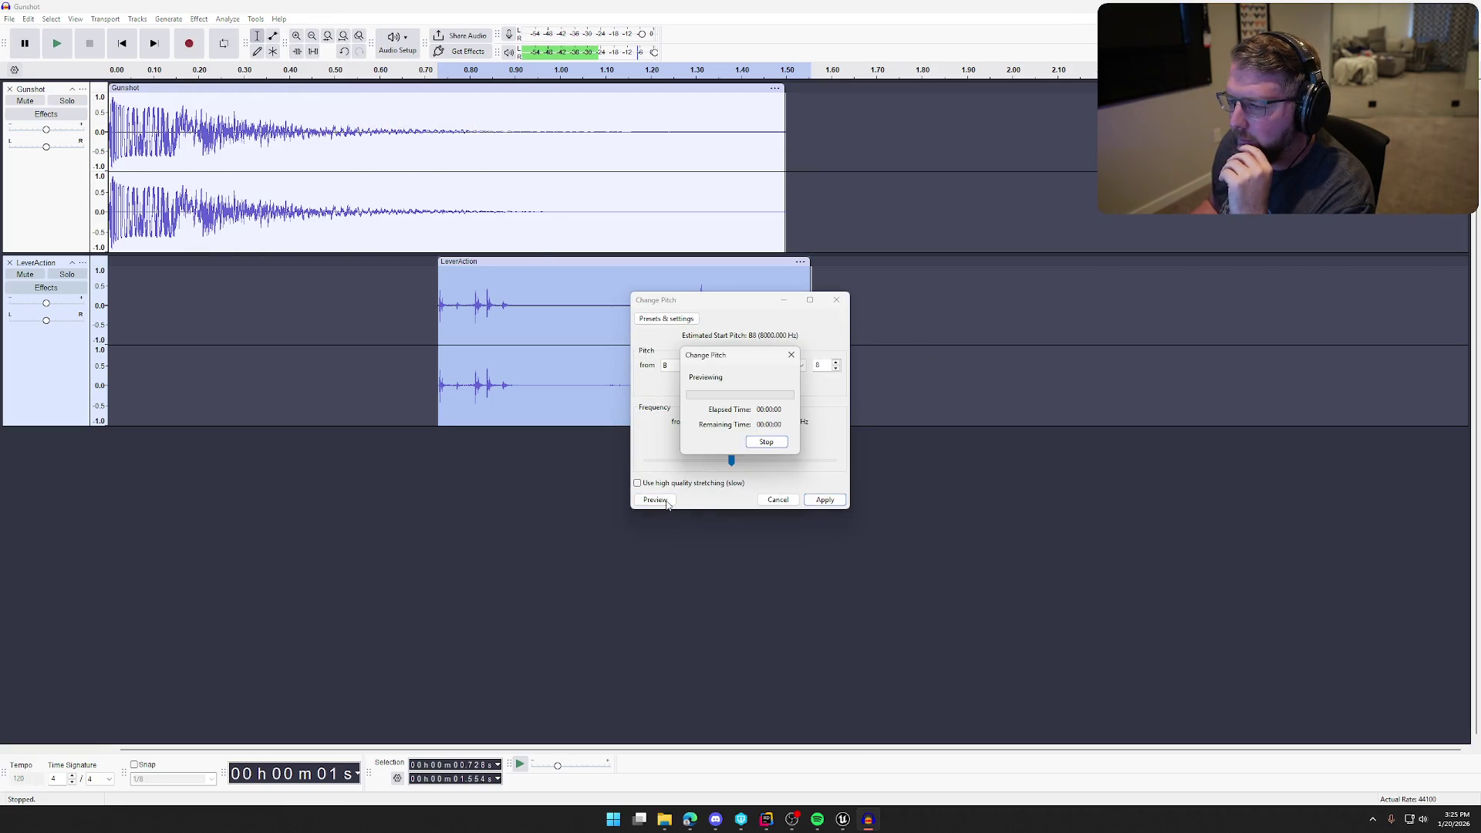
left_click(824, 500)
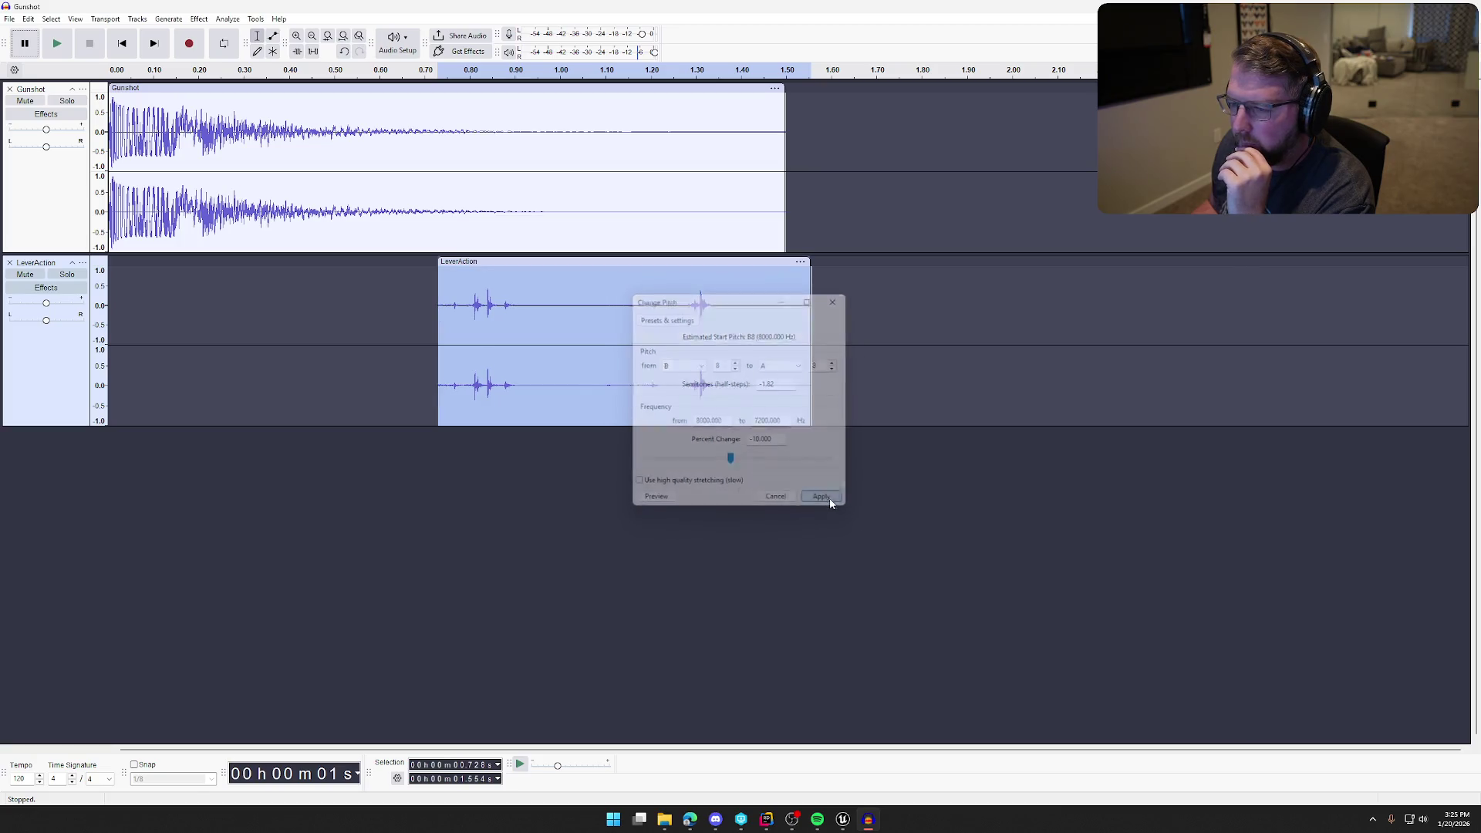
left_click(603, 502)
key("space")
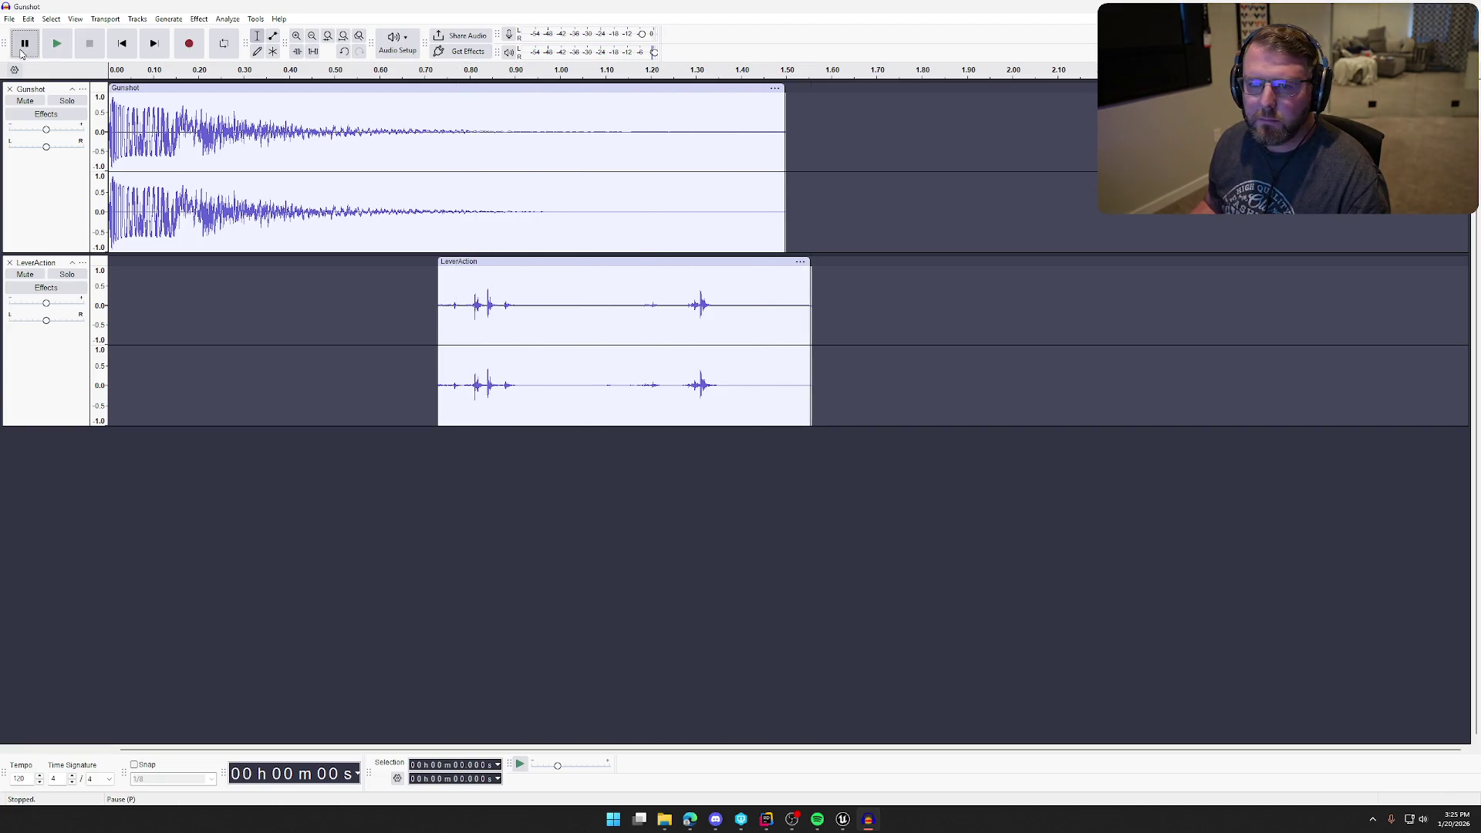
- Export the mix as Gunshot.wav, replacing the existing file
left_click(10, 19)
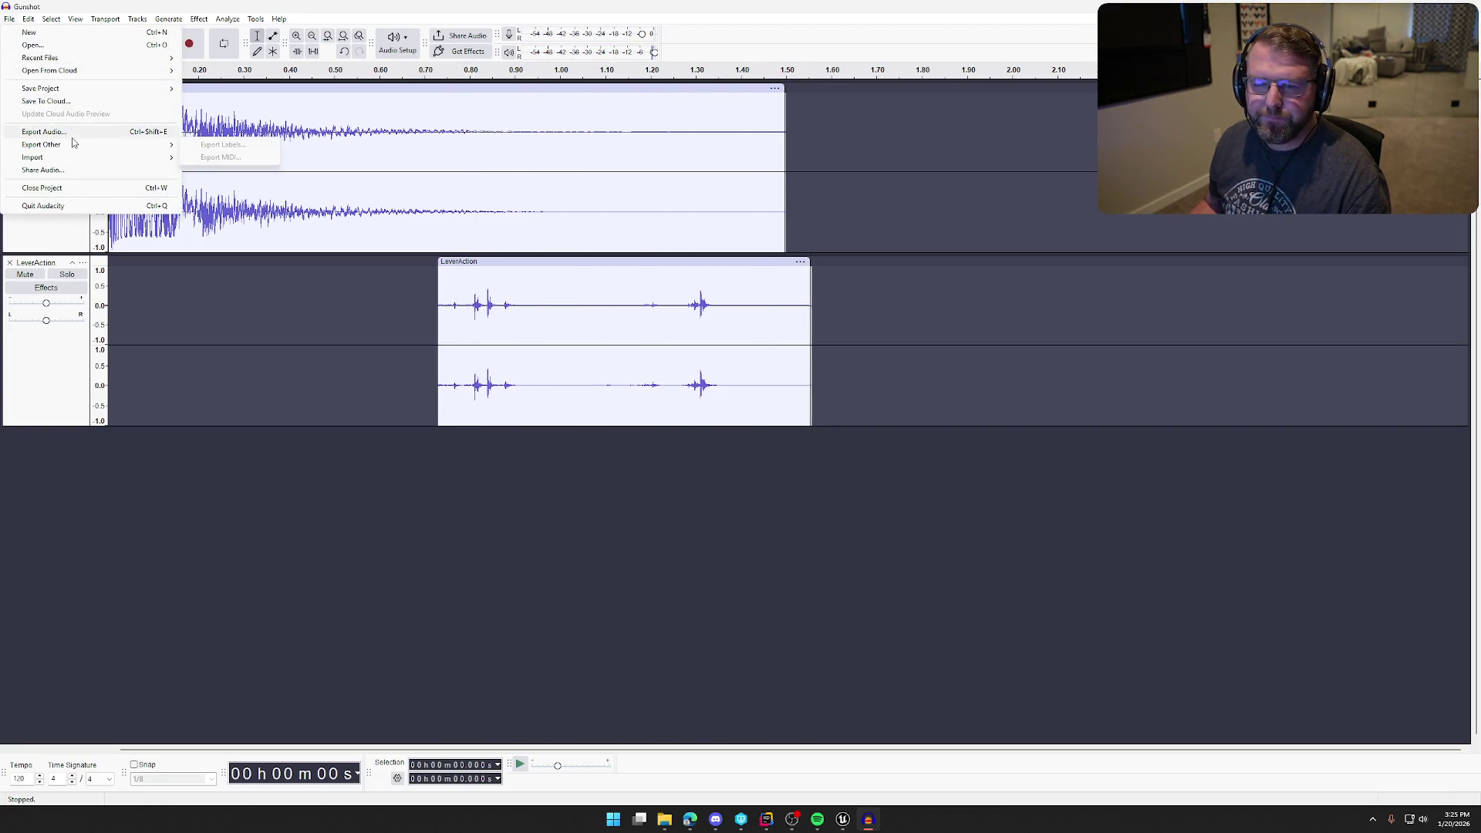
left_click(45, 131)
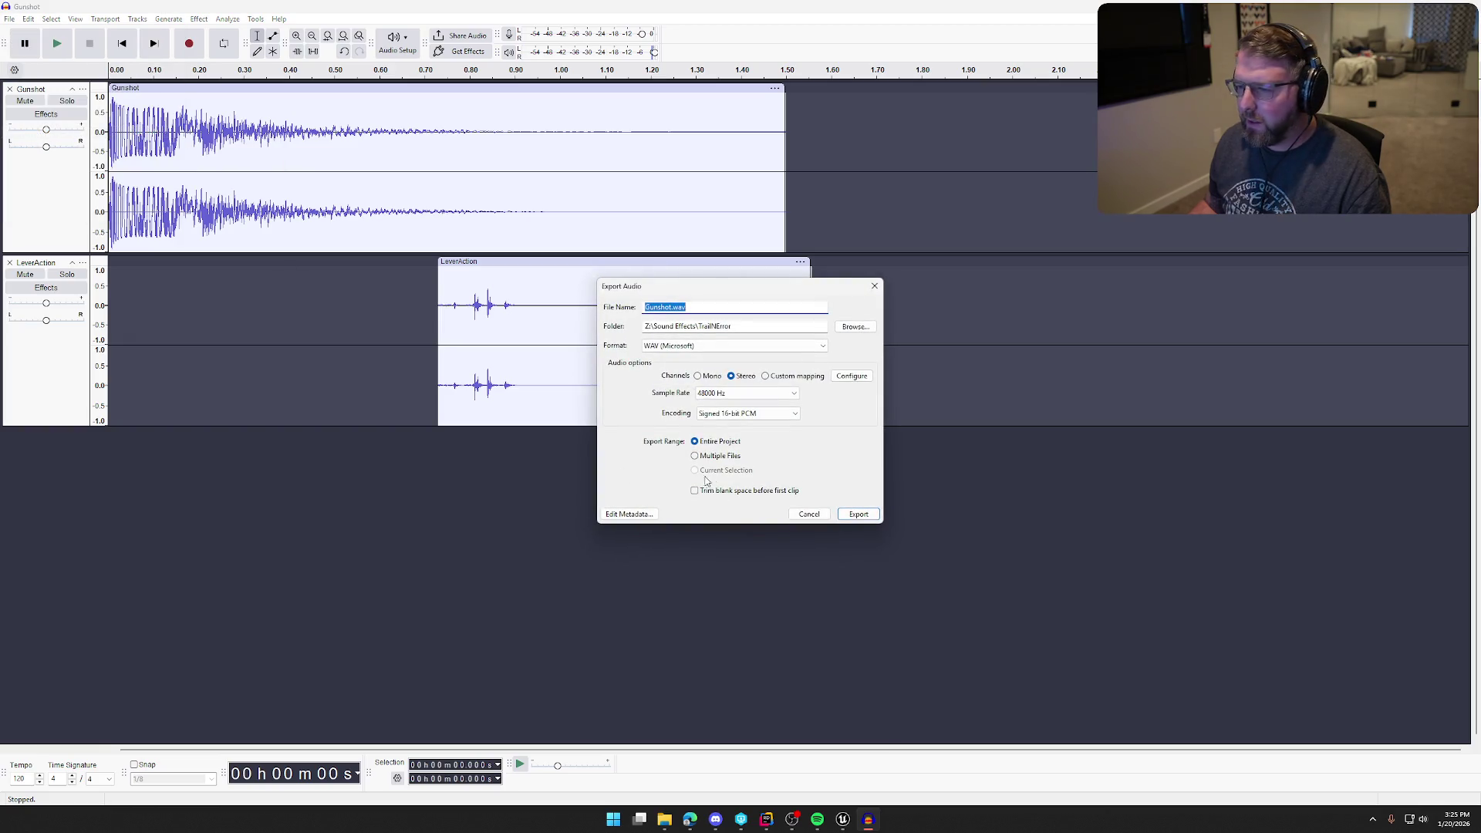
left_click(858, 515)
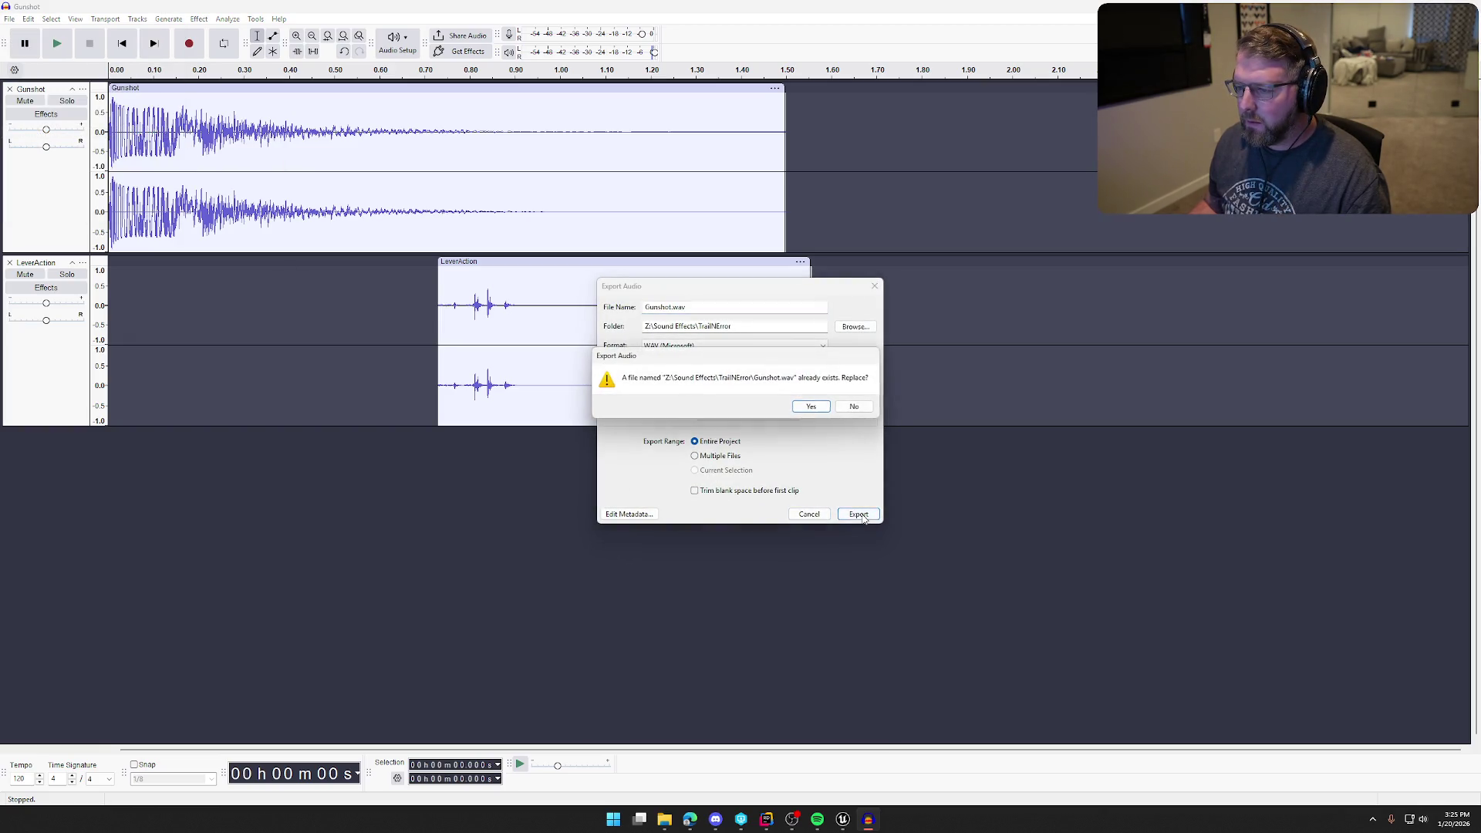
left_click(810, 407)
key("alt+Tab")
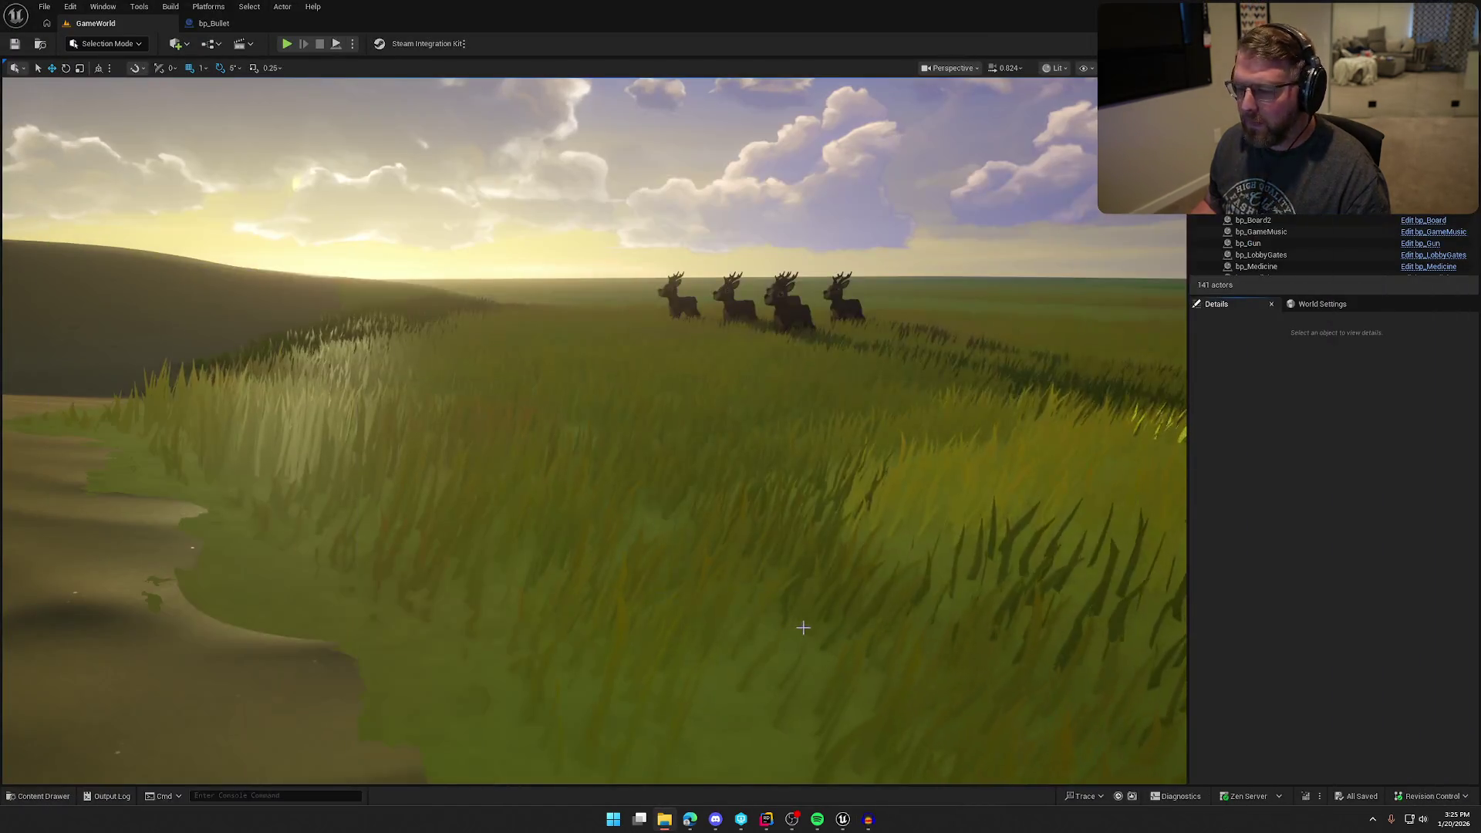
- Reimport the updated Gunshot sound asset and launch a GameWorld playtest
right_click(351, 610)
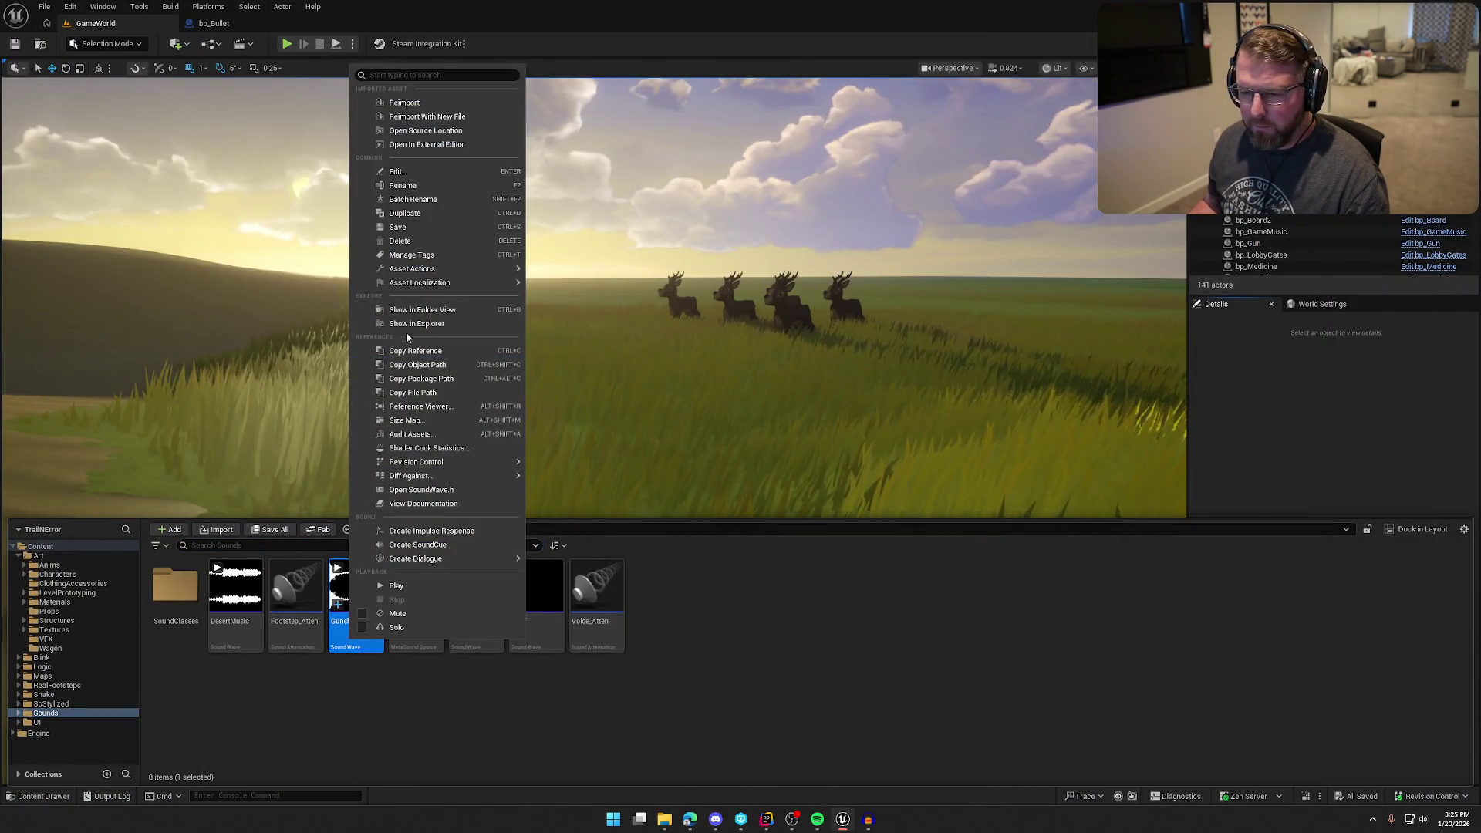
left_click(405, 103)
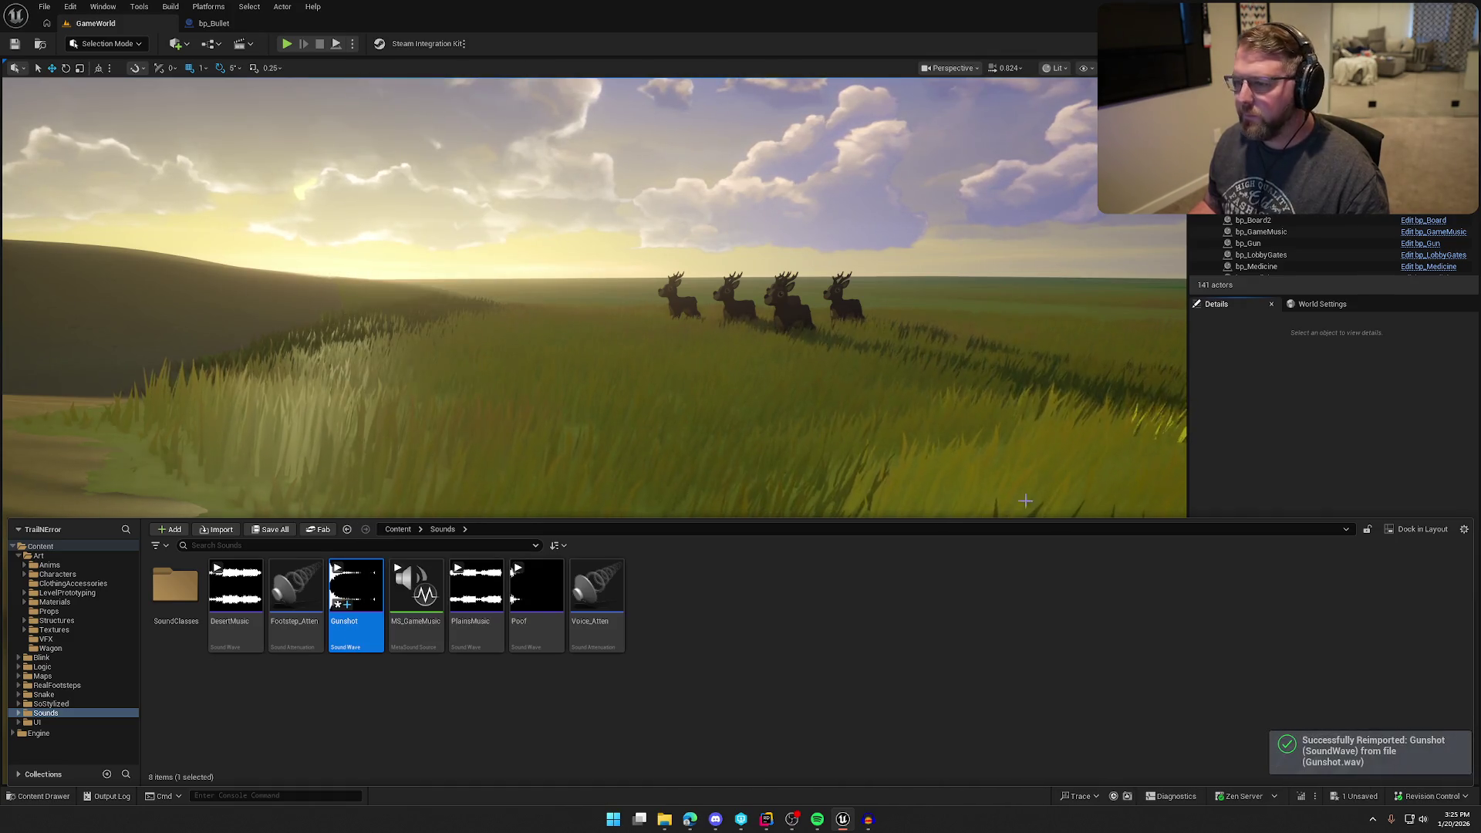
left_click(286, 43)
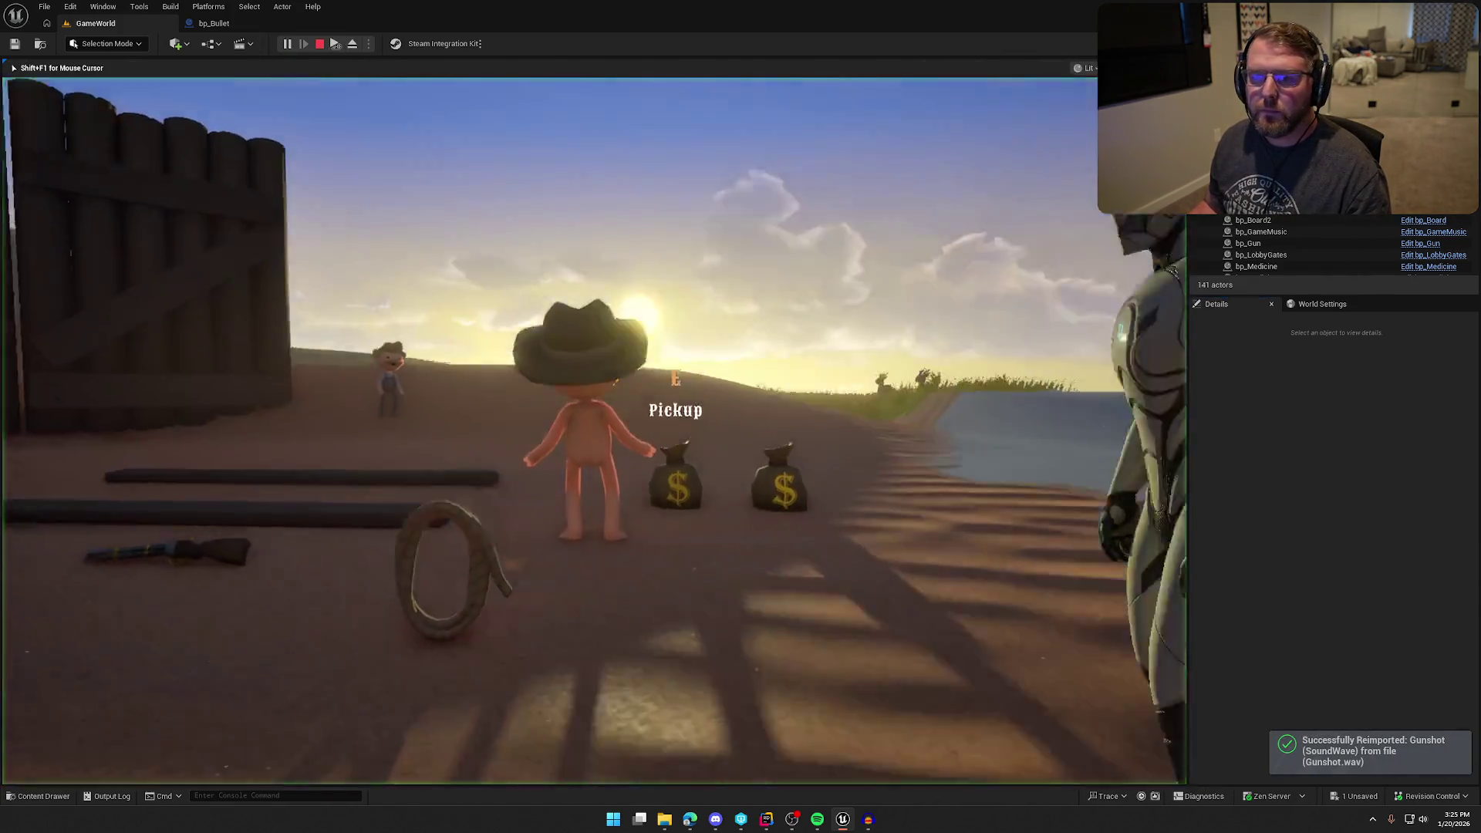
- Run into town and fire the gun to hear it, then drag LeverAction earlier in Audacity
key("w")
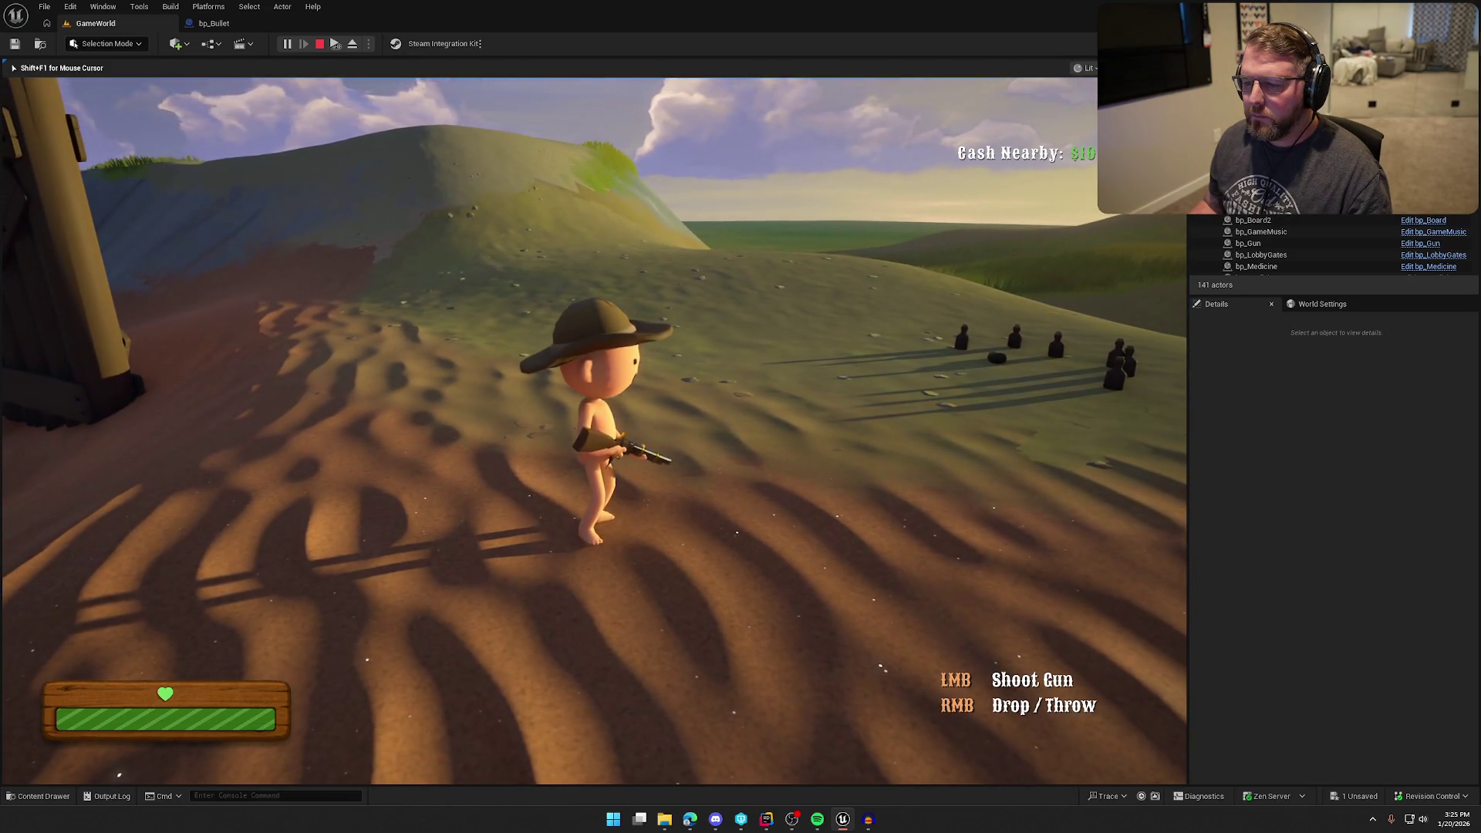
left_click(594, 431)
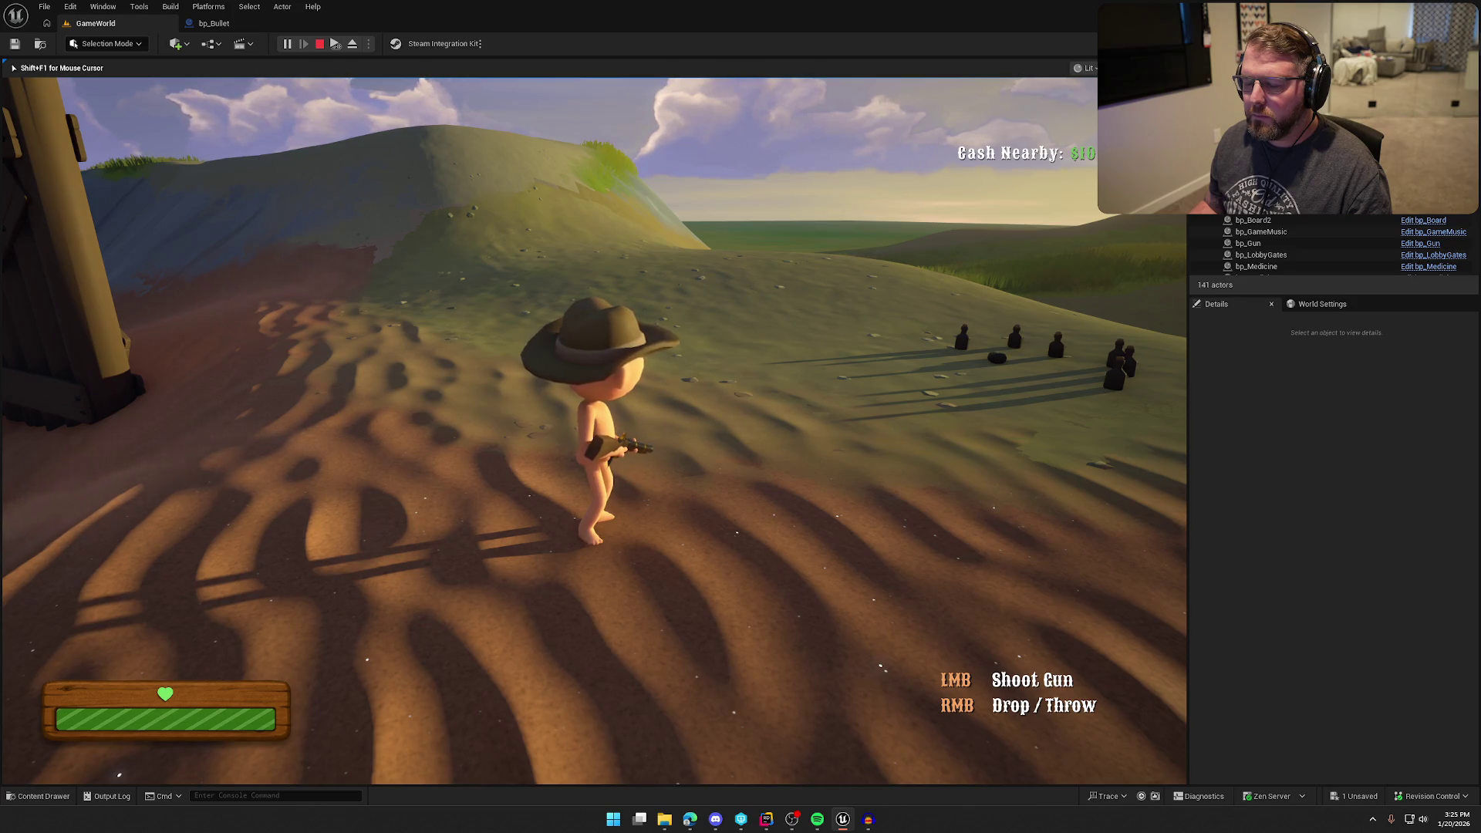
key("Escape")
left_click(868, 819)
left_click_drag(590, 263, 478, 266)
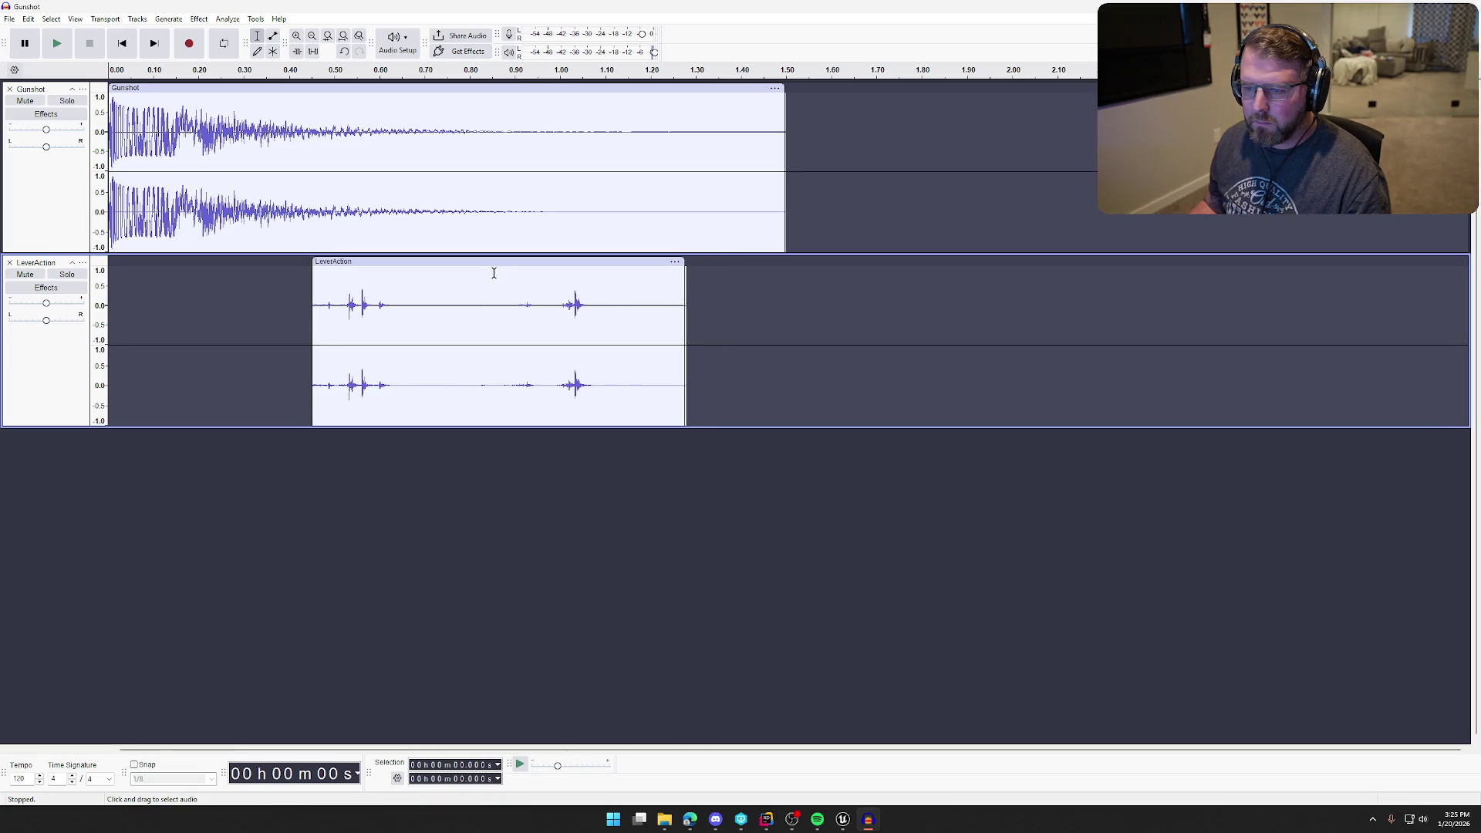
- Re-export the Audacity mix as Gunshot.wav, overwriting the existing file
left_click(5, 8)
left_click(26, 9)
left_click(9, 18)
left_click(58, 137)
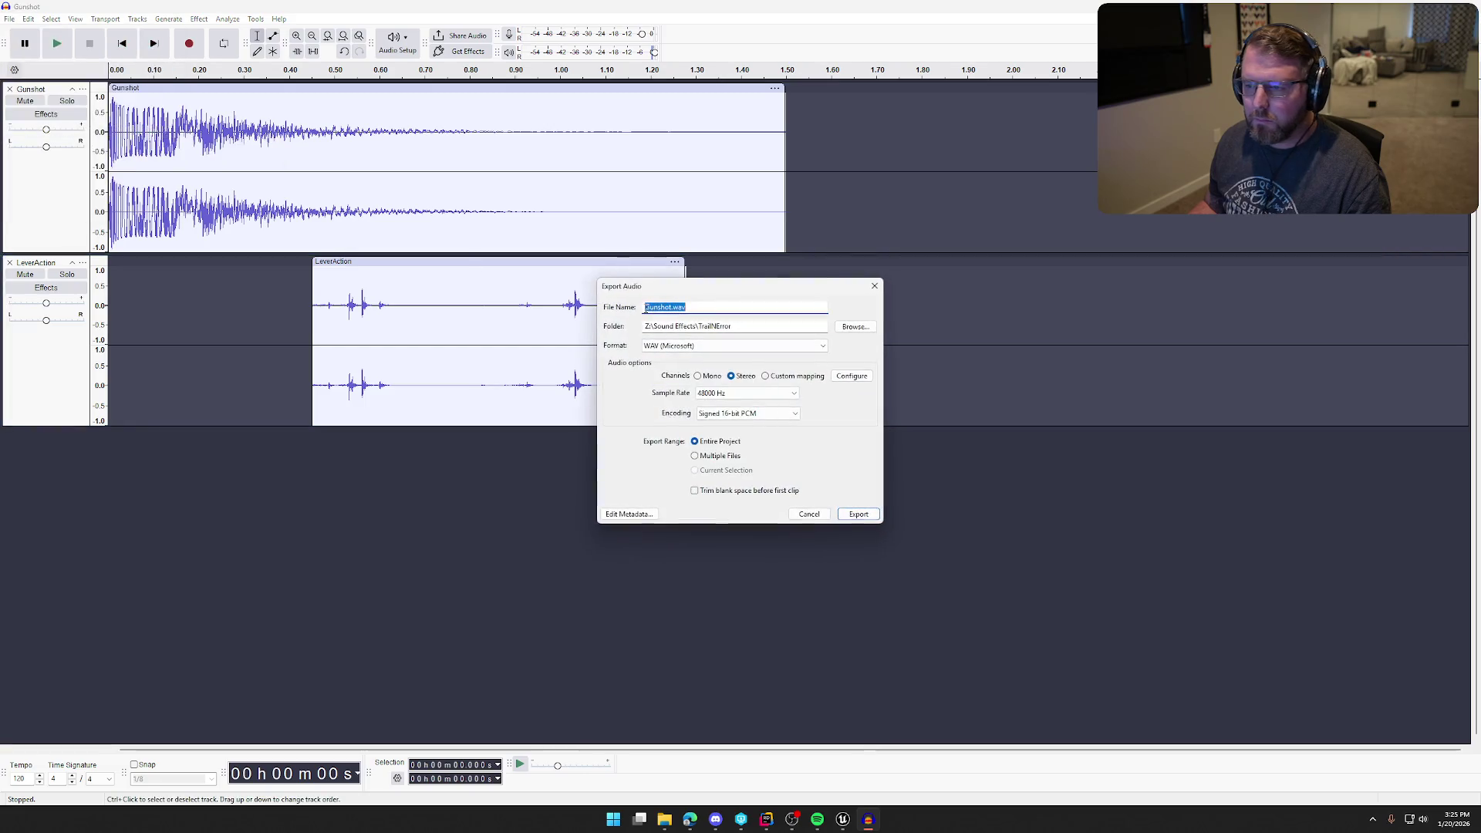
left_click(866, 518)
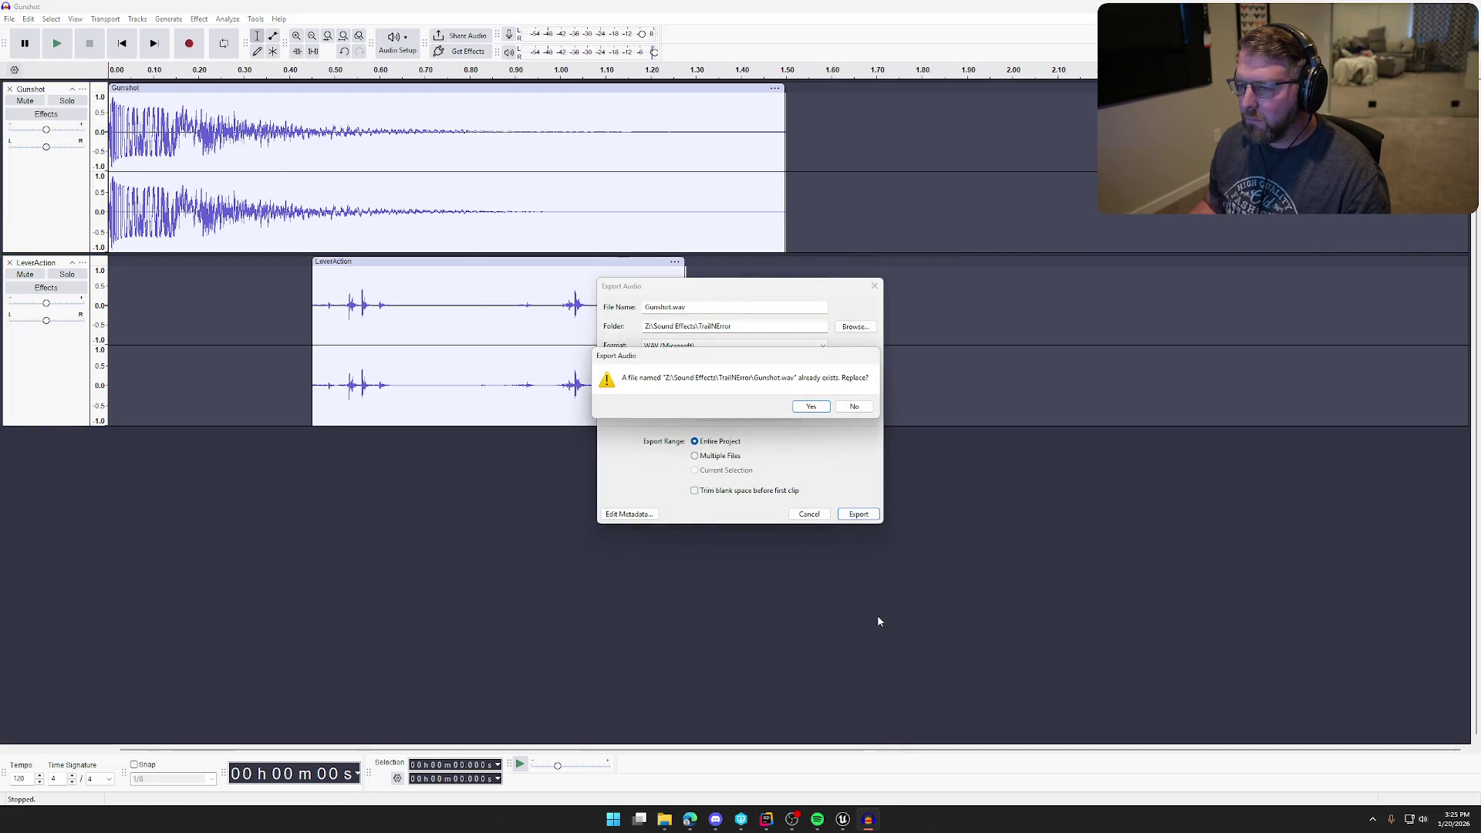
left_click(811, 406)
left_click(843, 819)
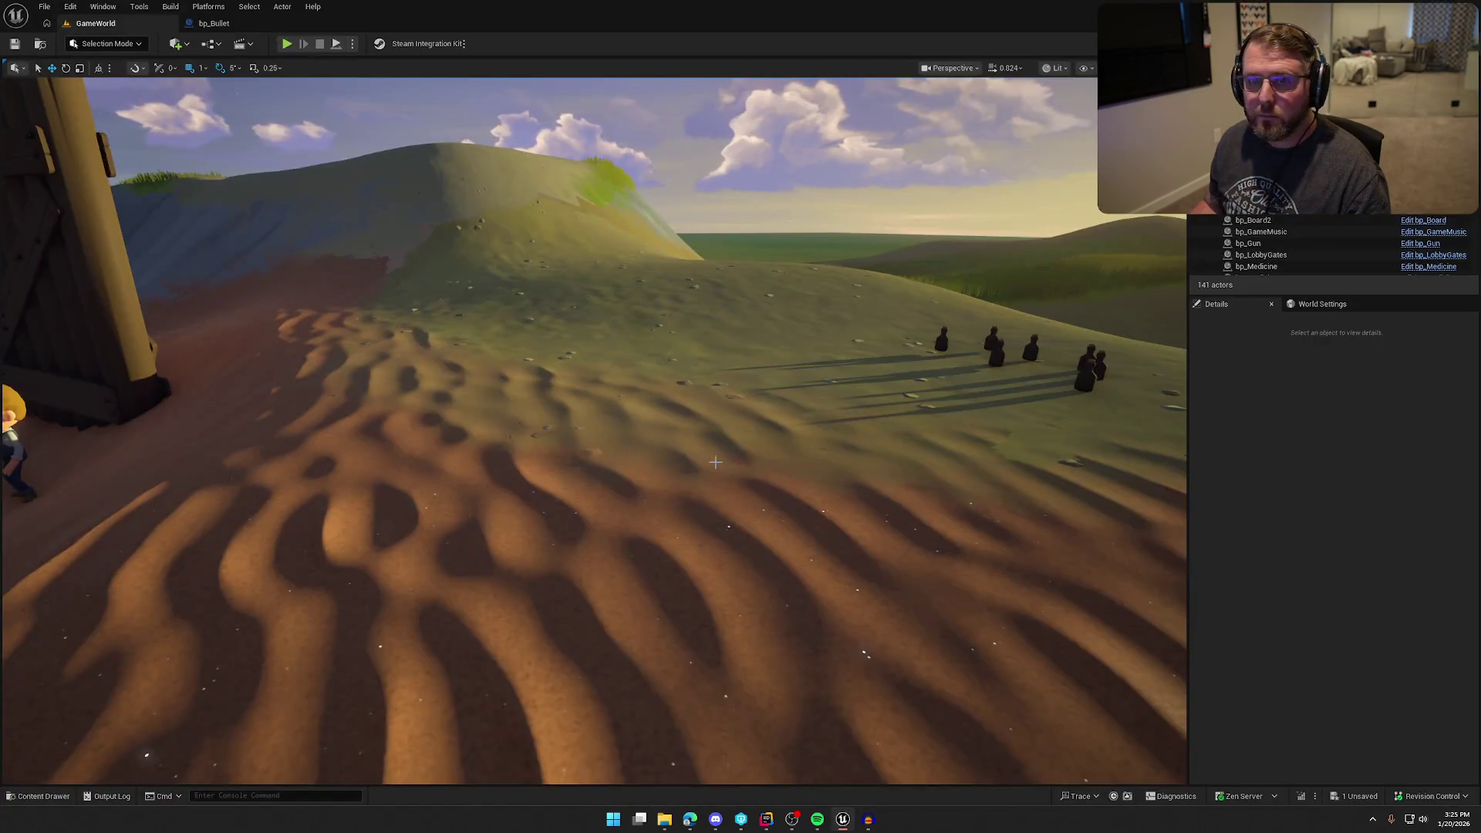
- Reimport the Gunshot asset from the Sounds folder and start a GameWorld playtest
key("ctrl+space")
right_click(355, 594)
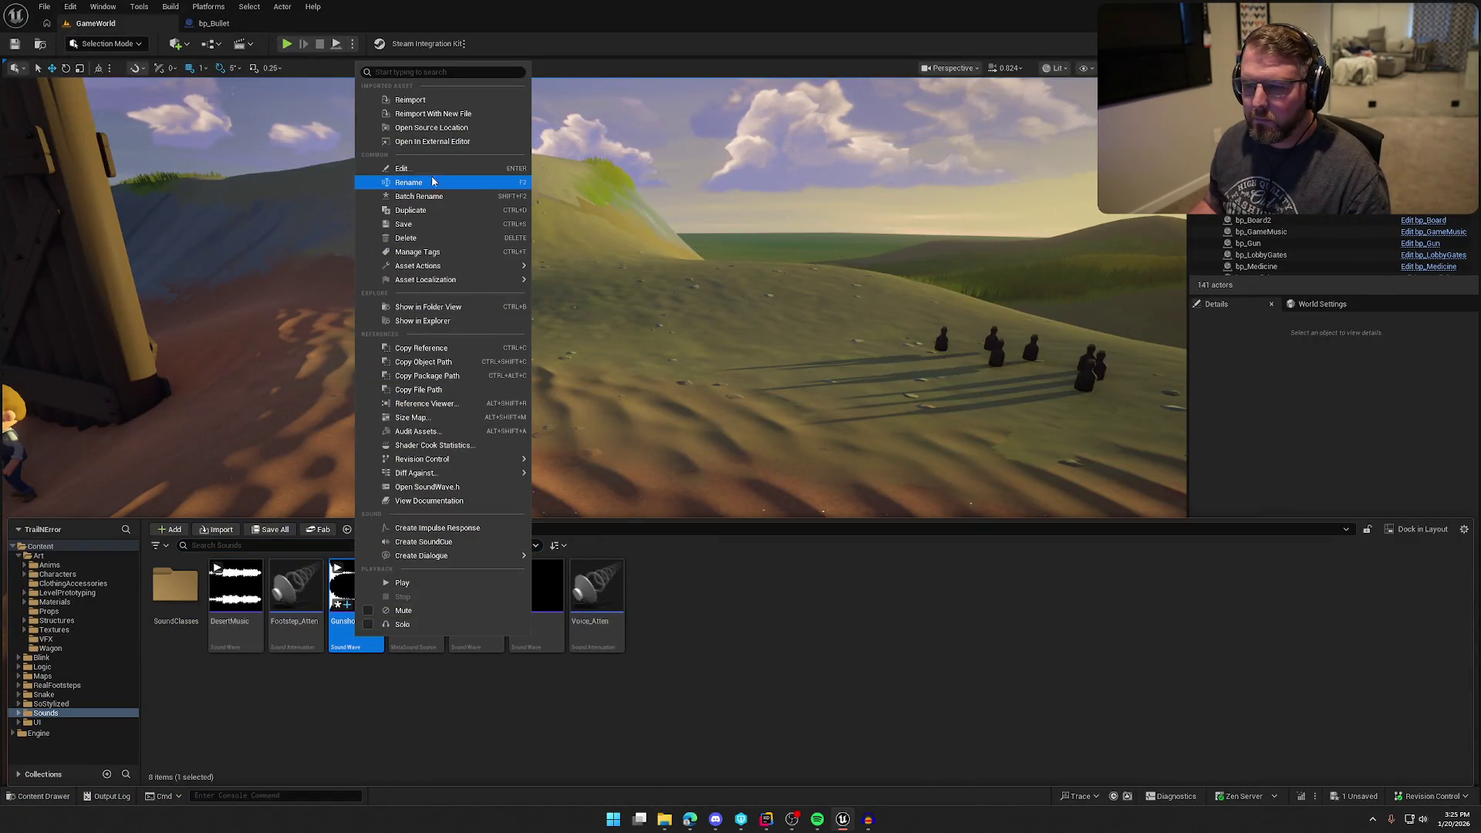
left_click(410, 99)
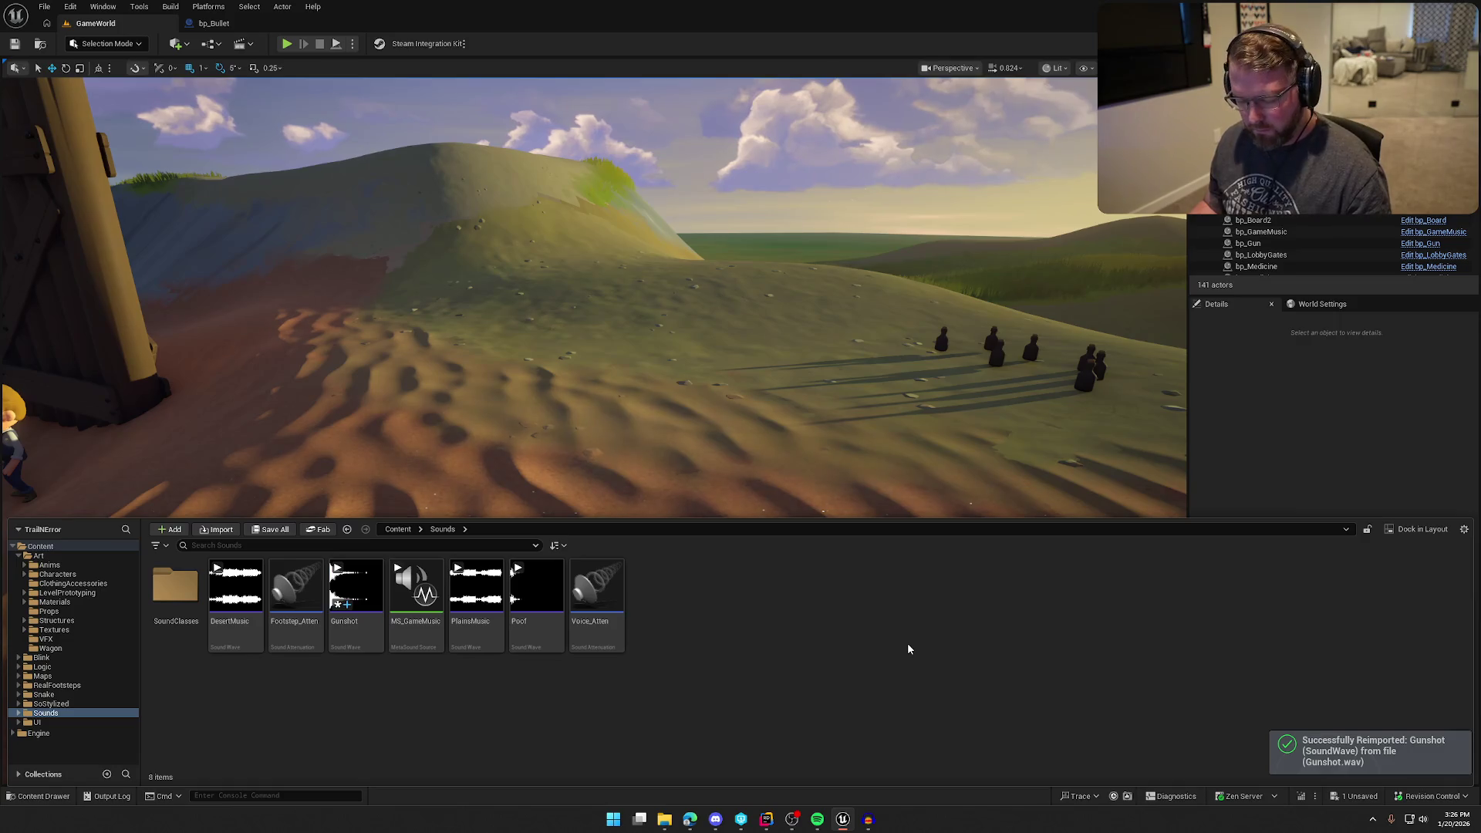
left_click(286, 43)
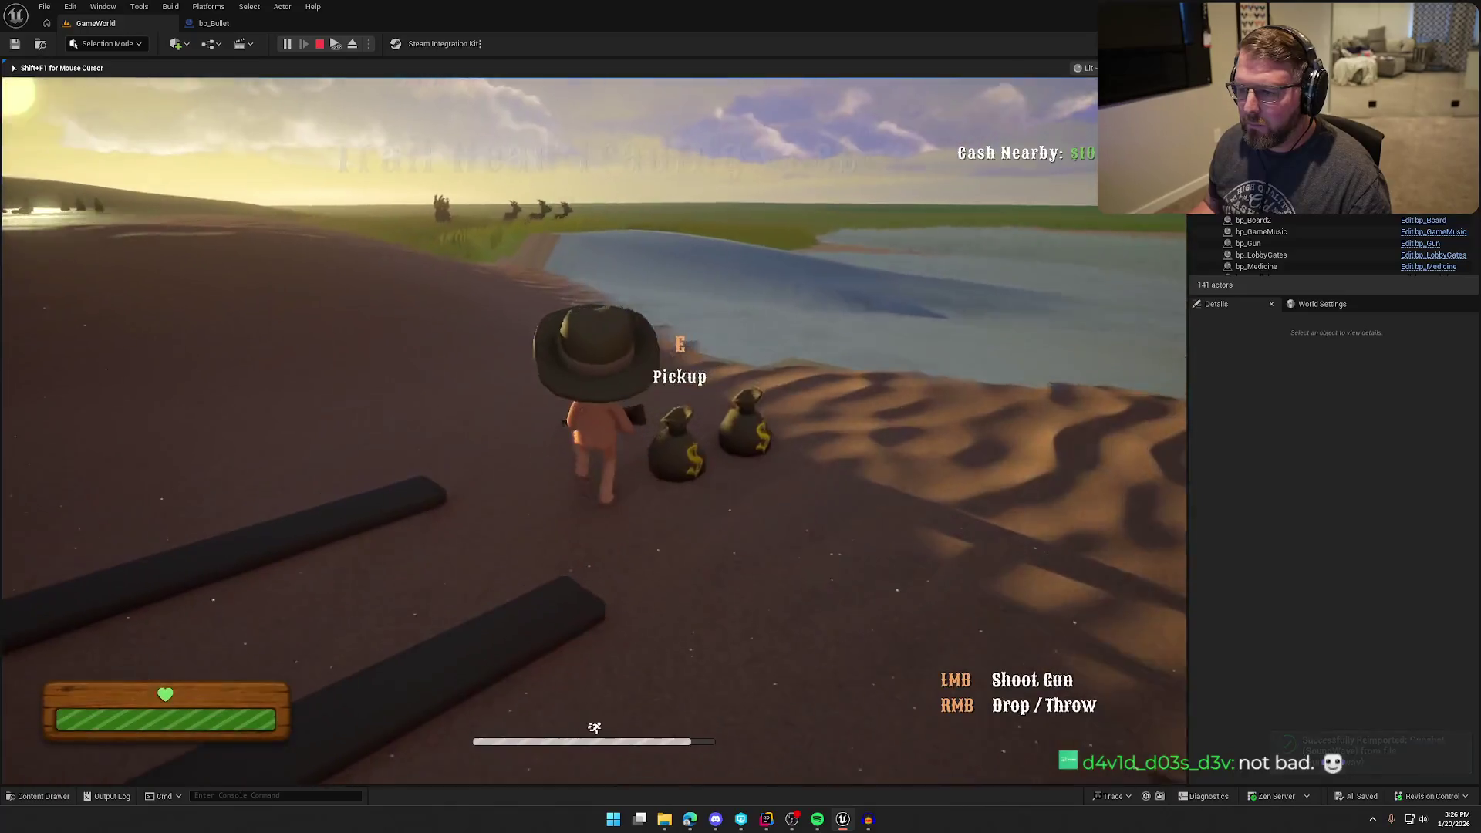
- Run toward the river, shoot twice at the deer, then stop the test run
key("shift+w")
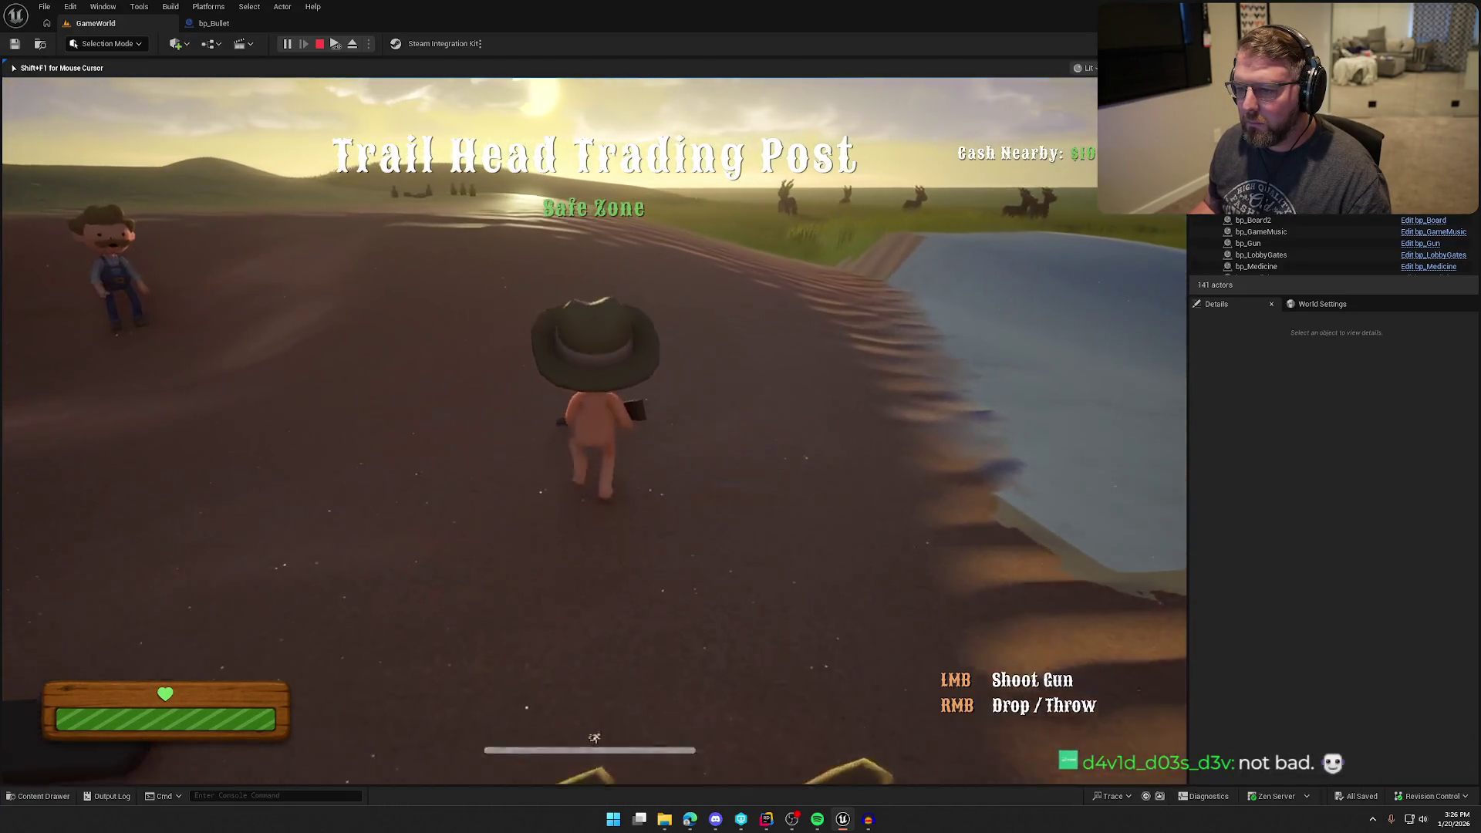
key("w")
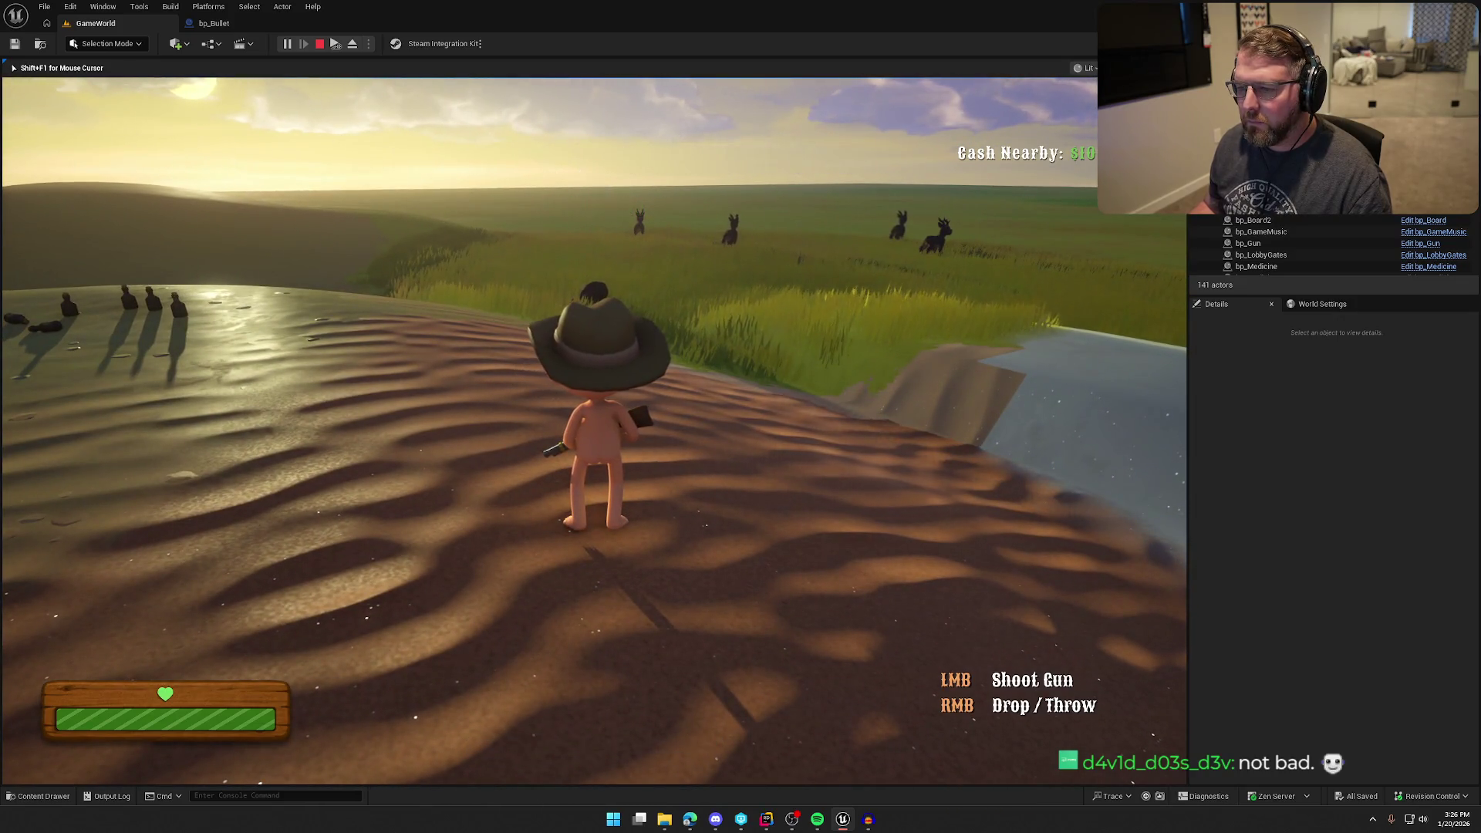
key("w")
left_click(594, 431)
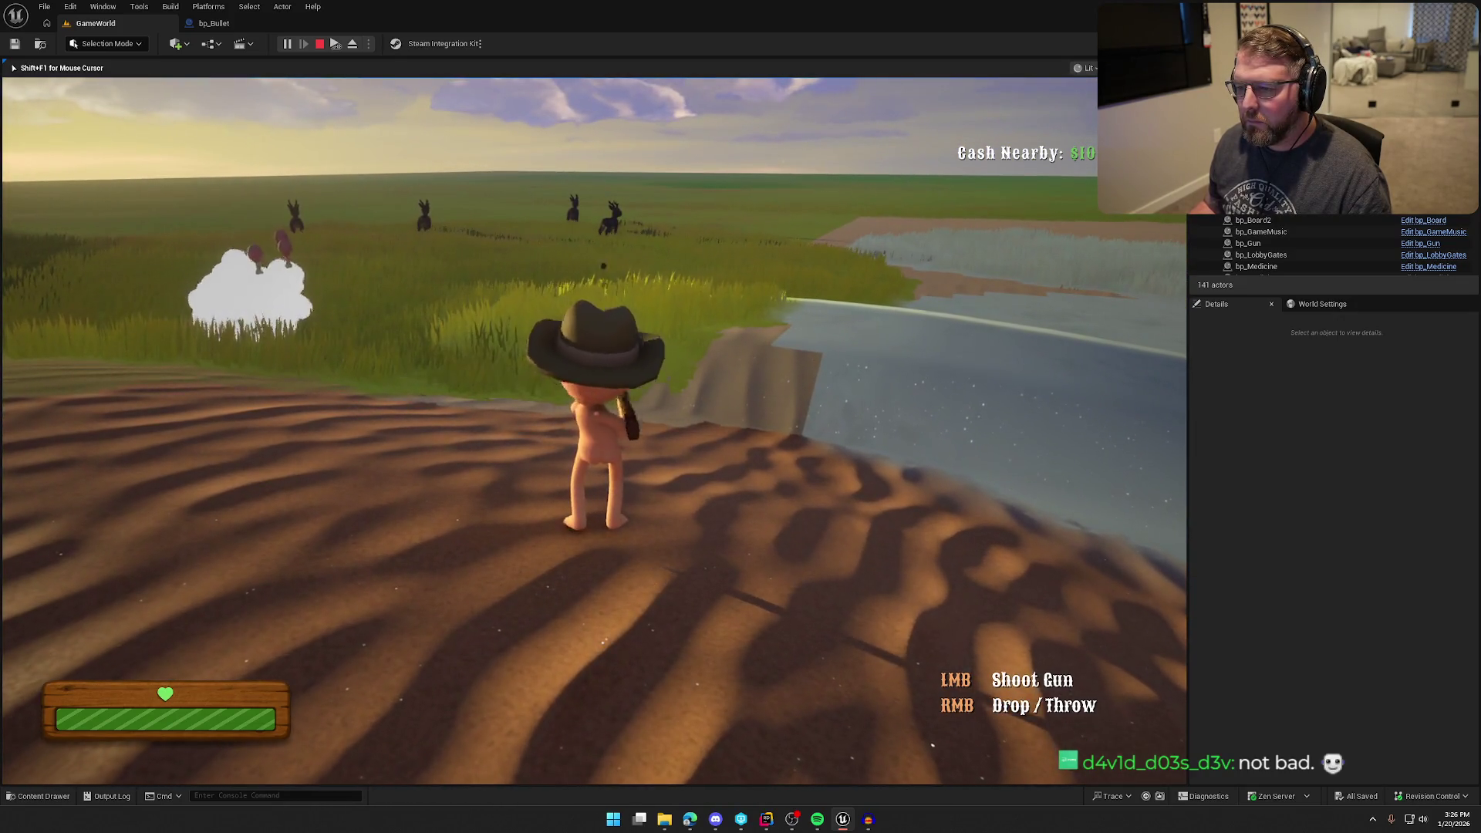
key("w")
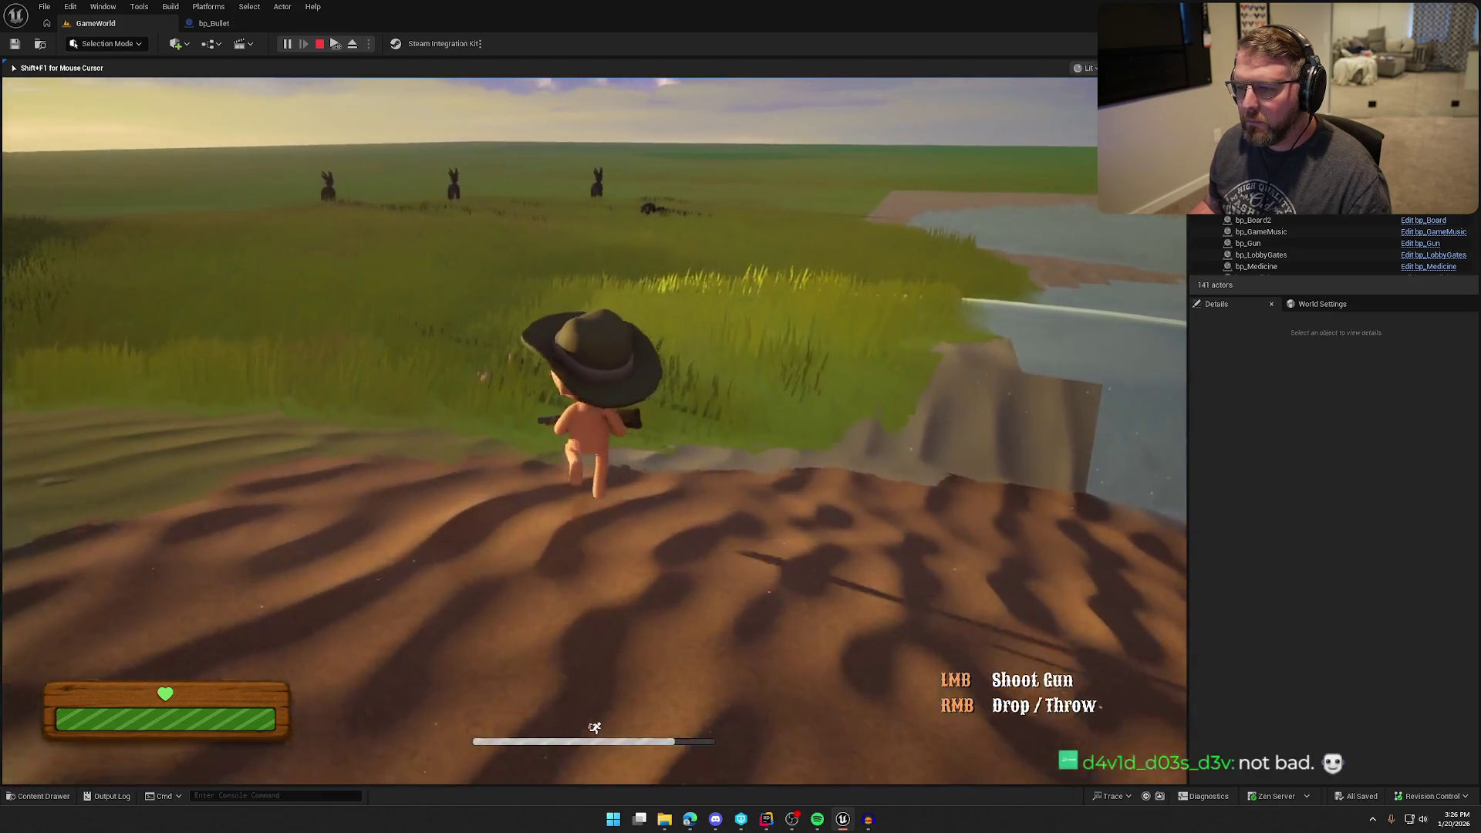
left_click(593, 430)
key("a")
key("shift+F1")
left_click(868, 819)
- Lower the LeverAction clip's volume by 4 dB with Amplify
left_click(493, 259)
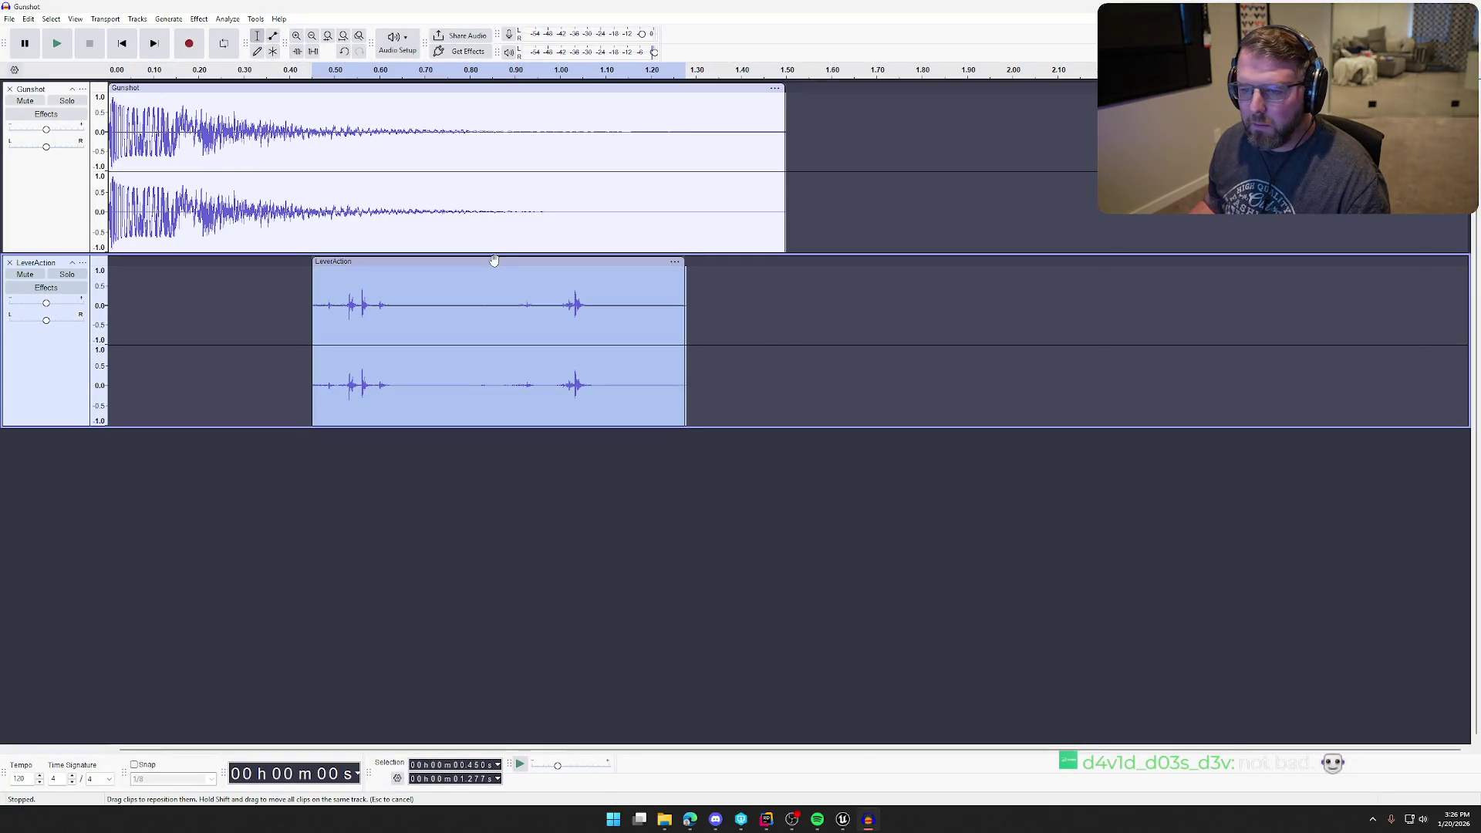
left_click(168, 19)
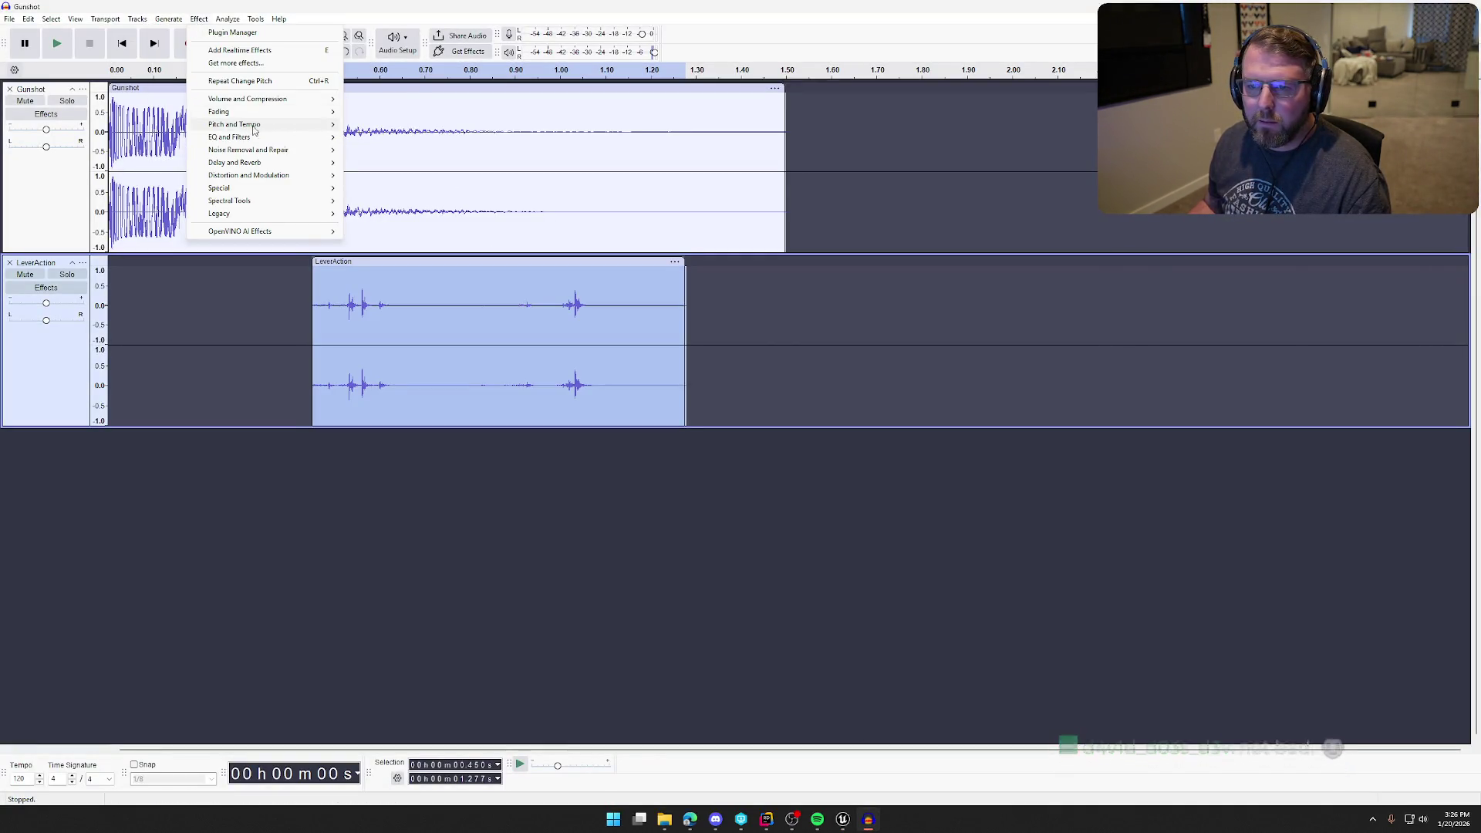
mouse_move(294, 98)
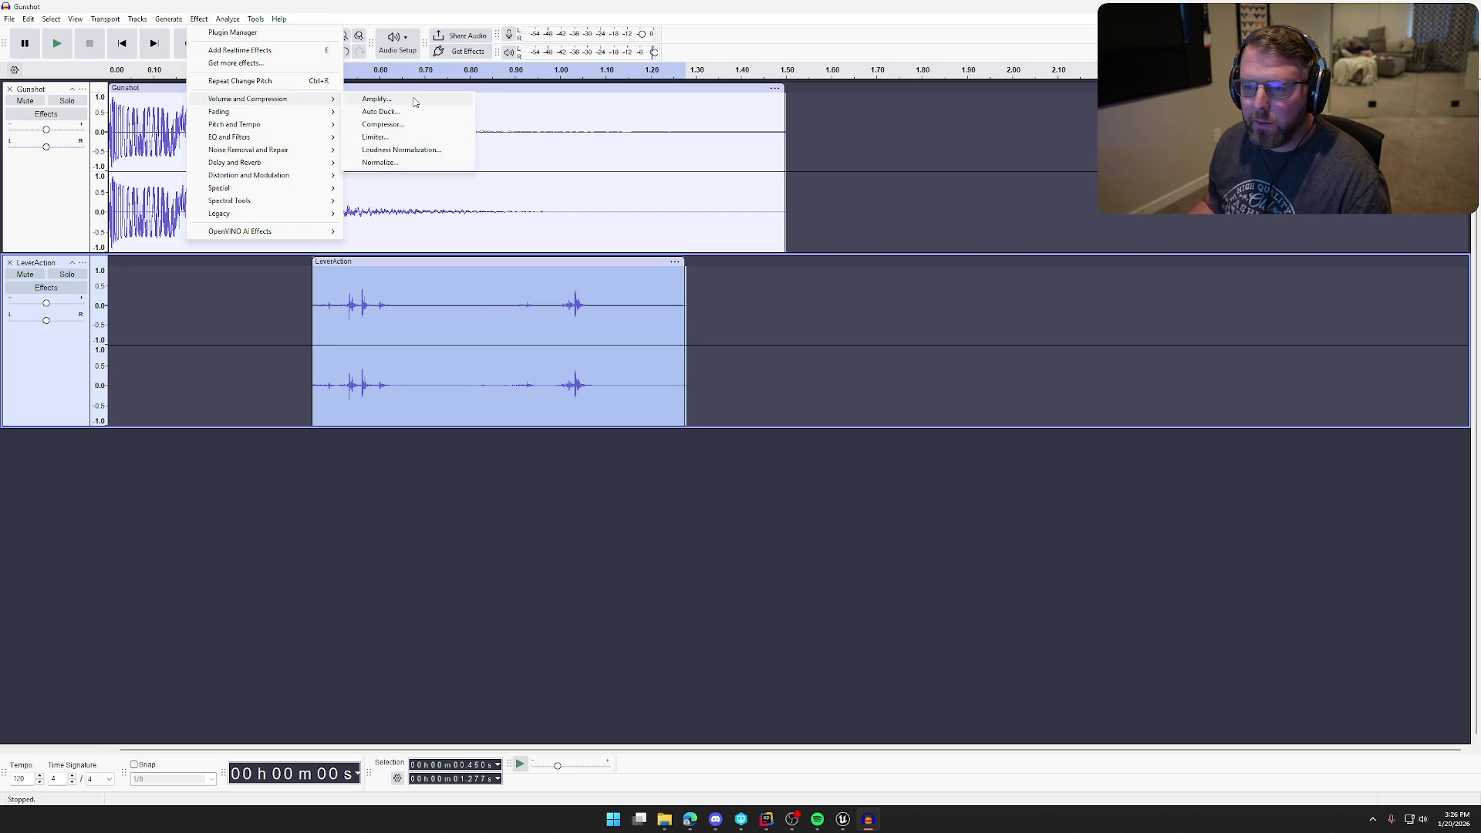
left_click(412, 101)
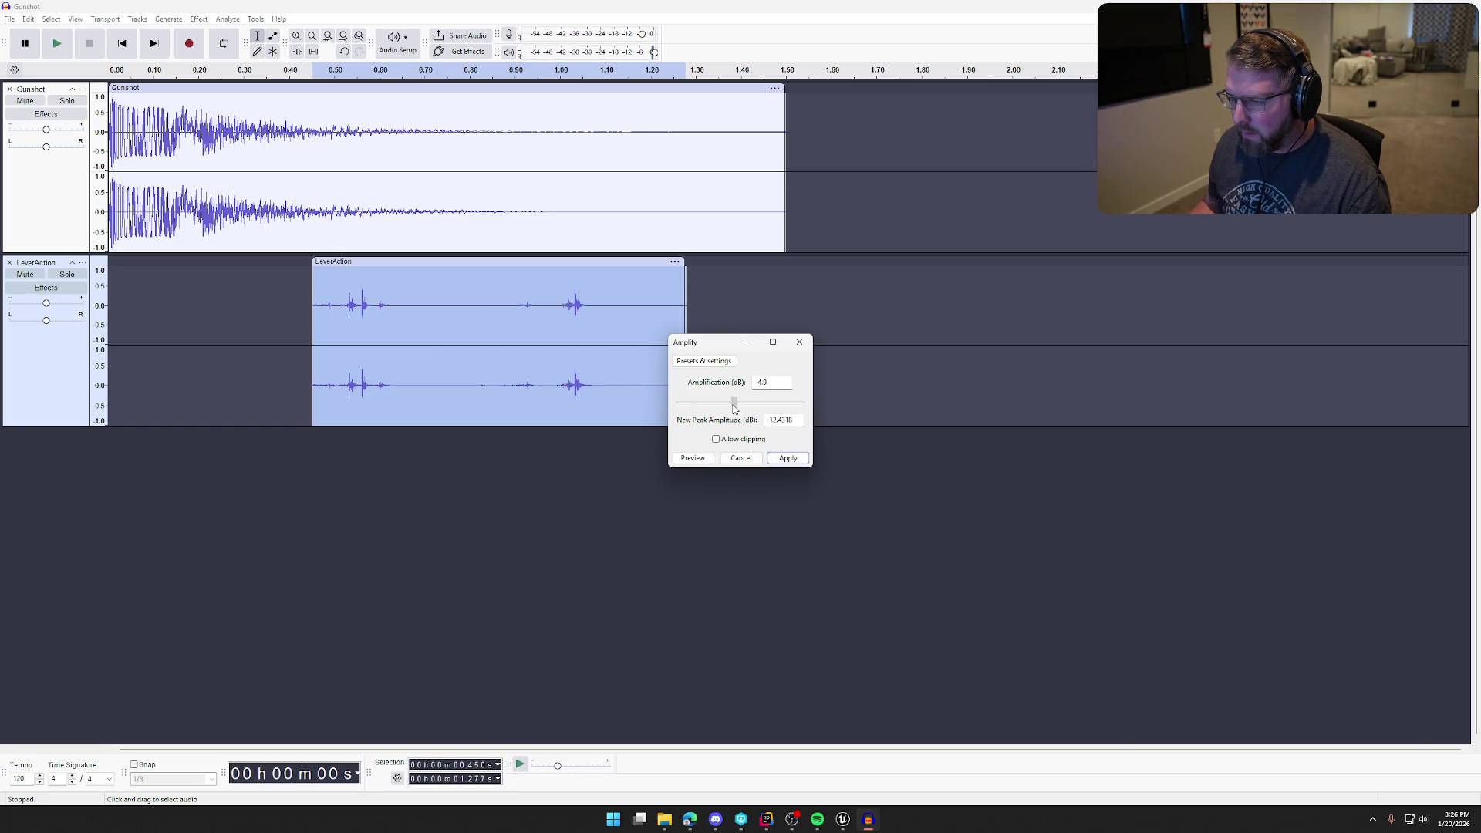
left_click(787, 460)
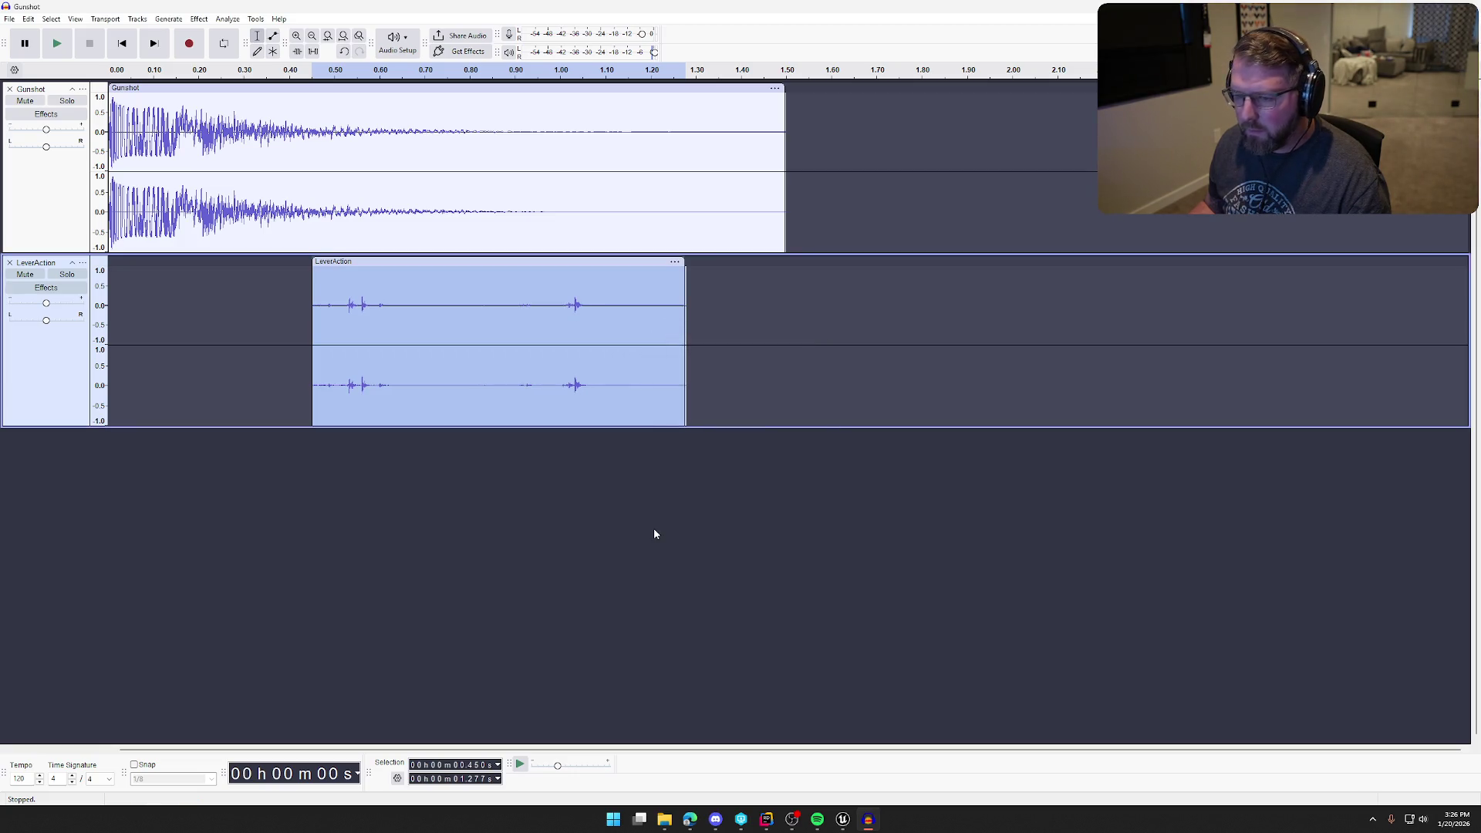
- Export the Audacity mix, overwriting the existing Gunshot.wav
left_click(13, 21)
mouse_move(106, 162)
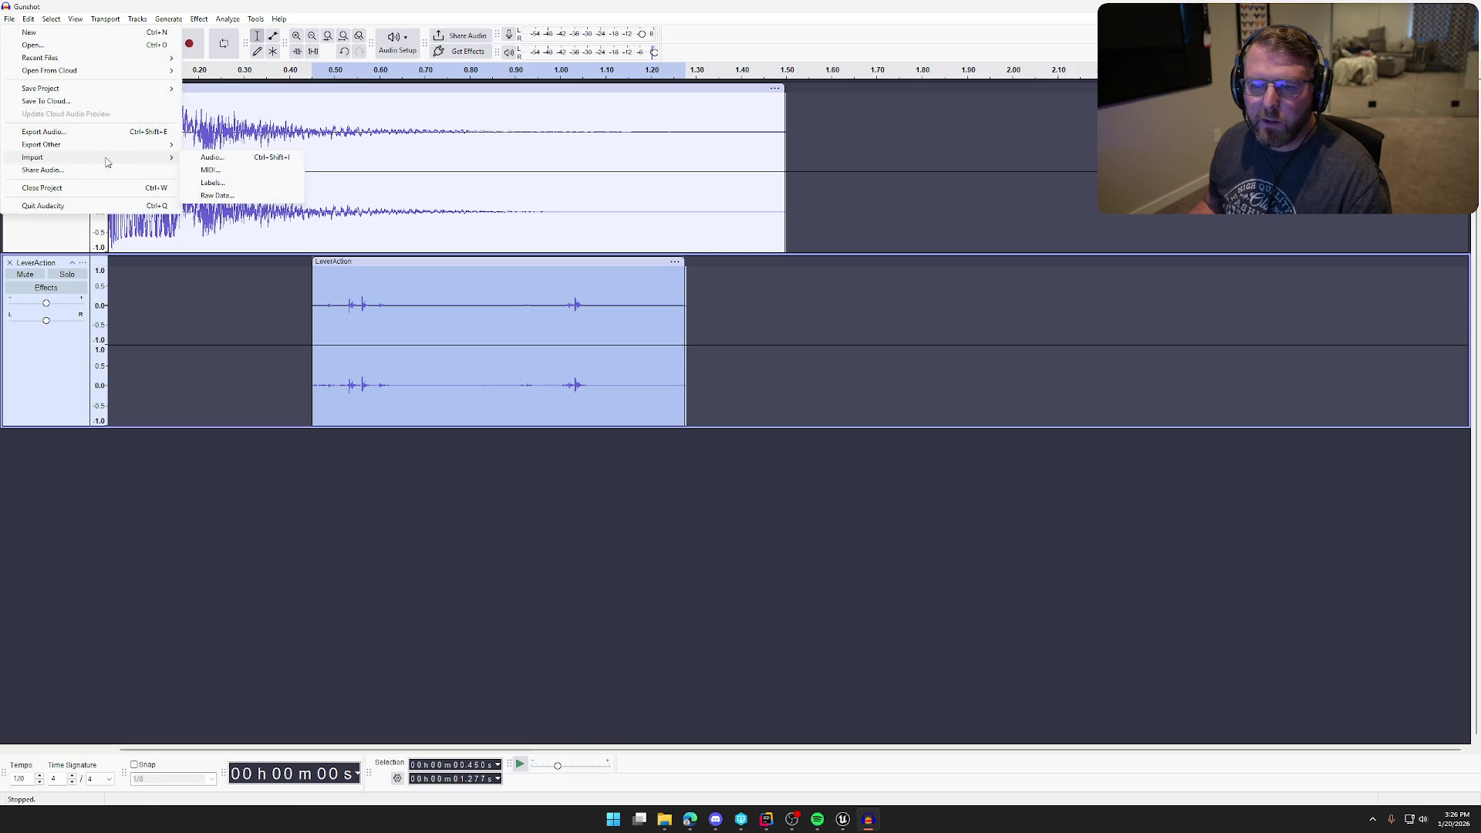
left_click(108, 132)
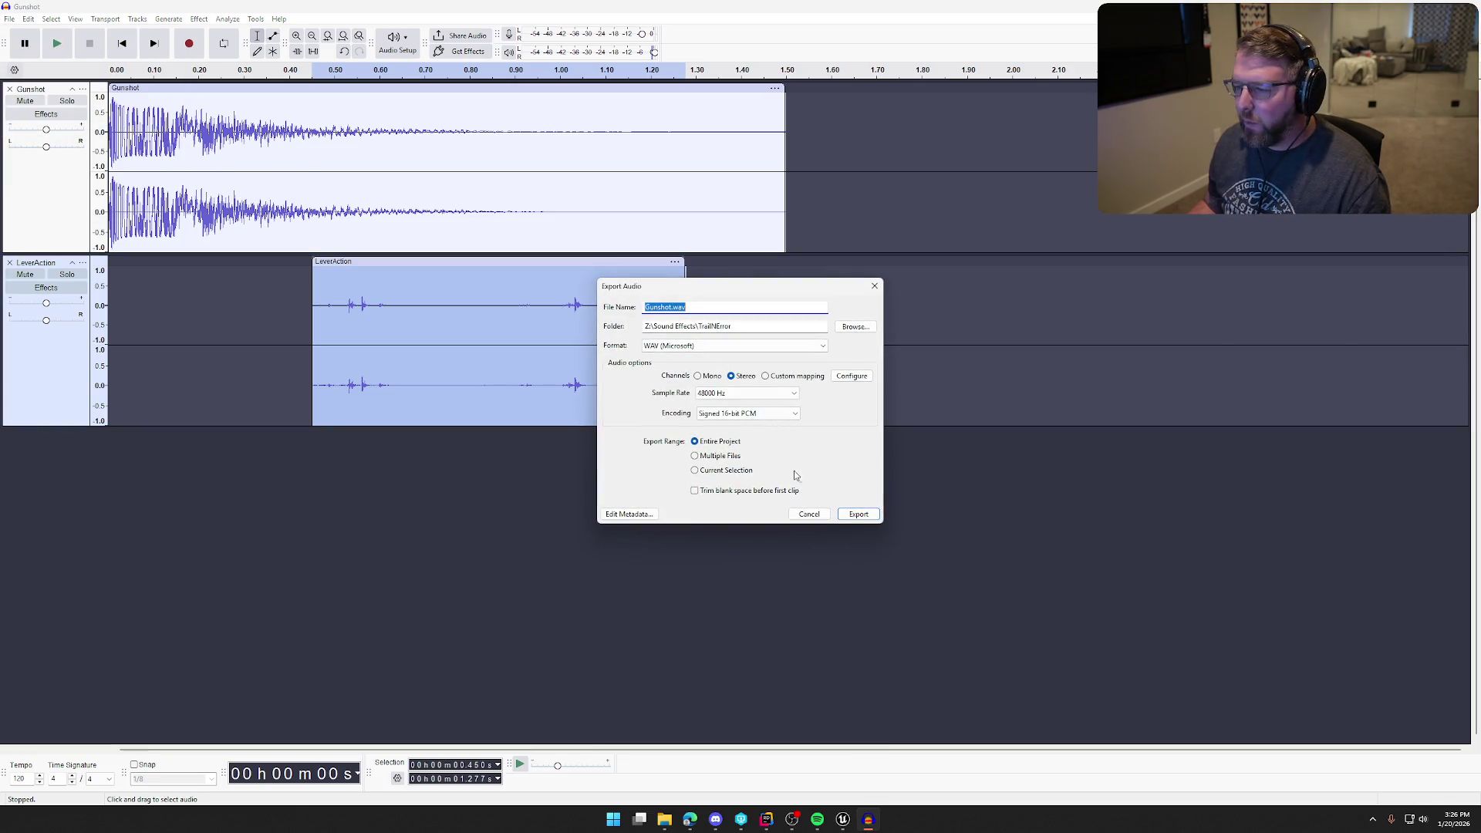
left_click(856, 514)
left_click(801, 406)
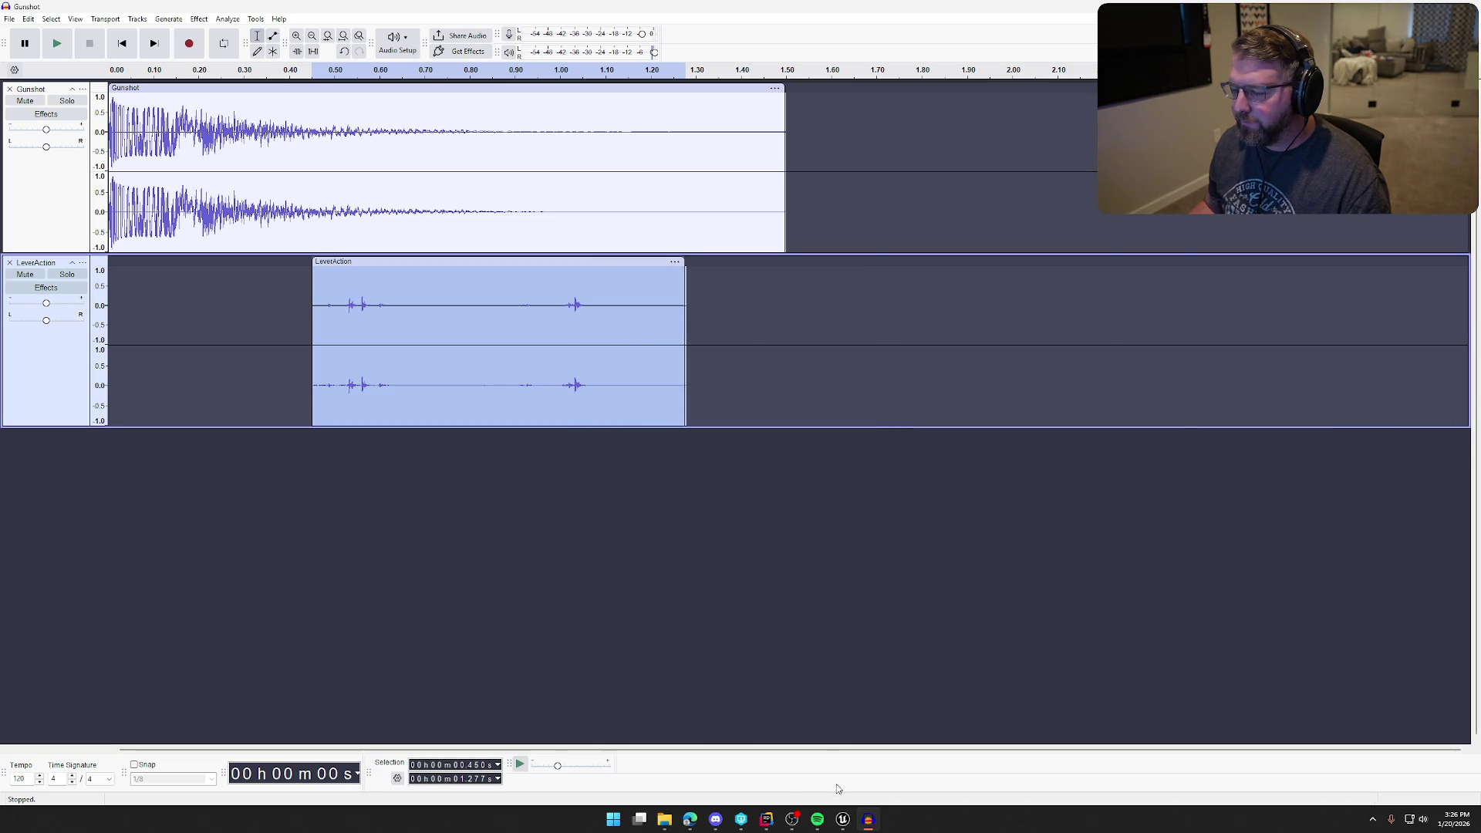
- Back in Unreal Engine, bring up the Gunshot sound asset's options in the Content Drawer
left_click(842, 819)
key("ctrl+space")
right_click(357, 602)
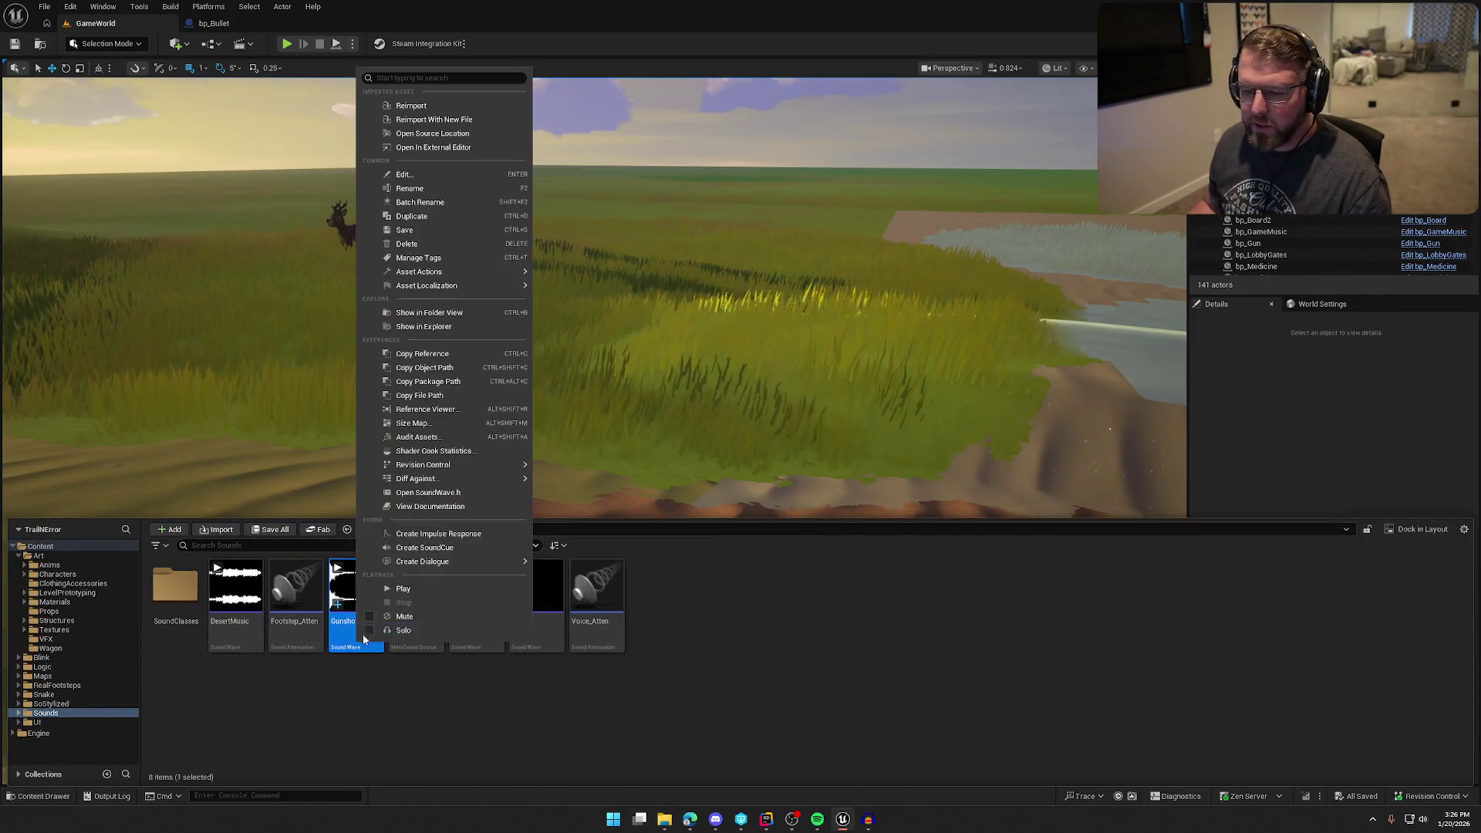
- Reimport the Gunshot sound from the updated file and save all changes
left_click(455, 105)
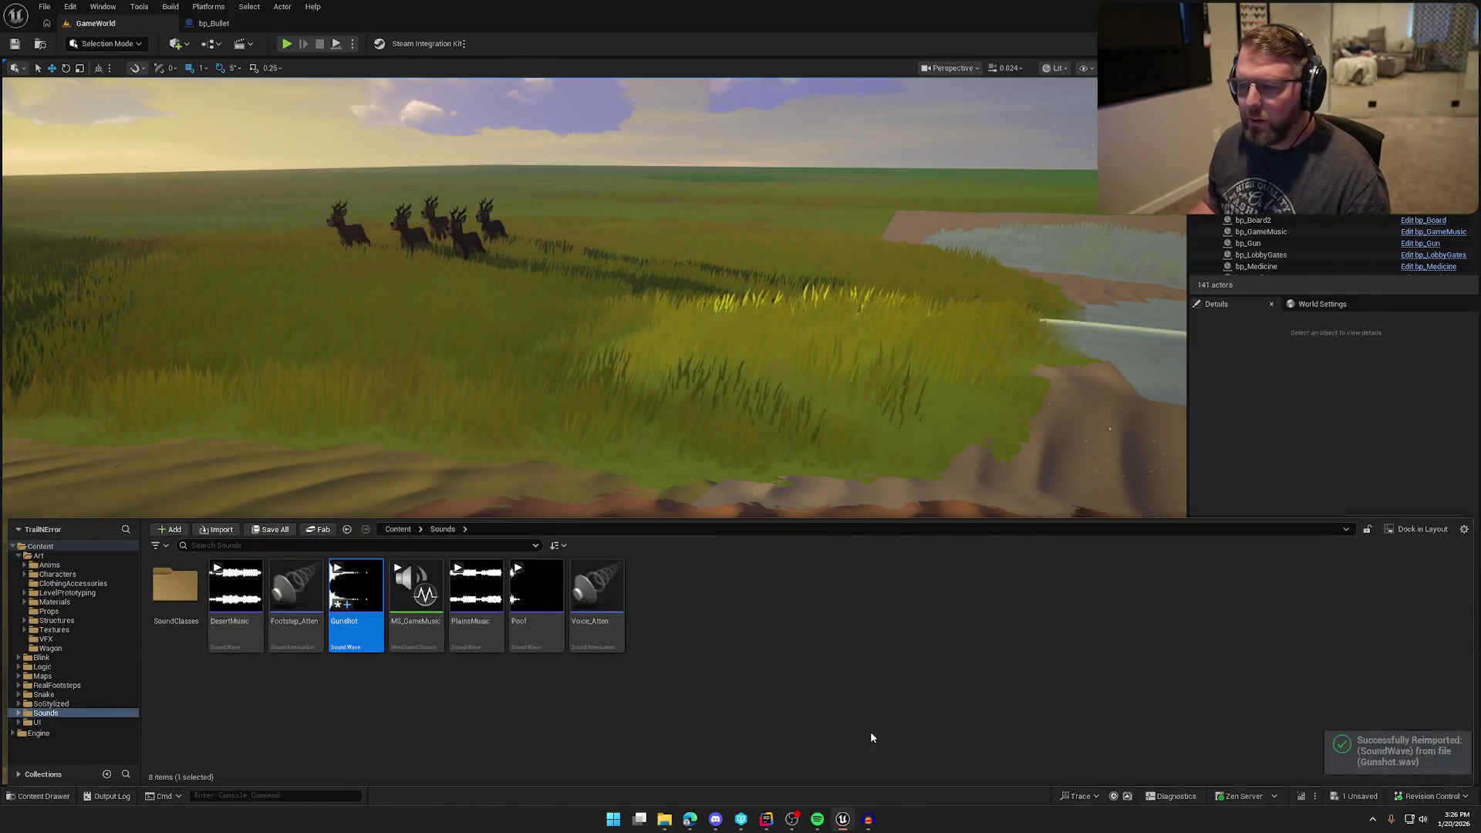
left_click(845, 652)
key("ctrl+shift+s")
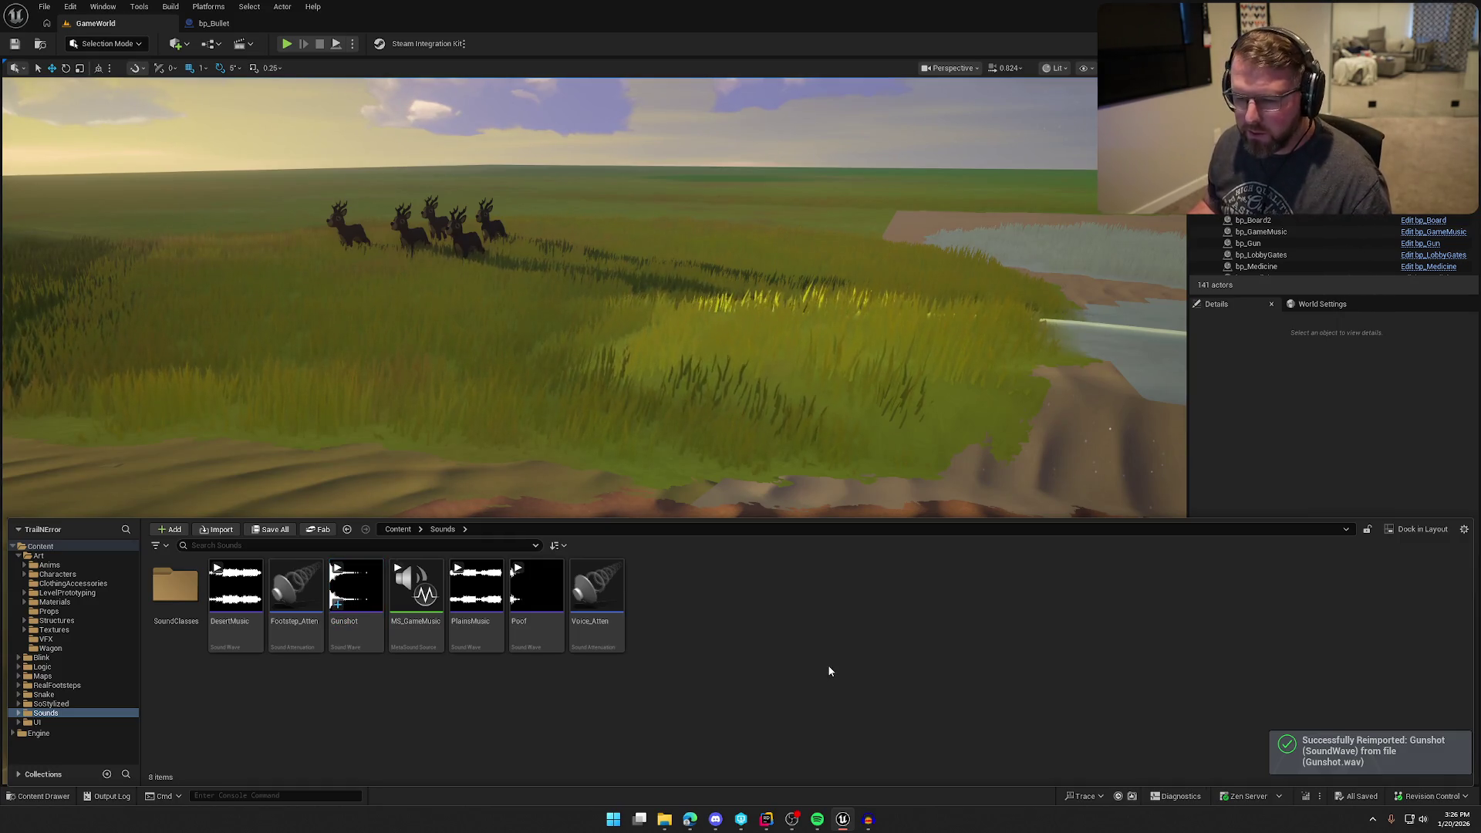
- Playtest GameWorld, running through the grassland and firing the gun to hear the new shot, then stop
left_click(286, 44)
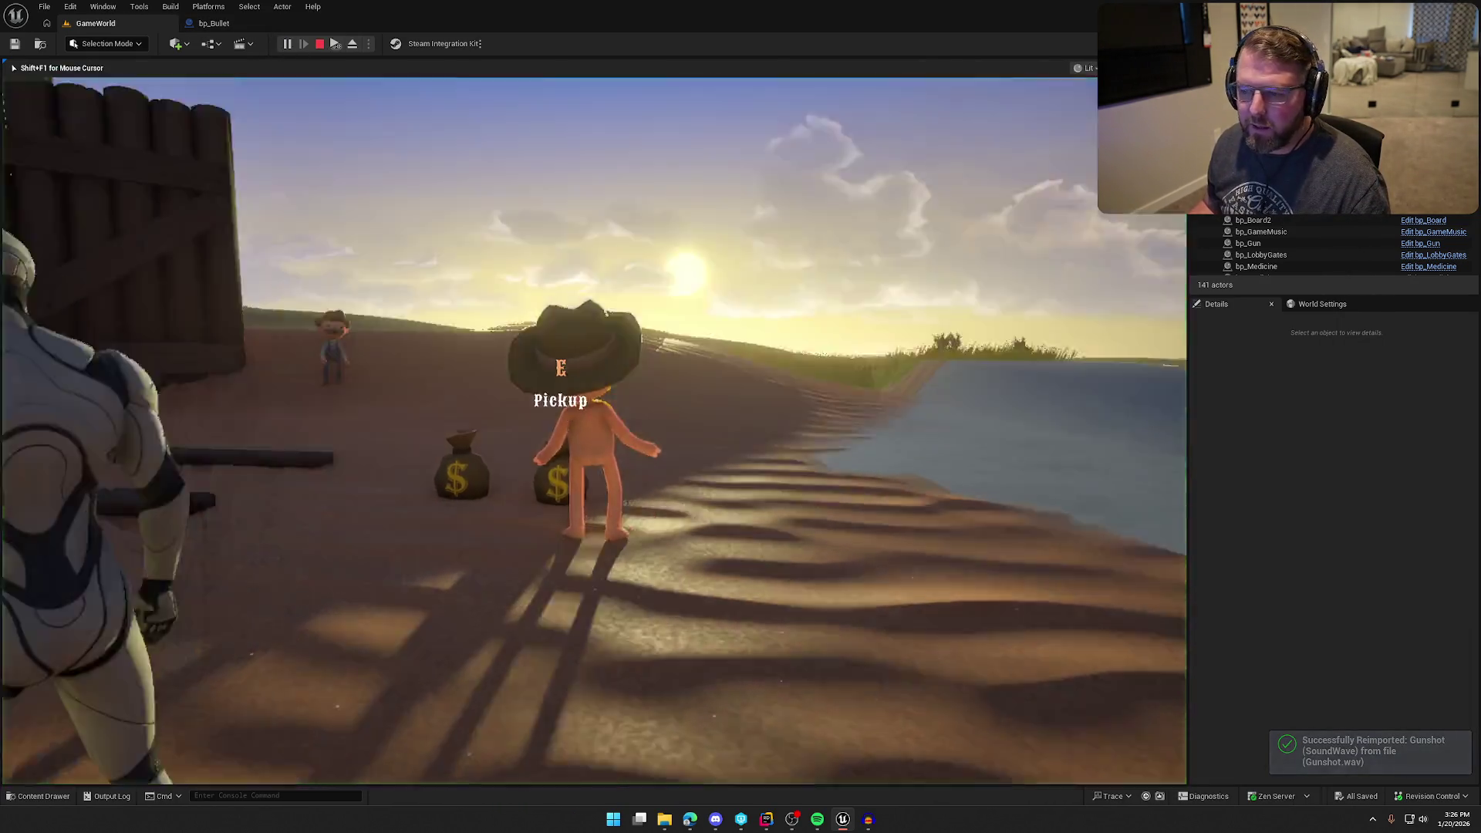
key("w")
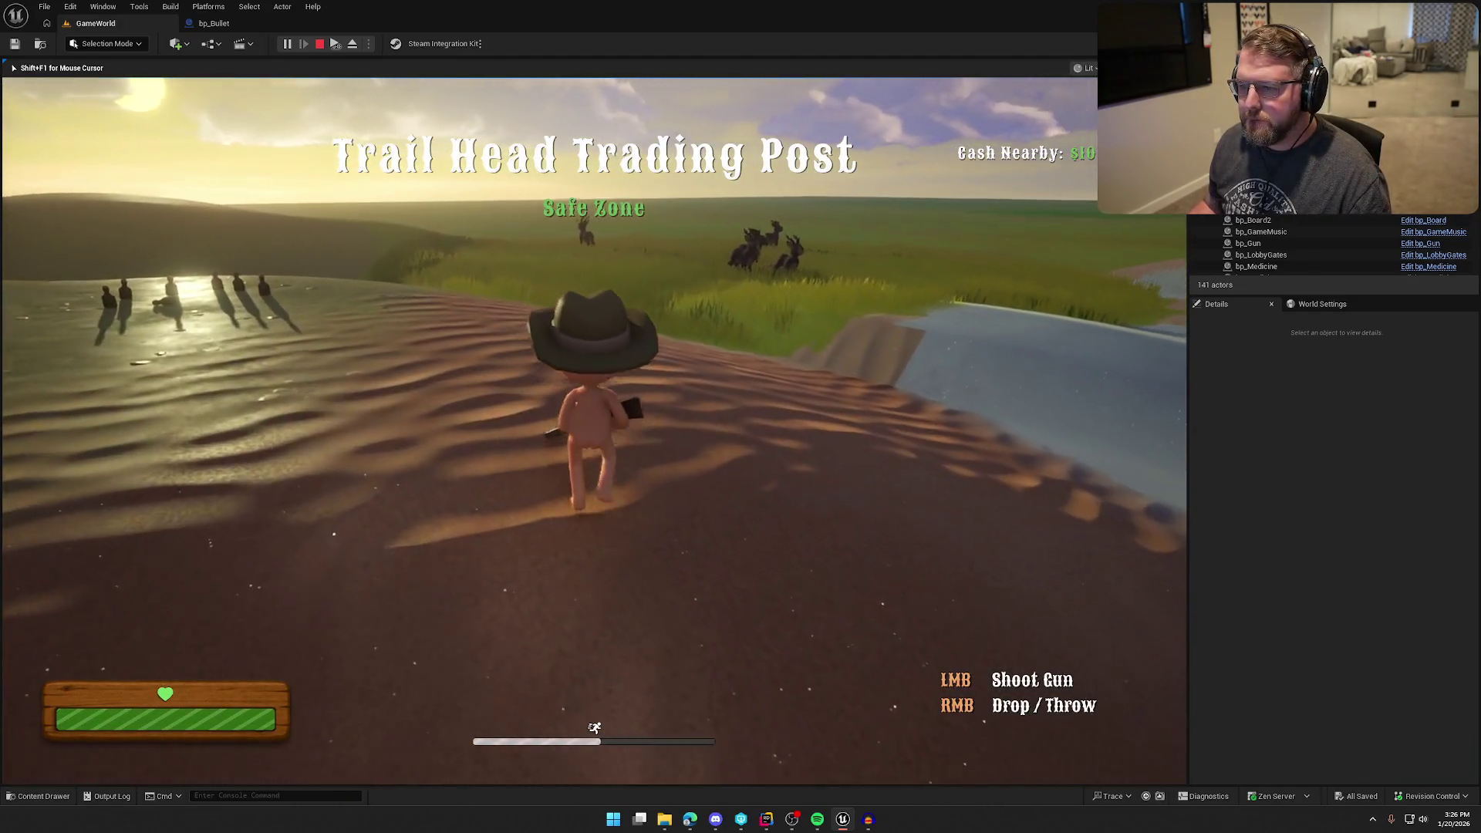
key("w")
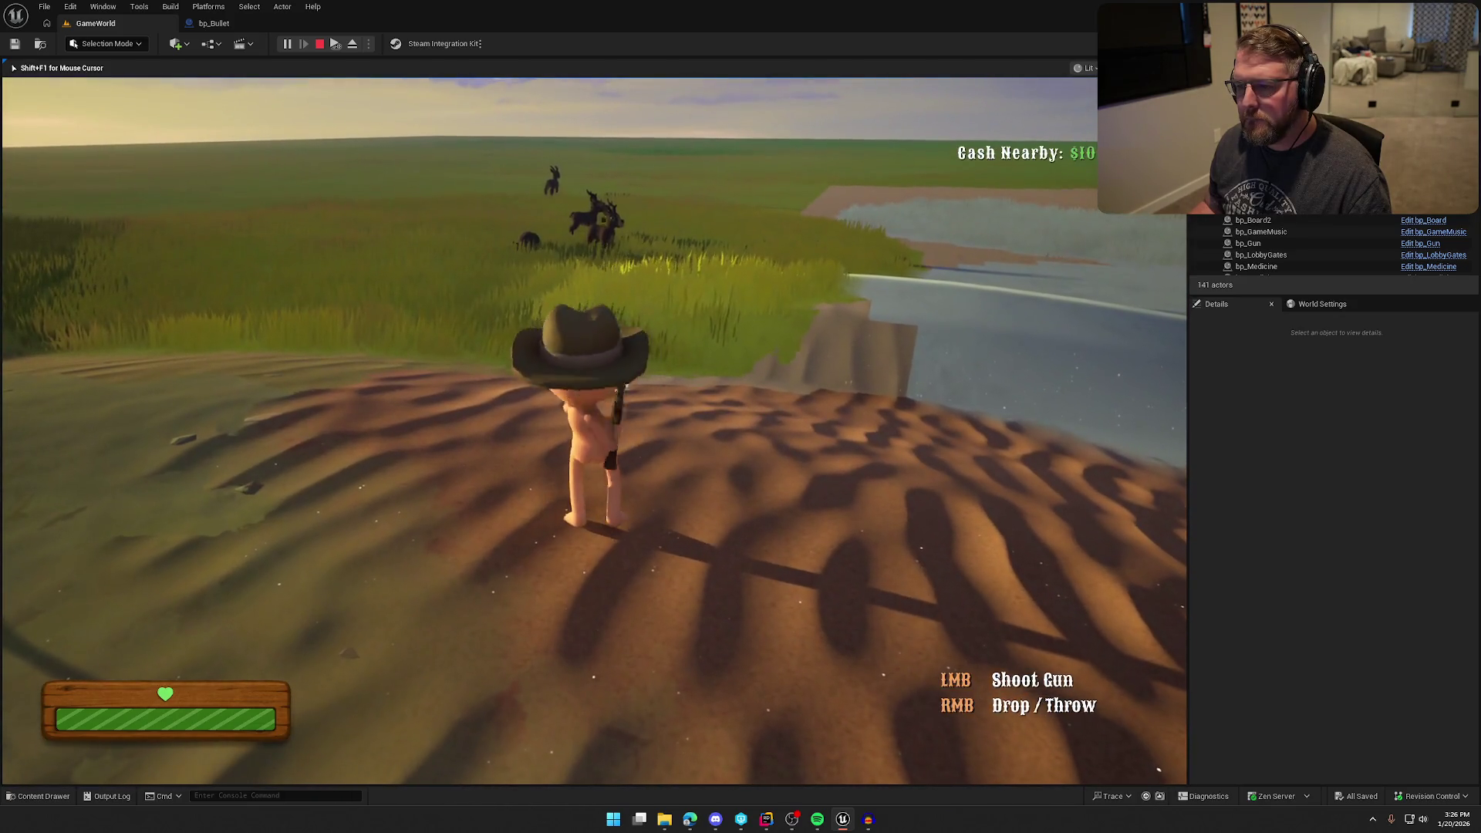
key("w")
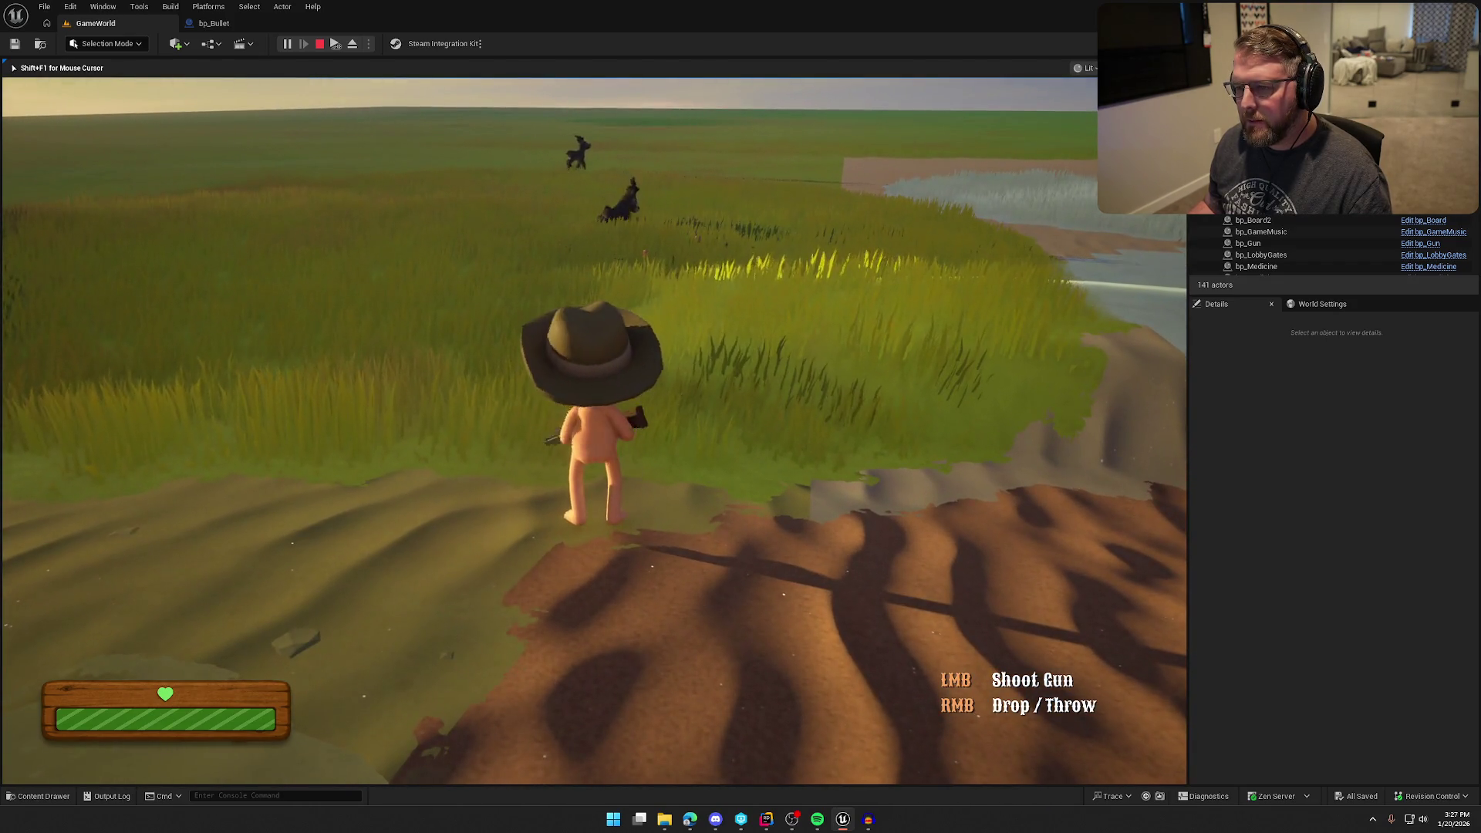
key("w")
key("shift")
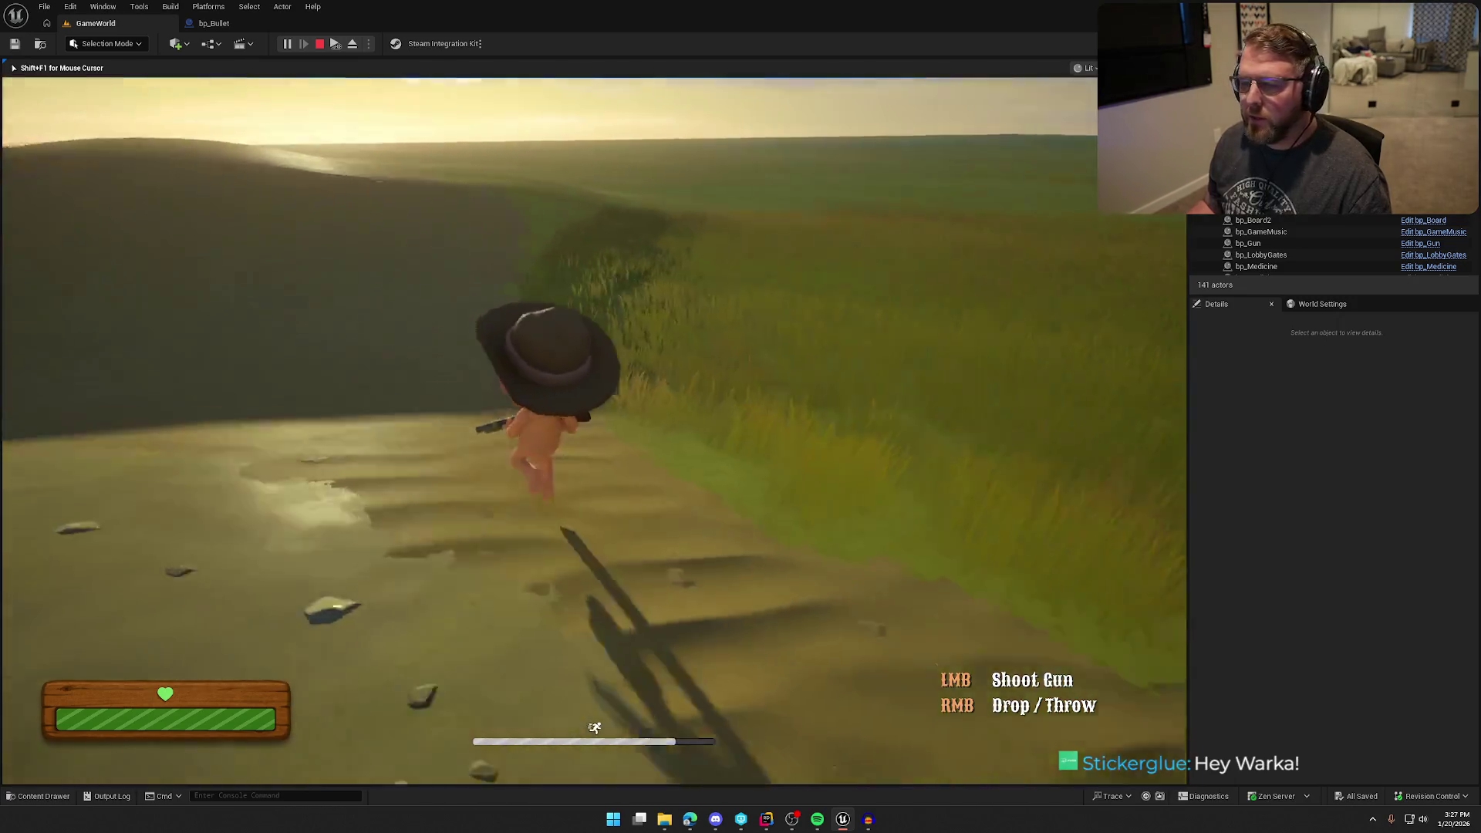
key("w")
key("w")
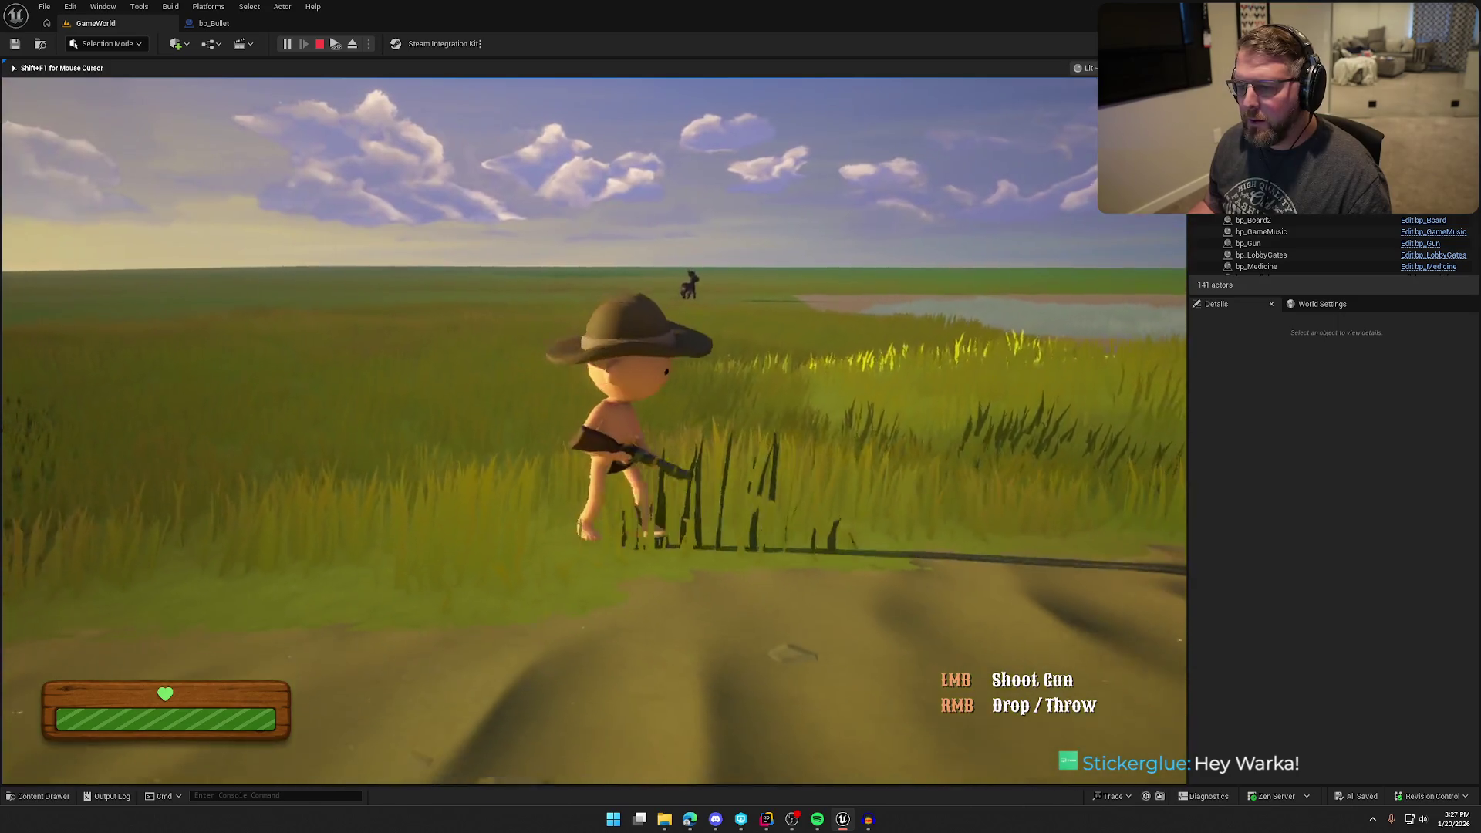
left_click(594, 430)
key("w")
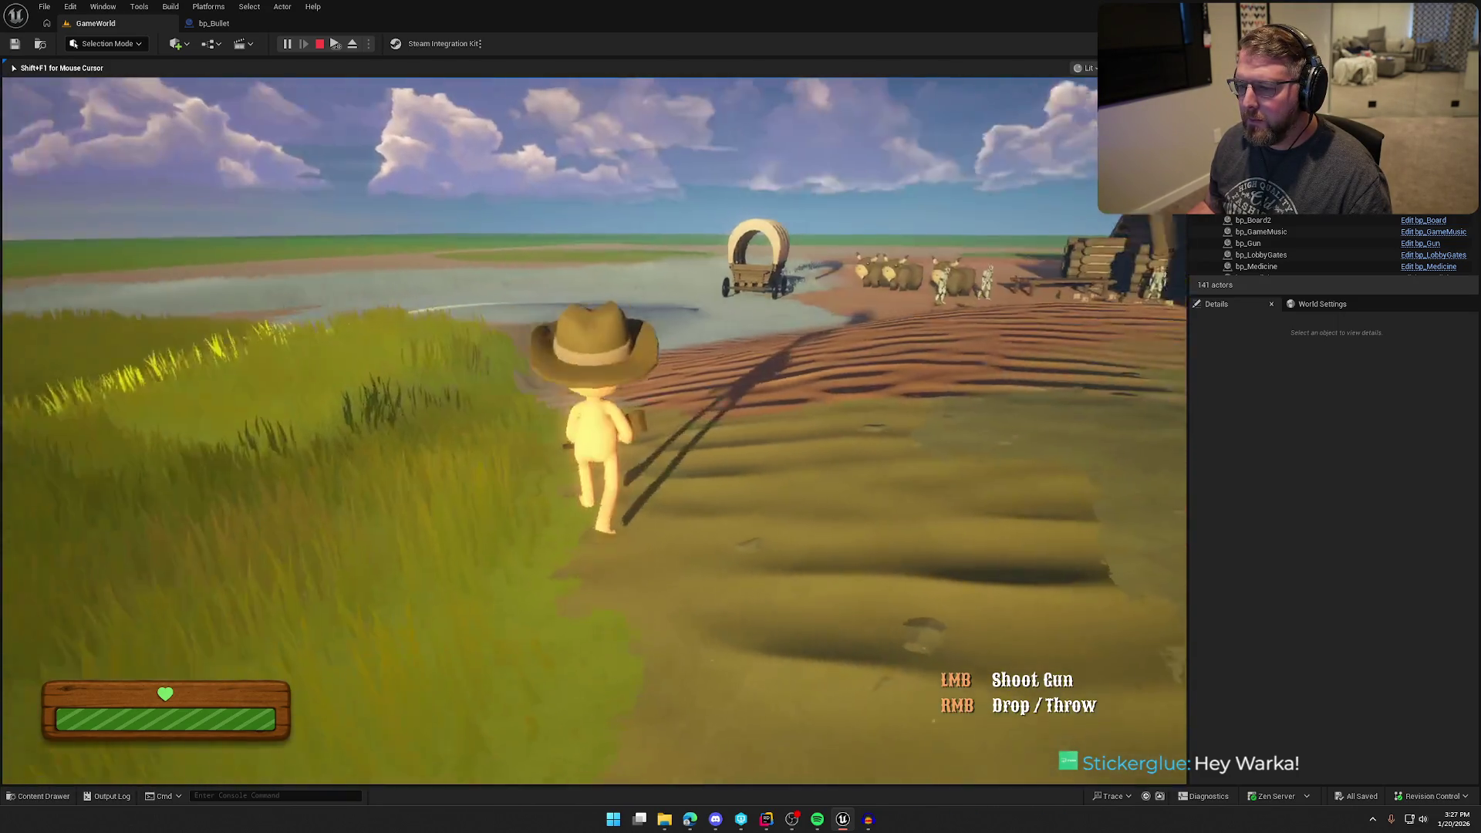
key("w")
key("shift")
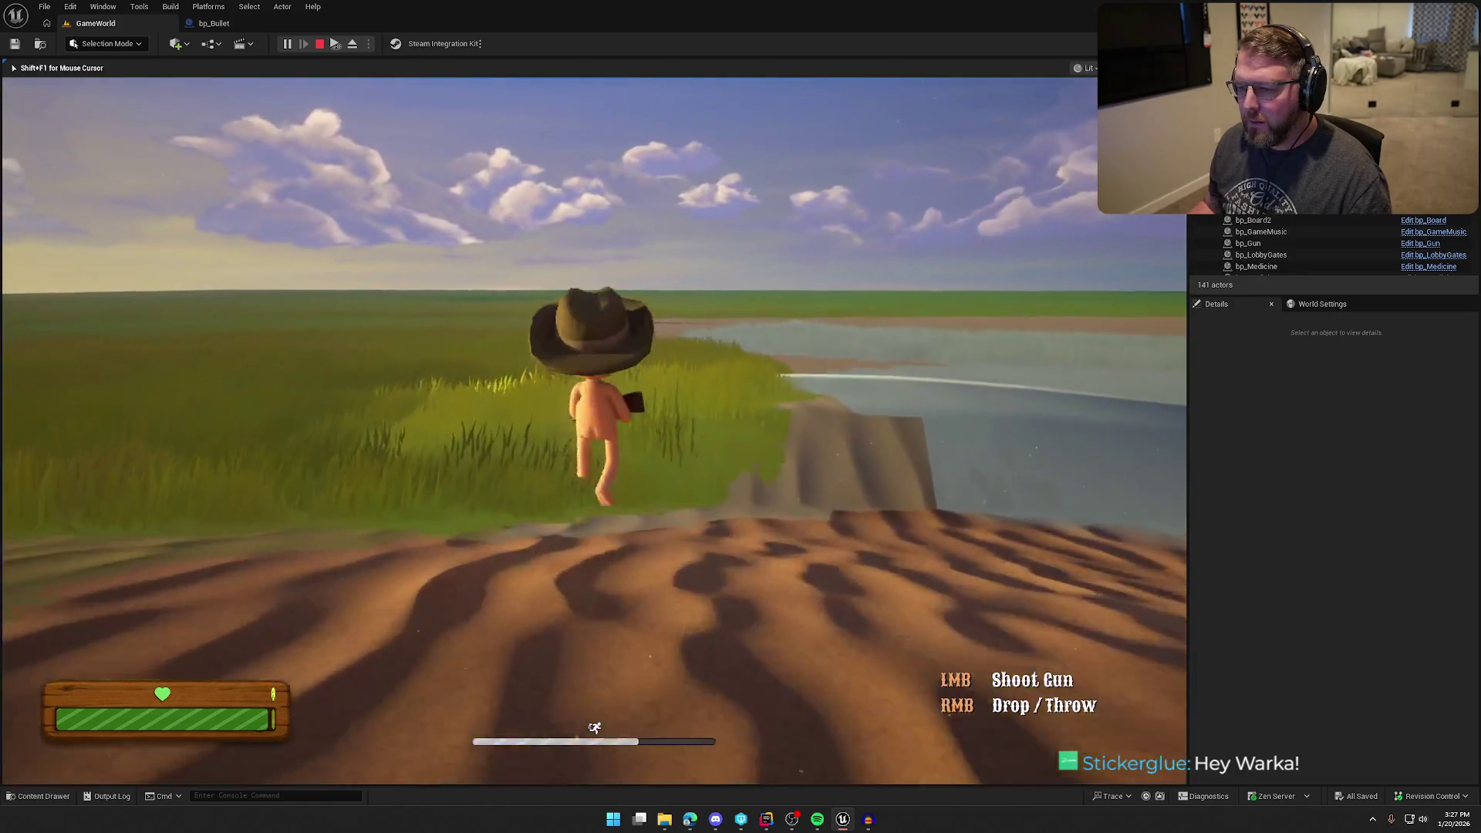
key("w")
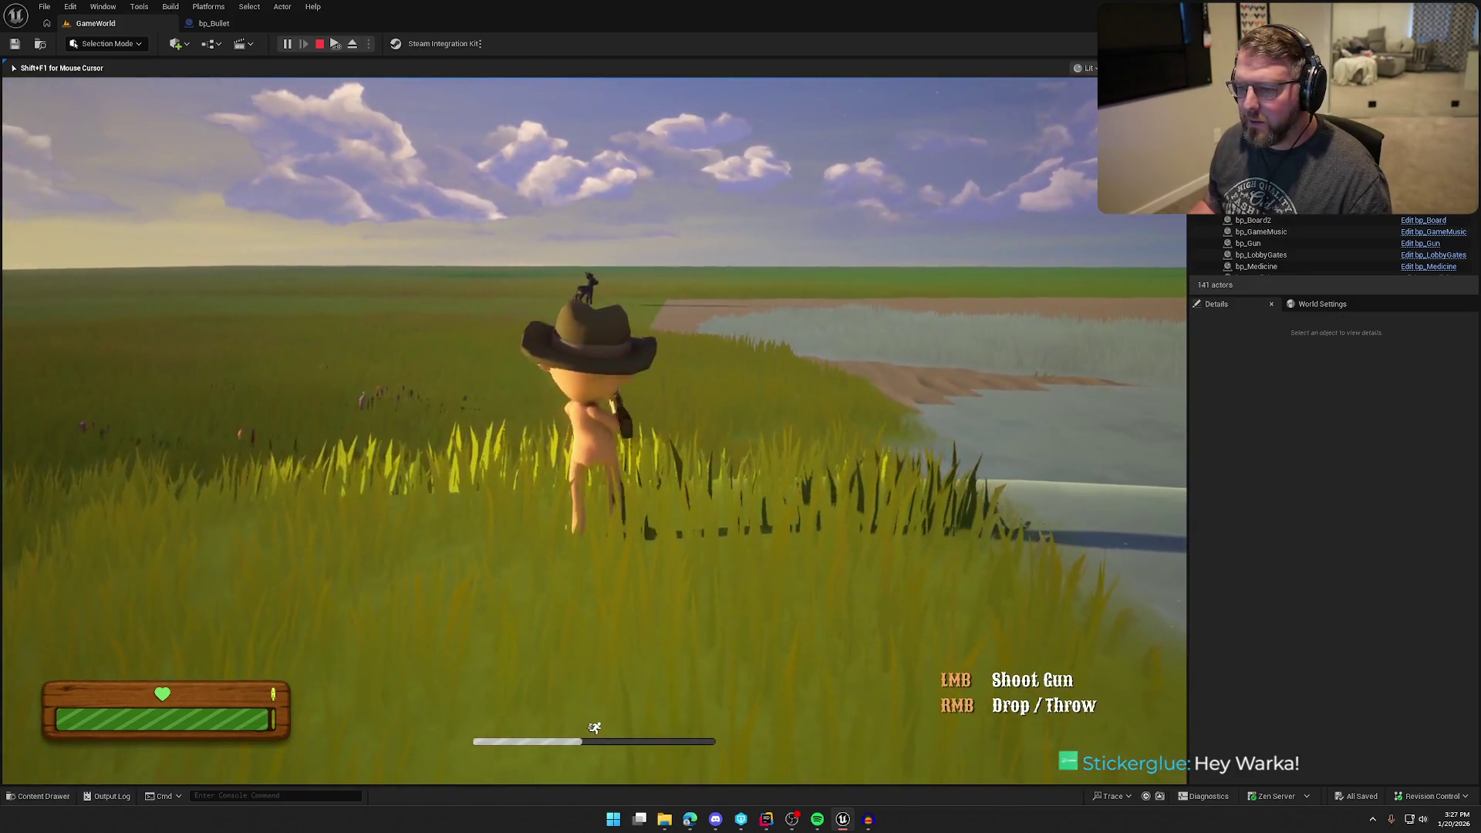
key("Escape")
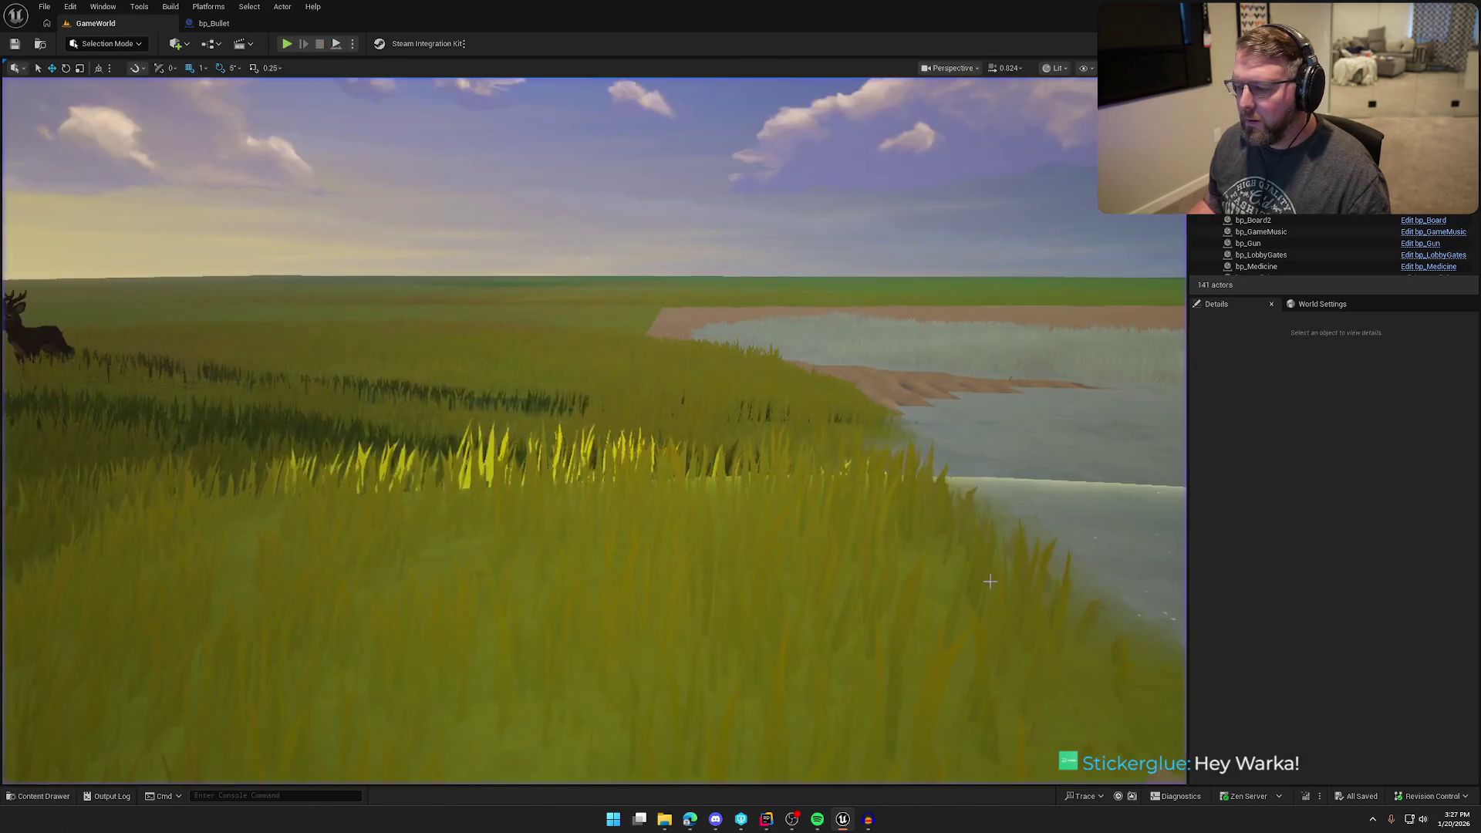
- In Audacity, play both tracks back from the beginning
key("alt+Tab")
key("space")
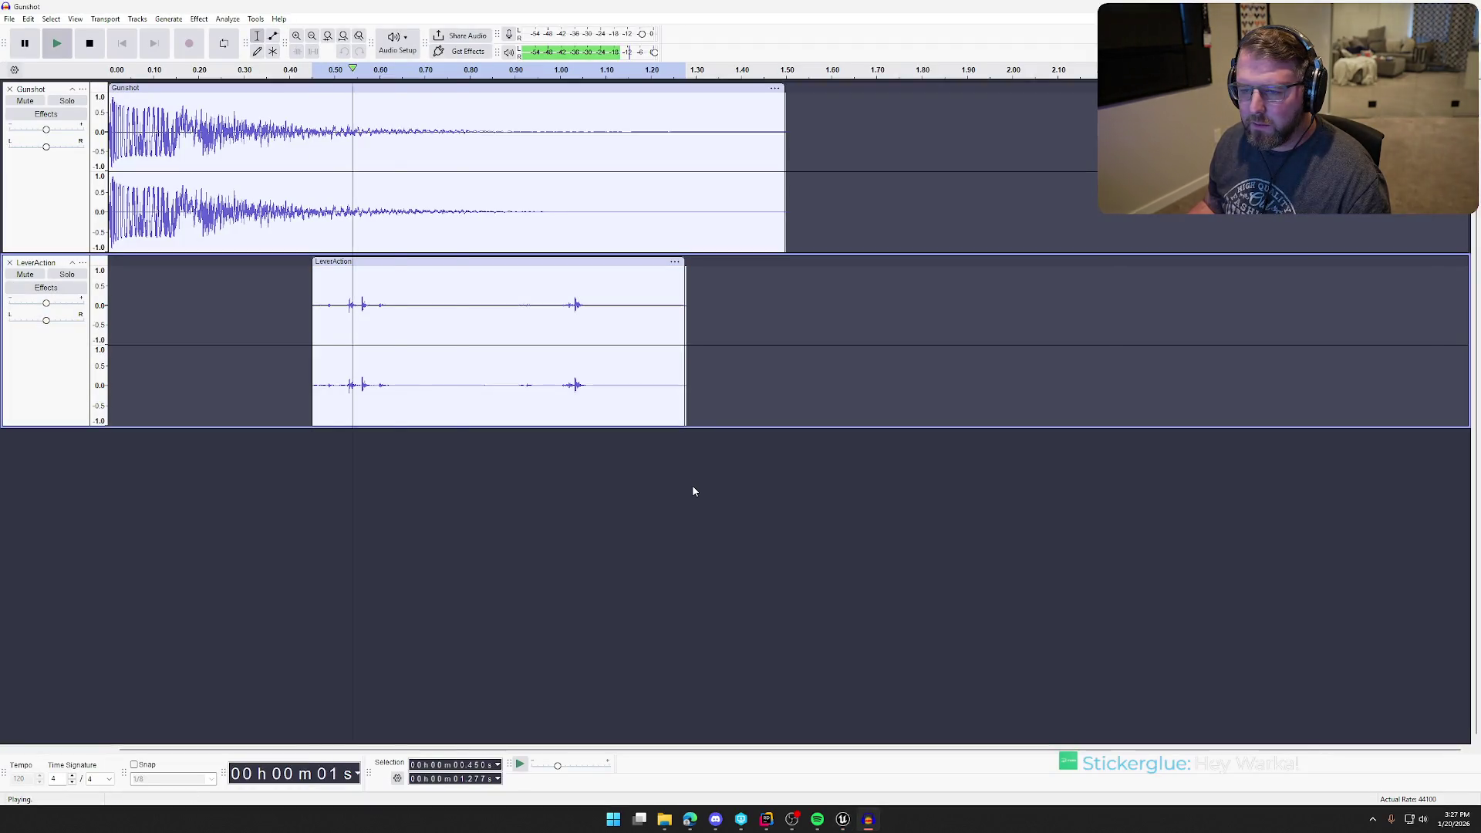
key("Home")
key("space")
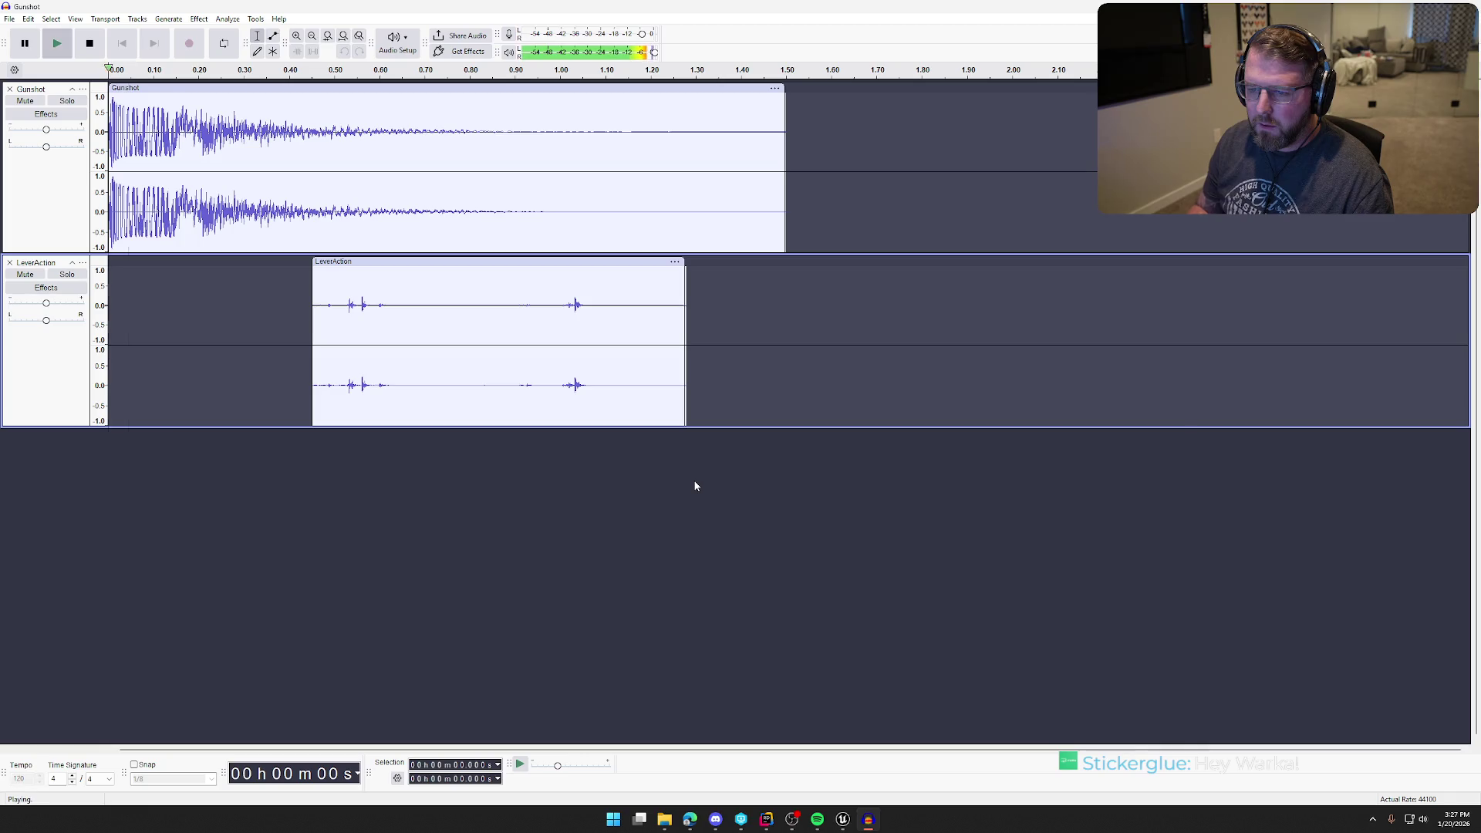
- Reduce the LeverAction clip with a negative Amplify value and play the project to check volume
left_click(469, 259)
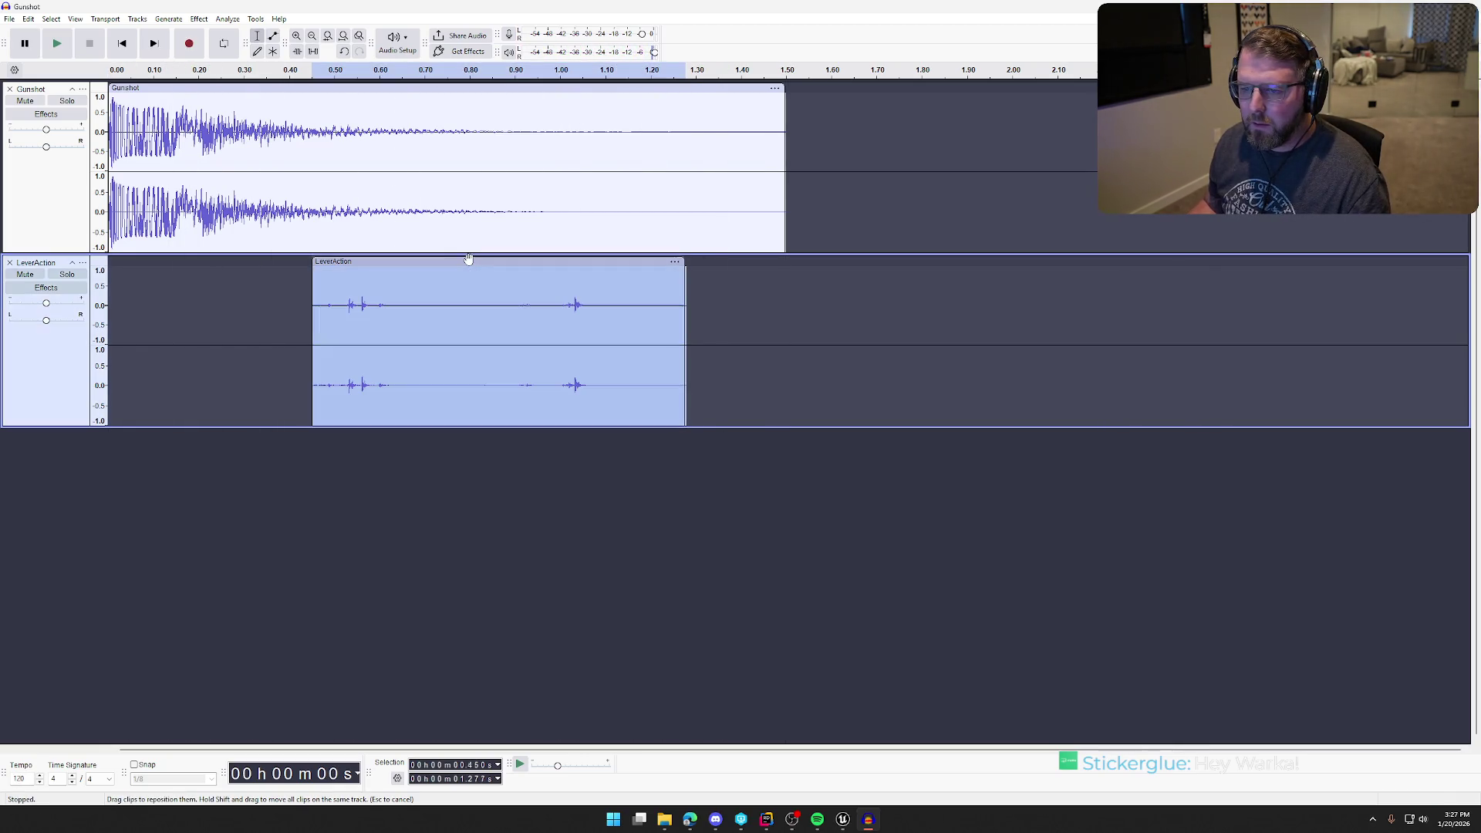
left_click(384, 261)
left_click(385, 260)
left_click(199, 19)
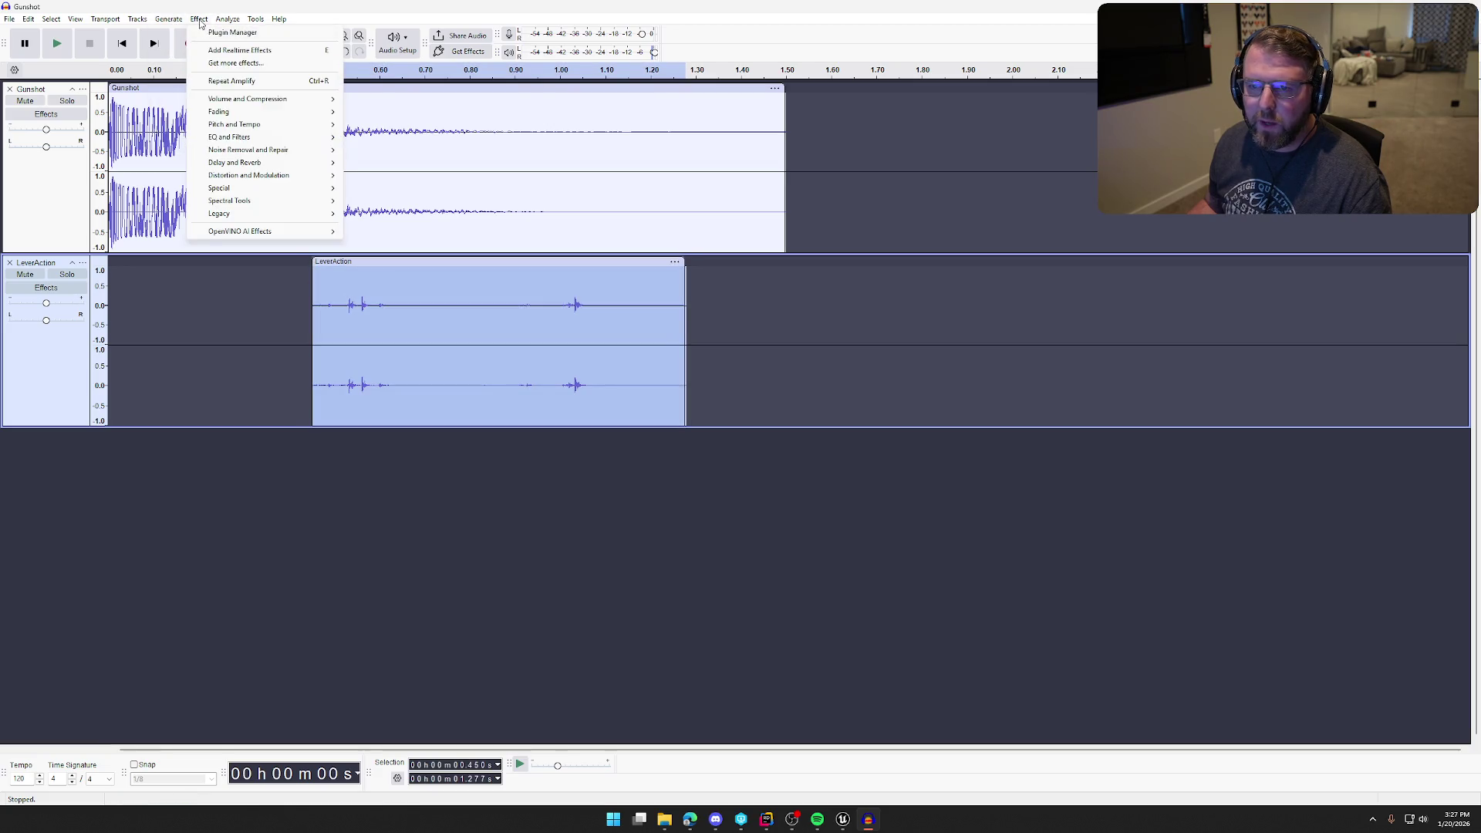
mouse_move(324, 99)
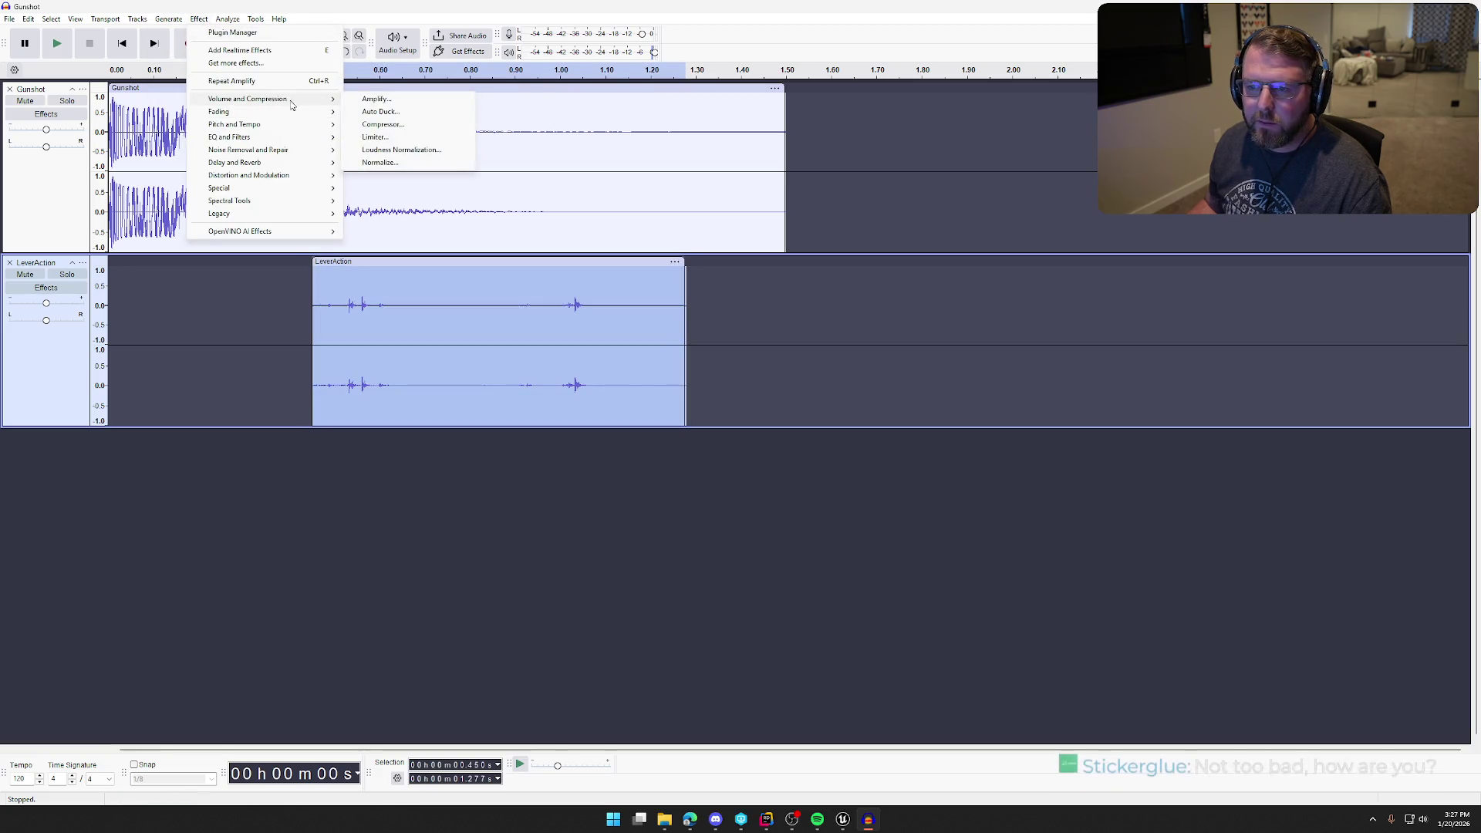
left_click(377, 100)
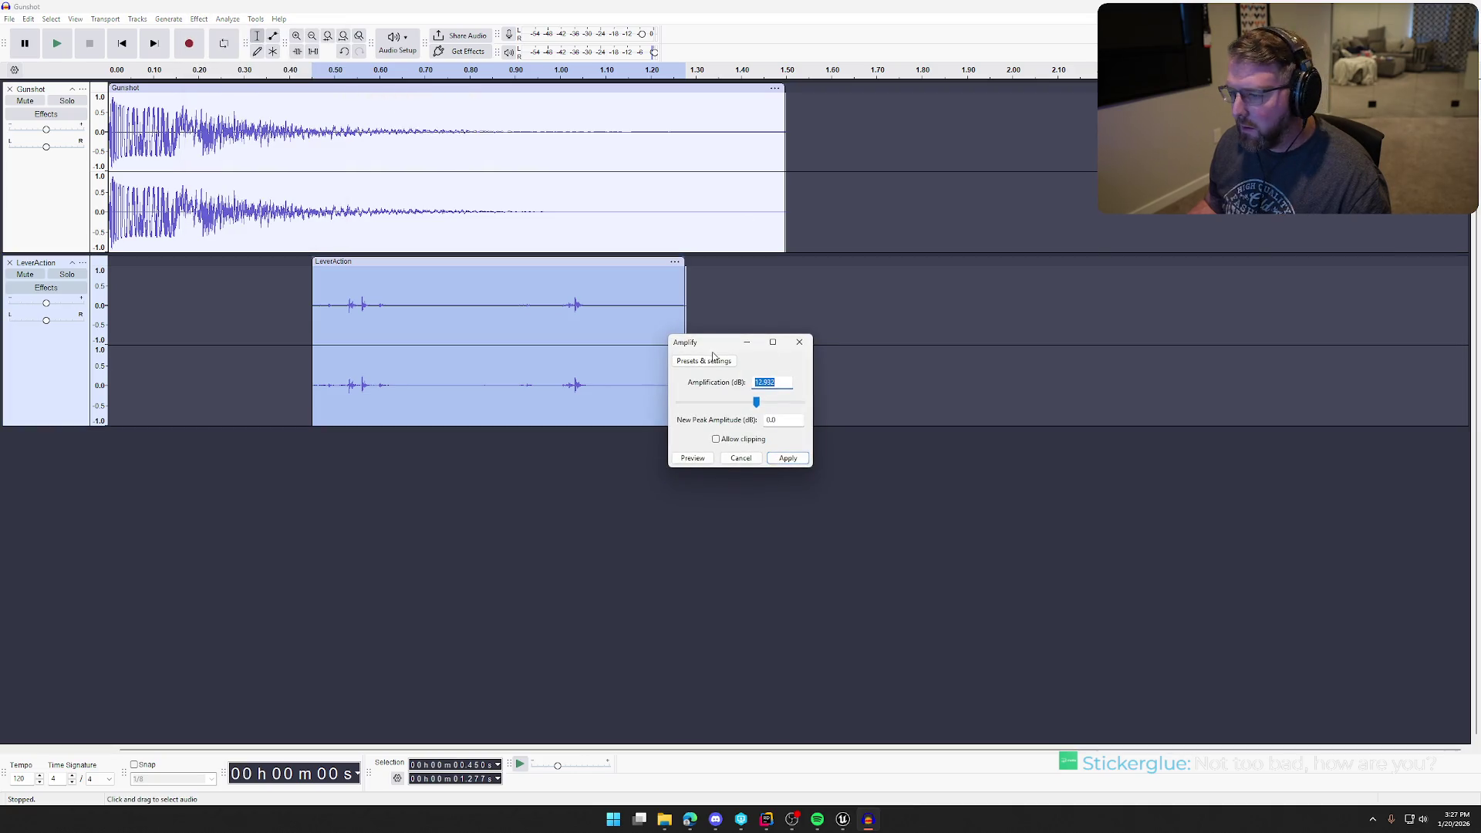
type("-10")
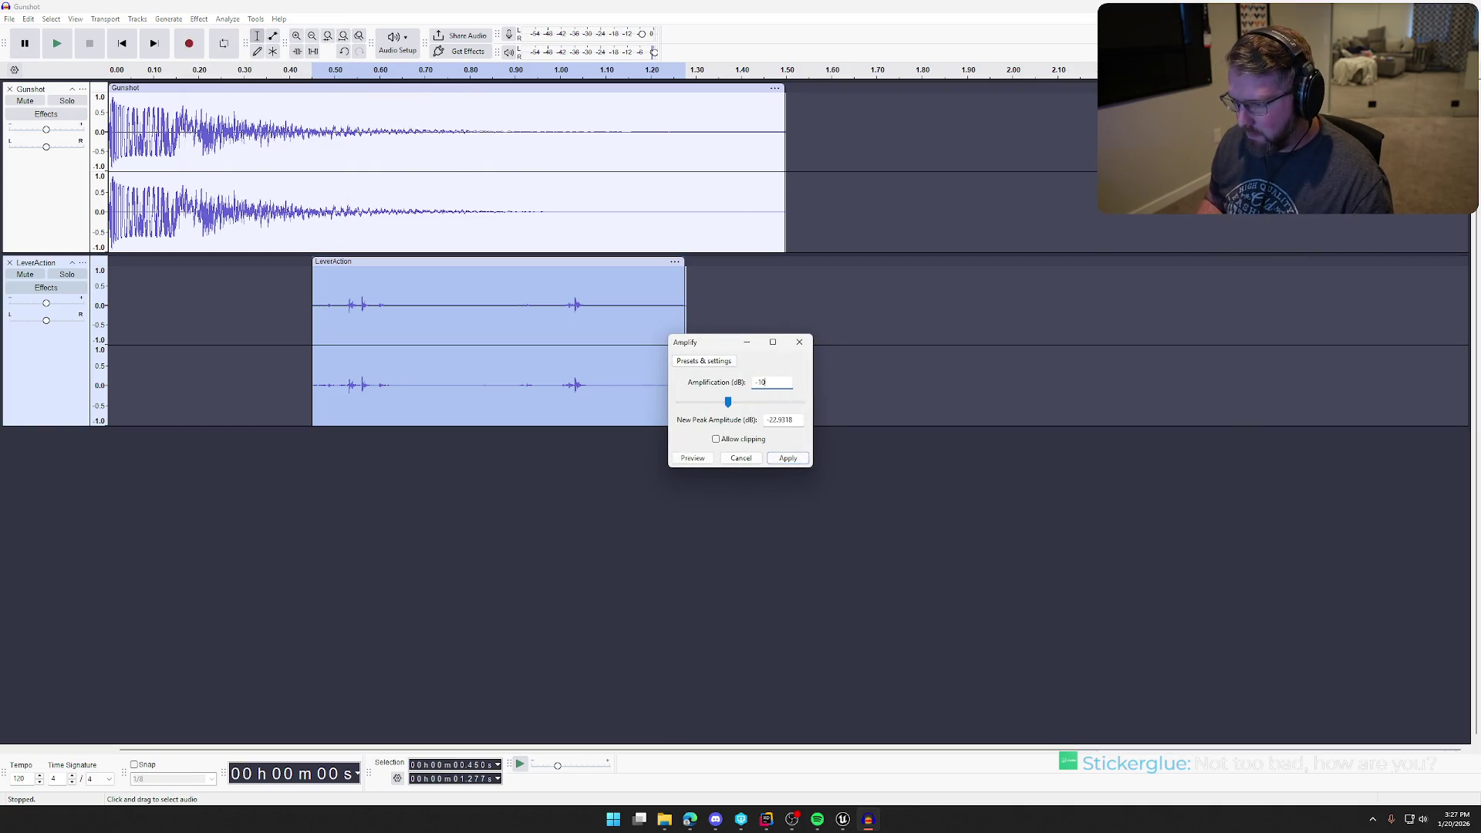
left_click(779, 459)
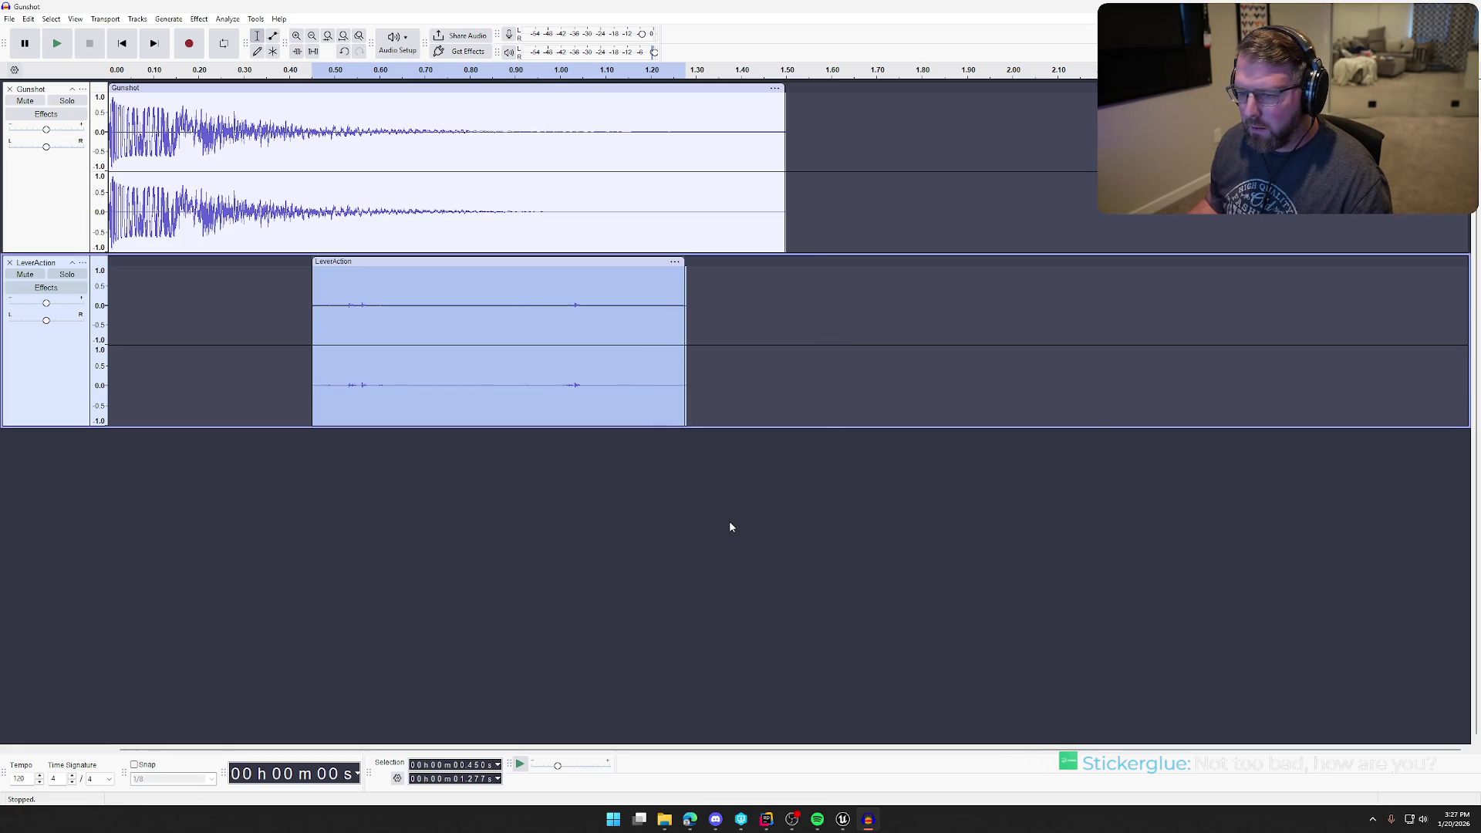
left_click(729, 520)
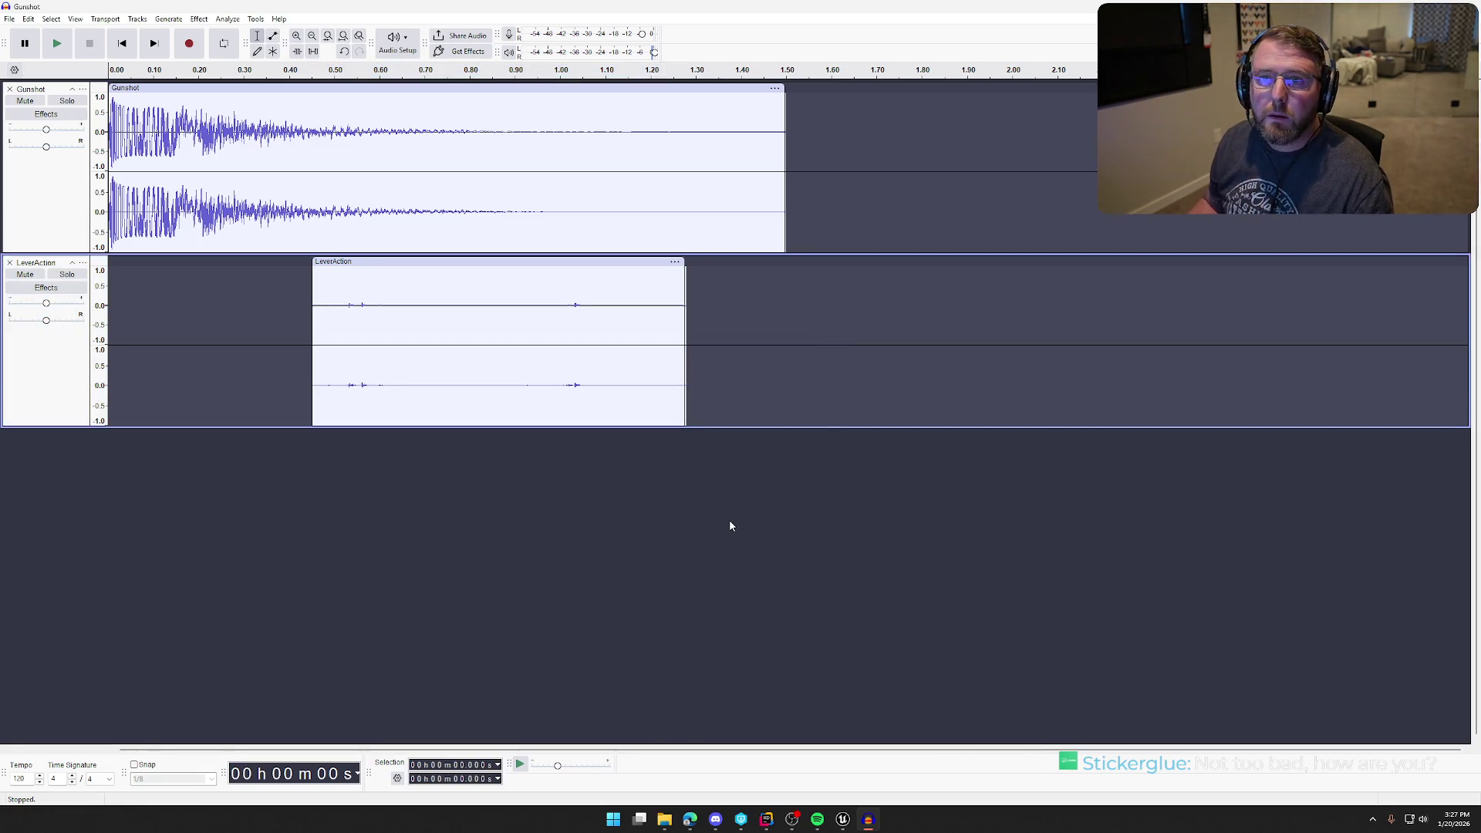
key("space")
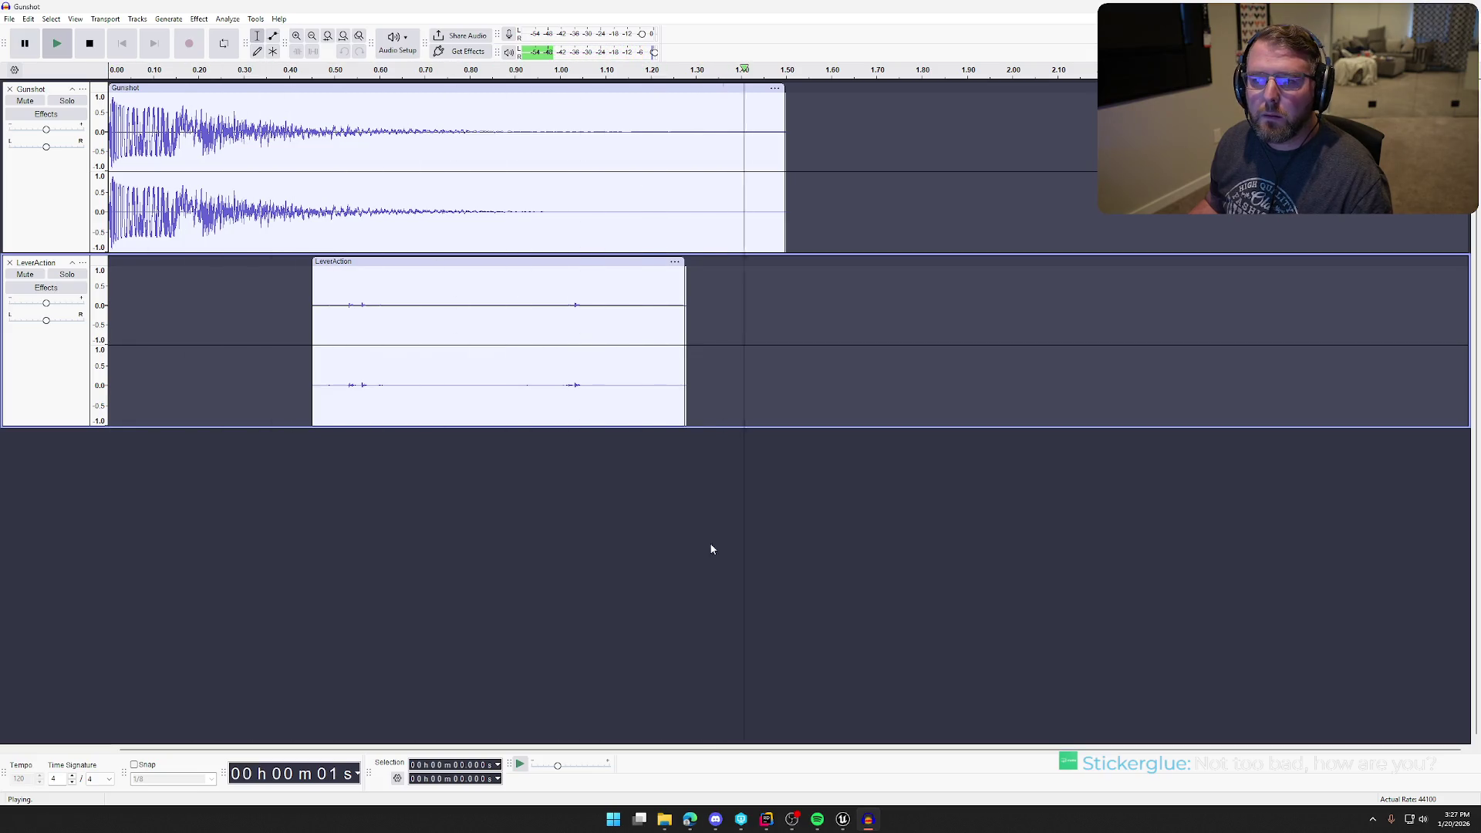
key("space")
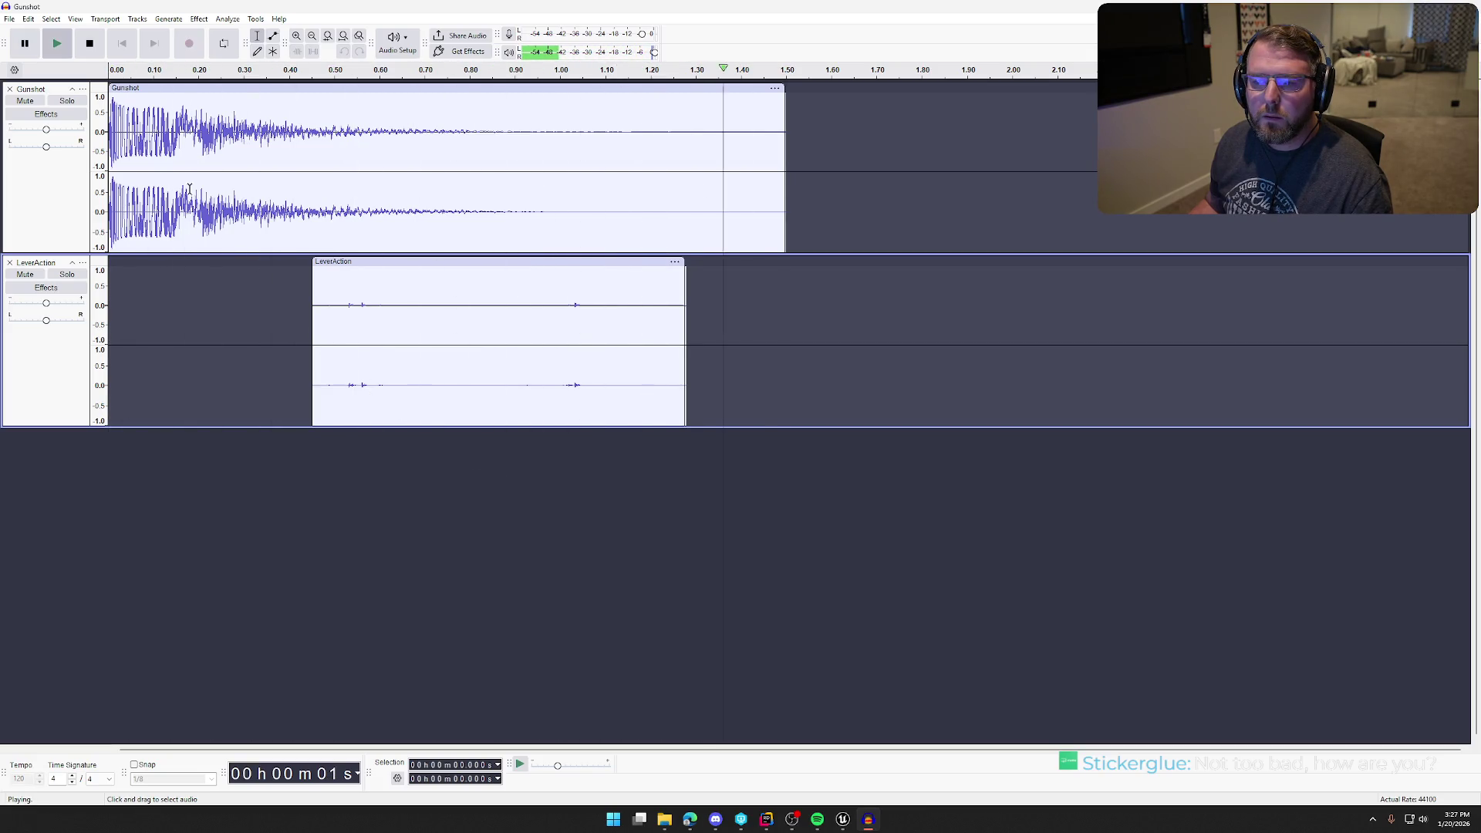
- Export the mix over Gunshot.wav twice, confirming the replacement each time
left_click(10, 18)
left_click(46, 140)
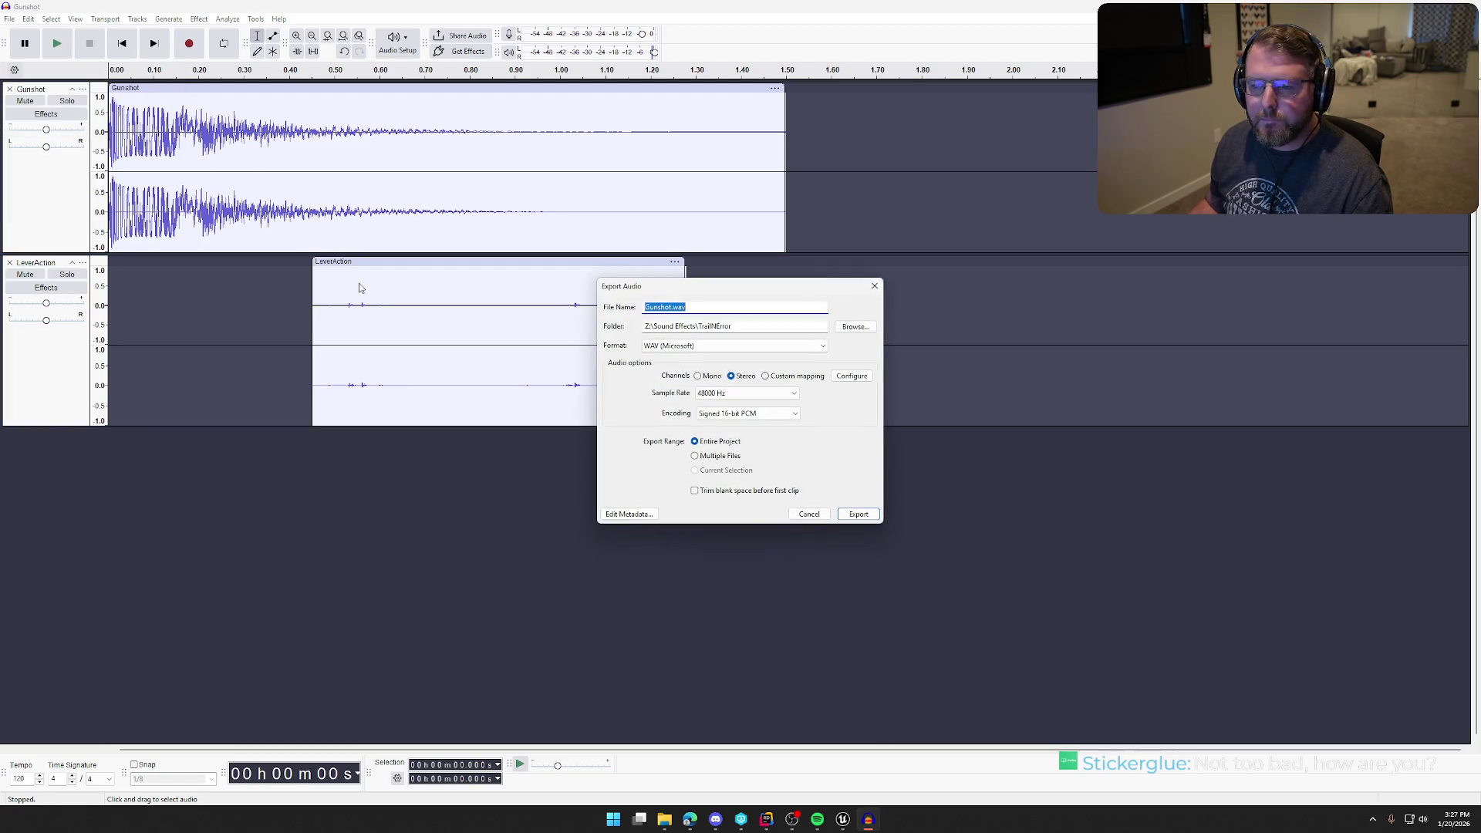
left_click(859, 514)
left_click(813, 404)
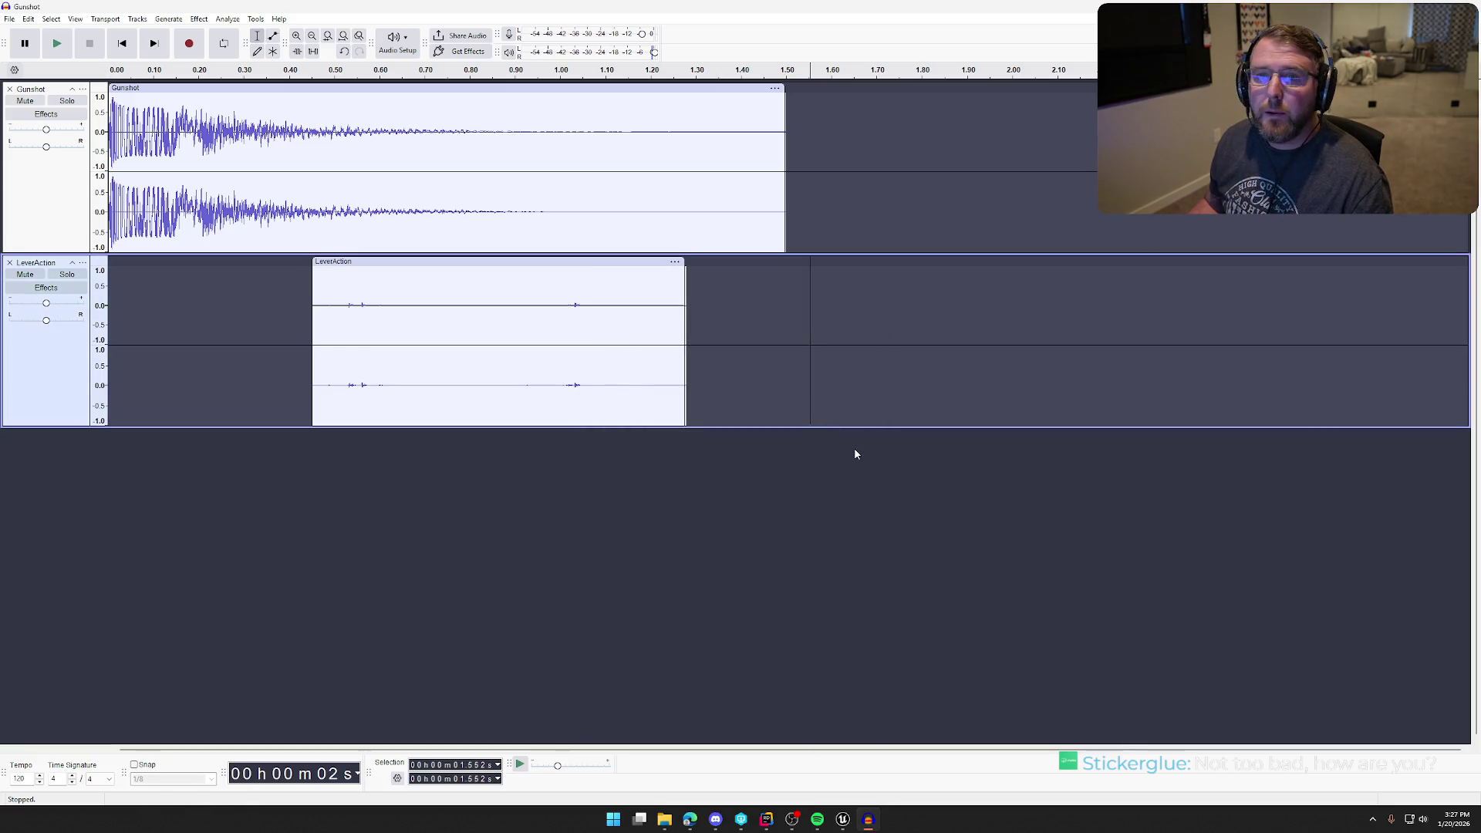
left_click(10, 19)
left_click(44, 132)
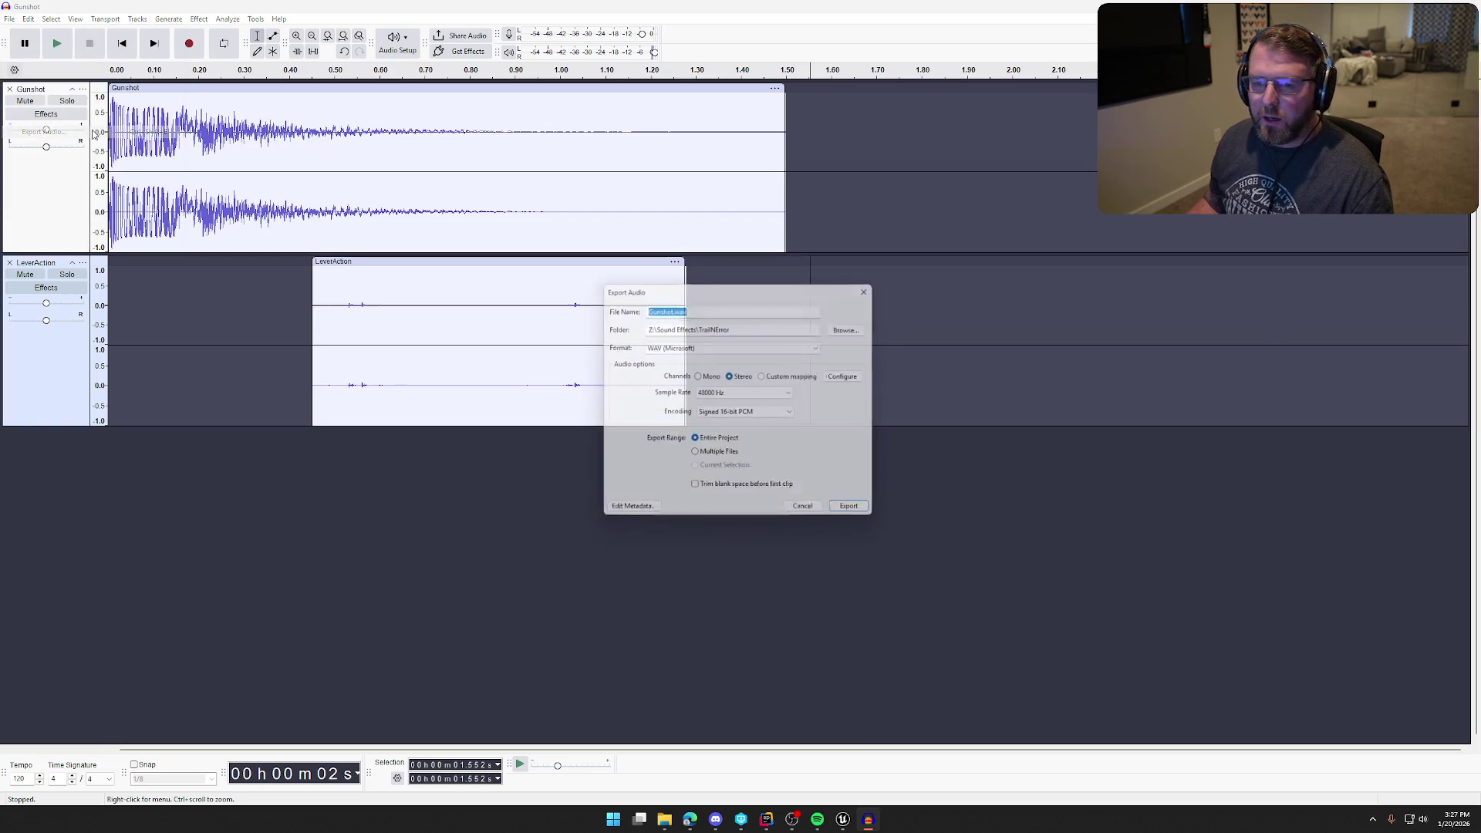
left_click(858, 515)
left_click(818, 411)
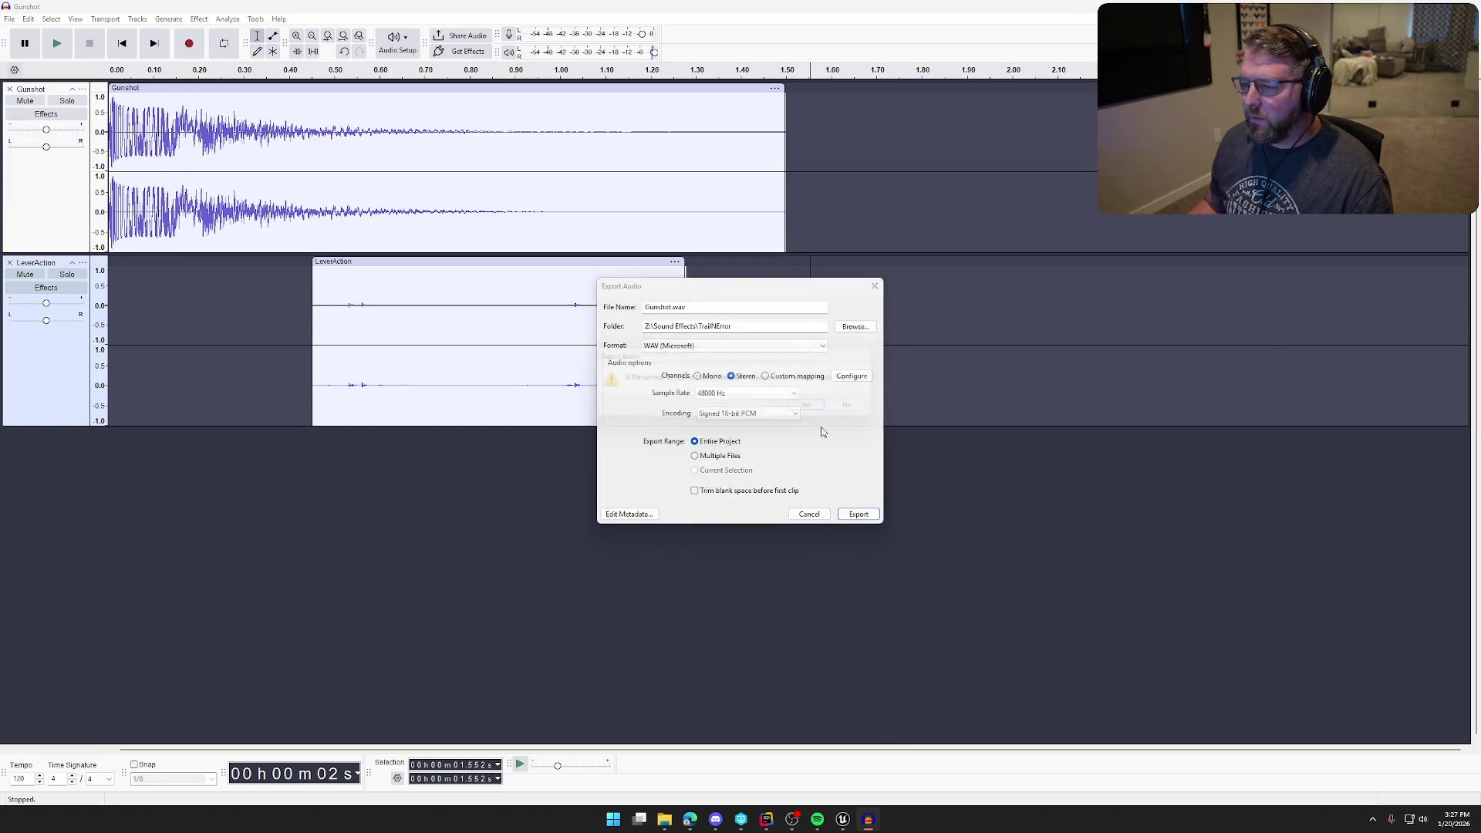
left_click(843, 819)
key("ctrl+space")
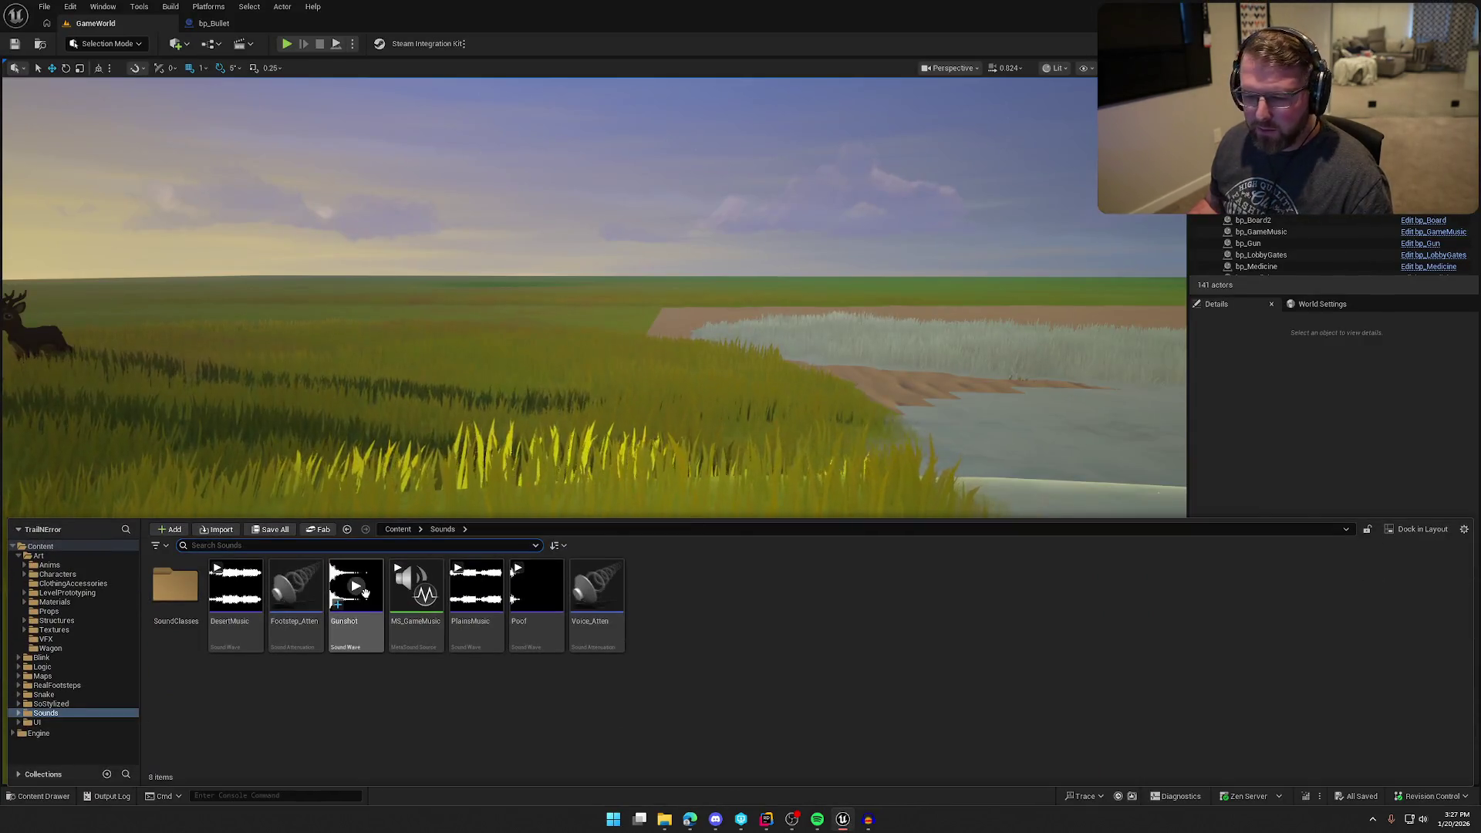
- Reimport the Gunshot asset from the updated Gunshot.wav
right_click(356, 633)
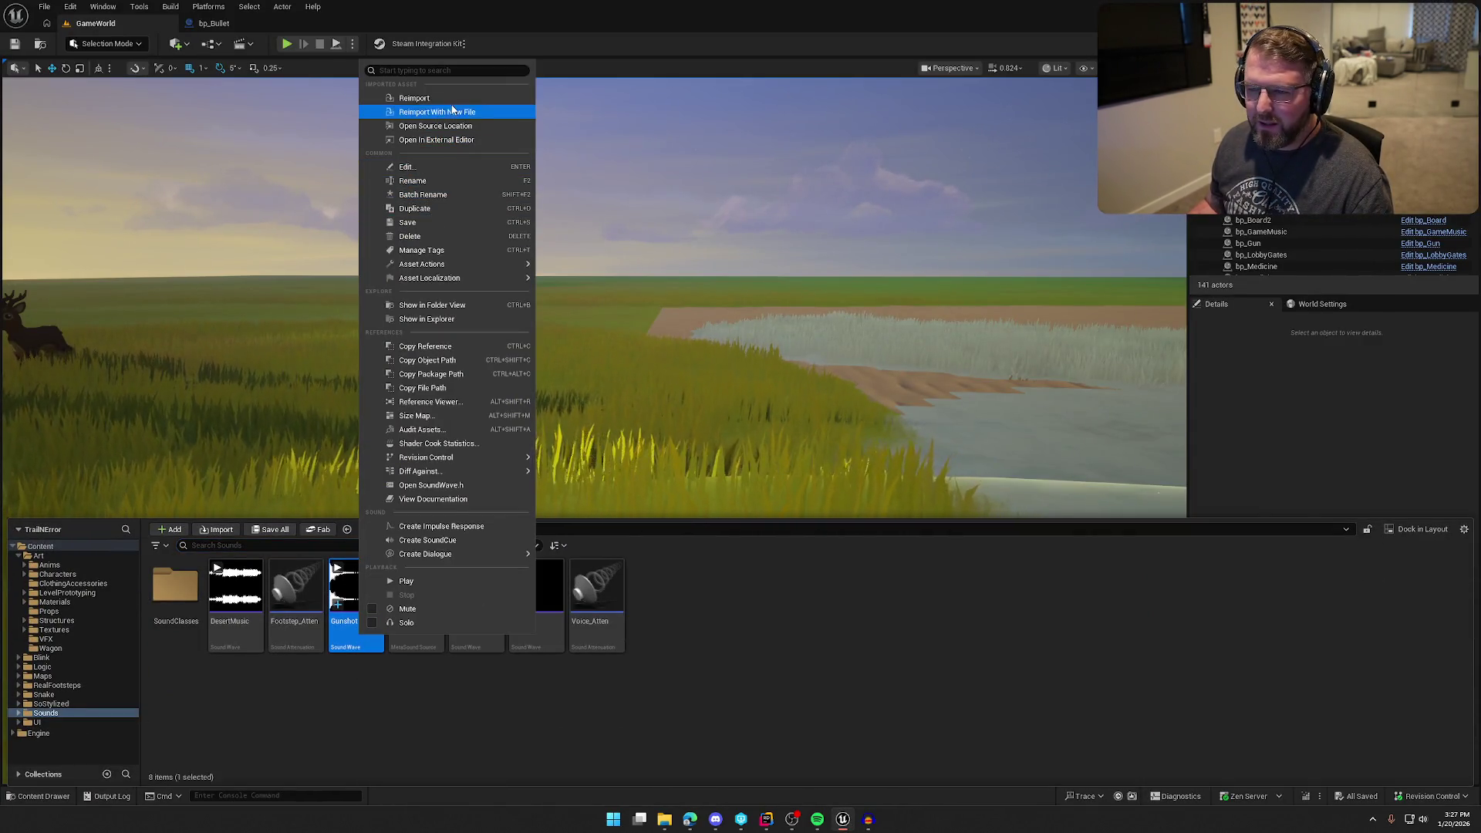
left_click(414, 98)
mouse_move(608, 358)
left_mouse_down()
mouse_move(587, 363)
mouse_move(607, 357)
left_mouse_up()
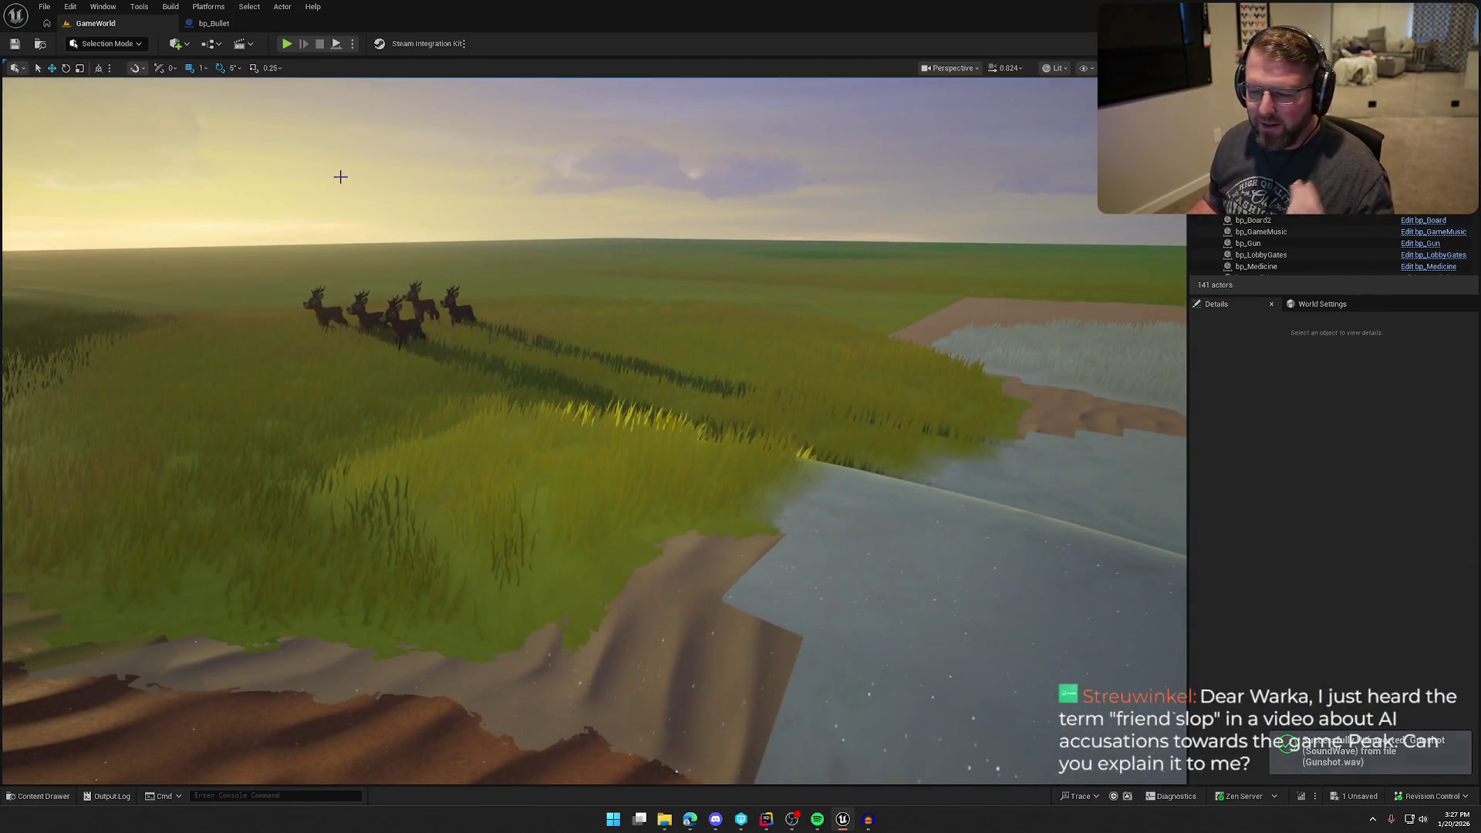
- Playtest GameWorld, running across the sand and firing at distant animals, then stop
left_click(287, 43)
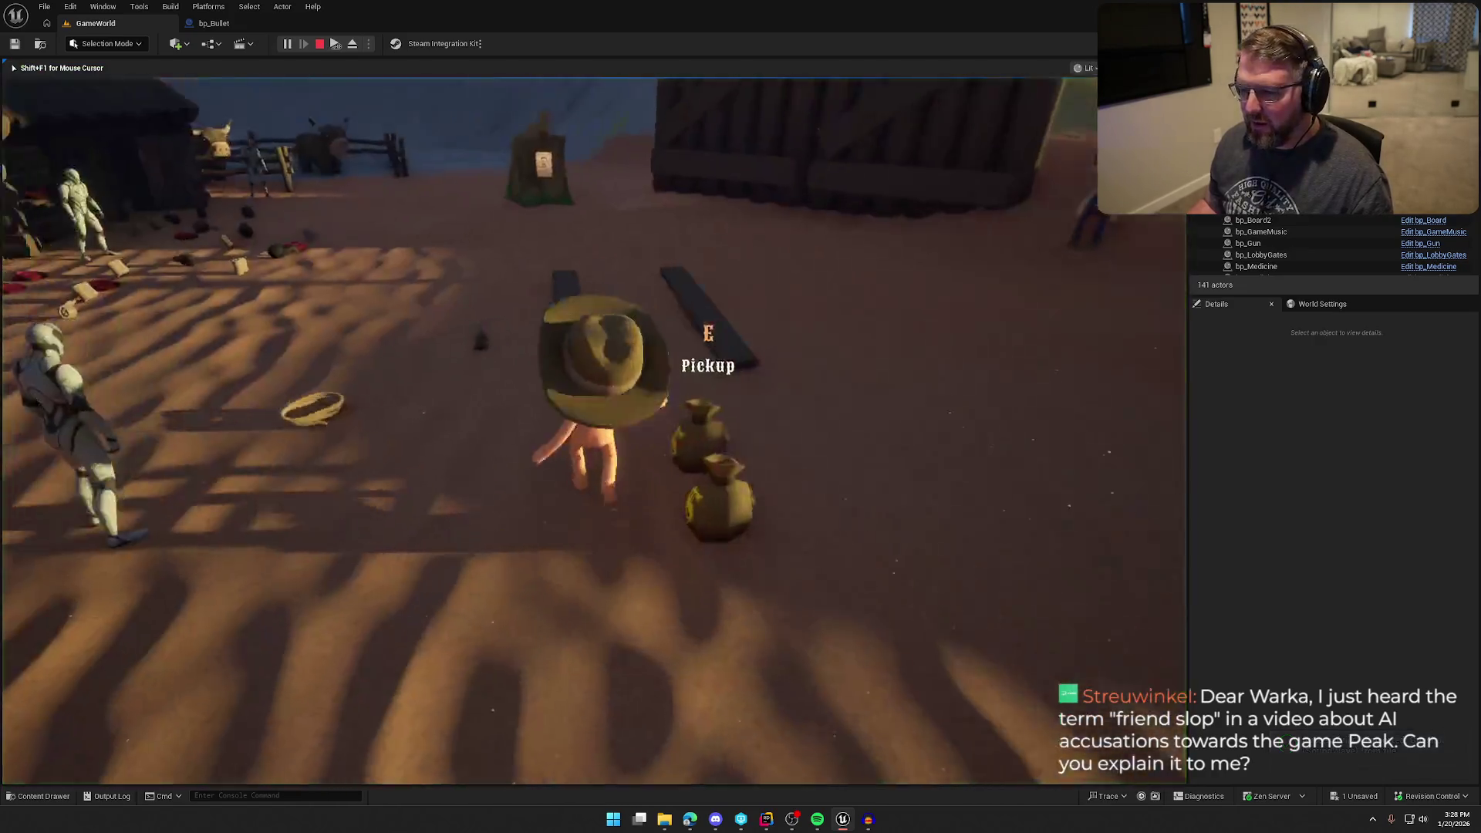
key("w")
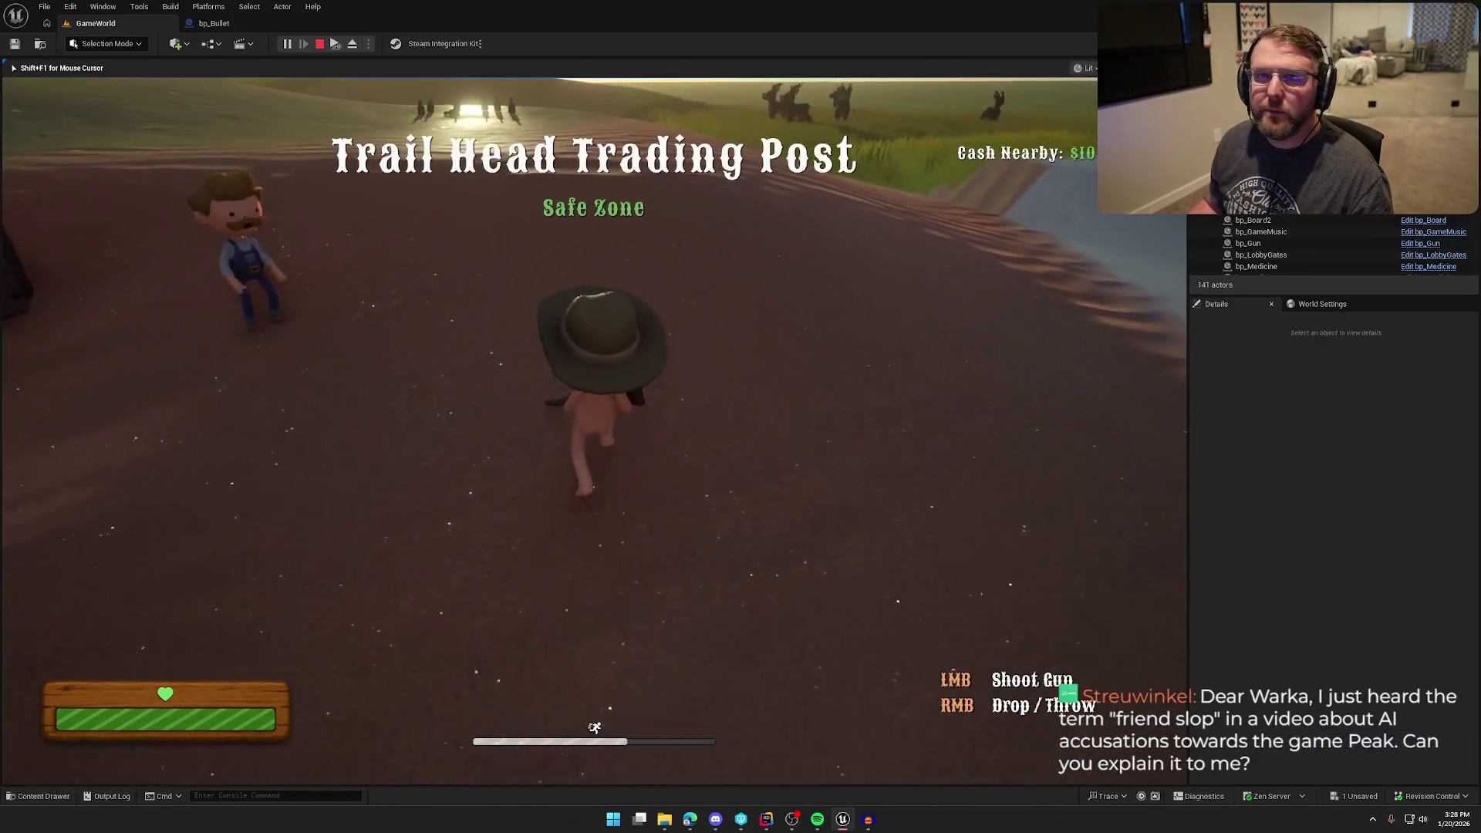
key("w")
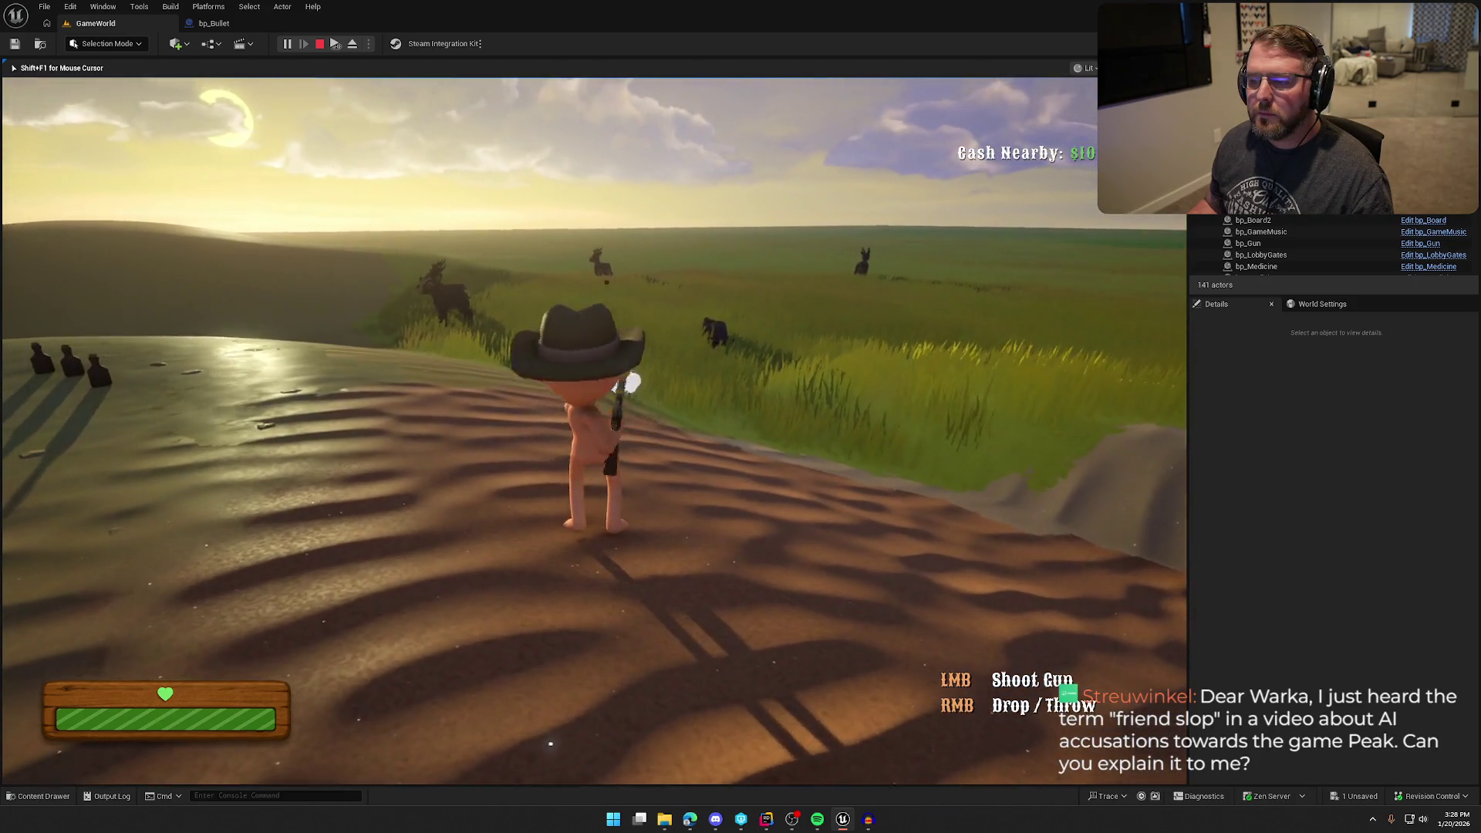
left_click(728, 320)
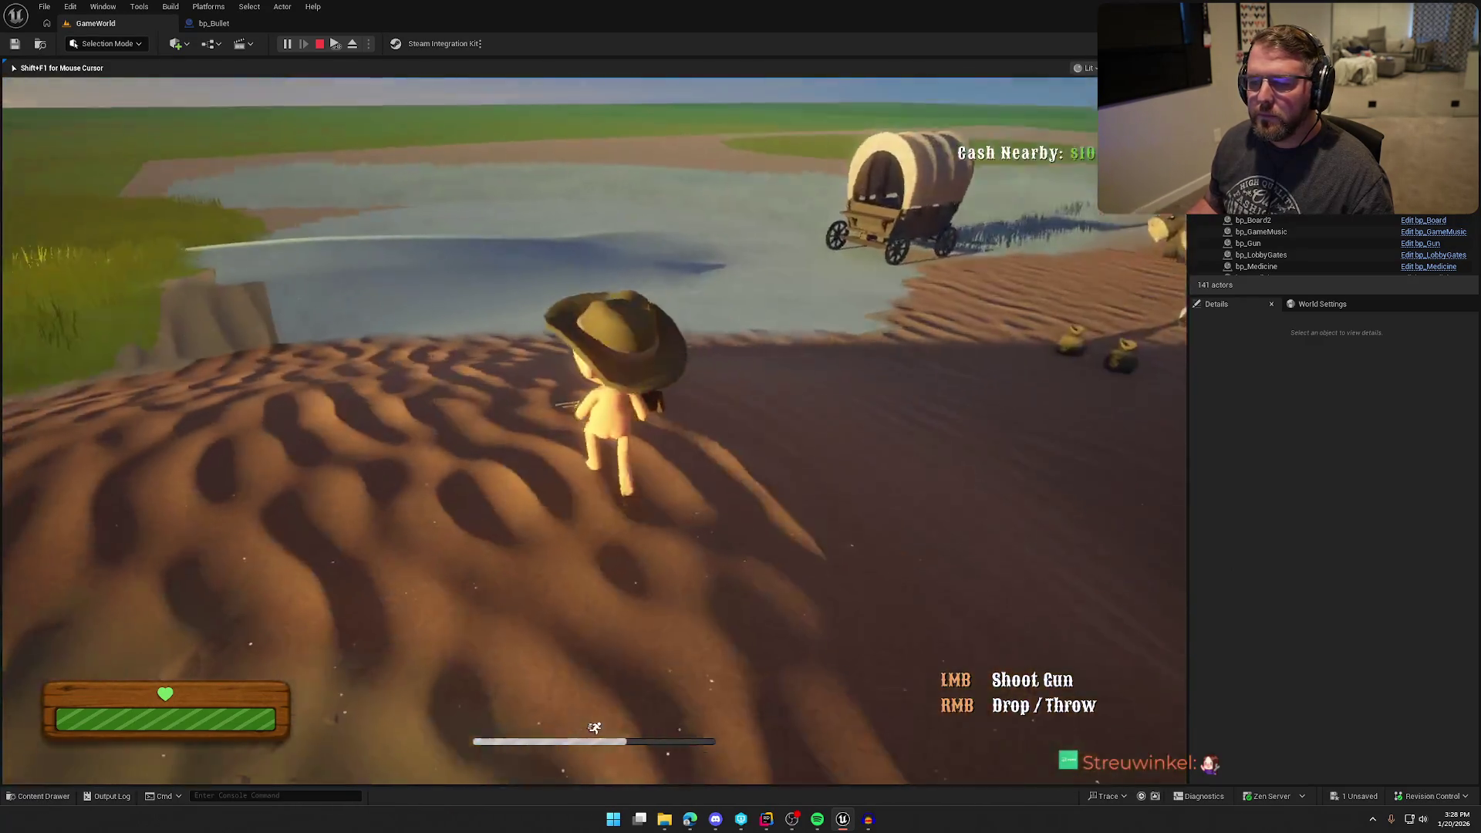
key("Escape")
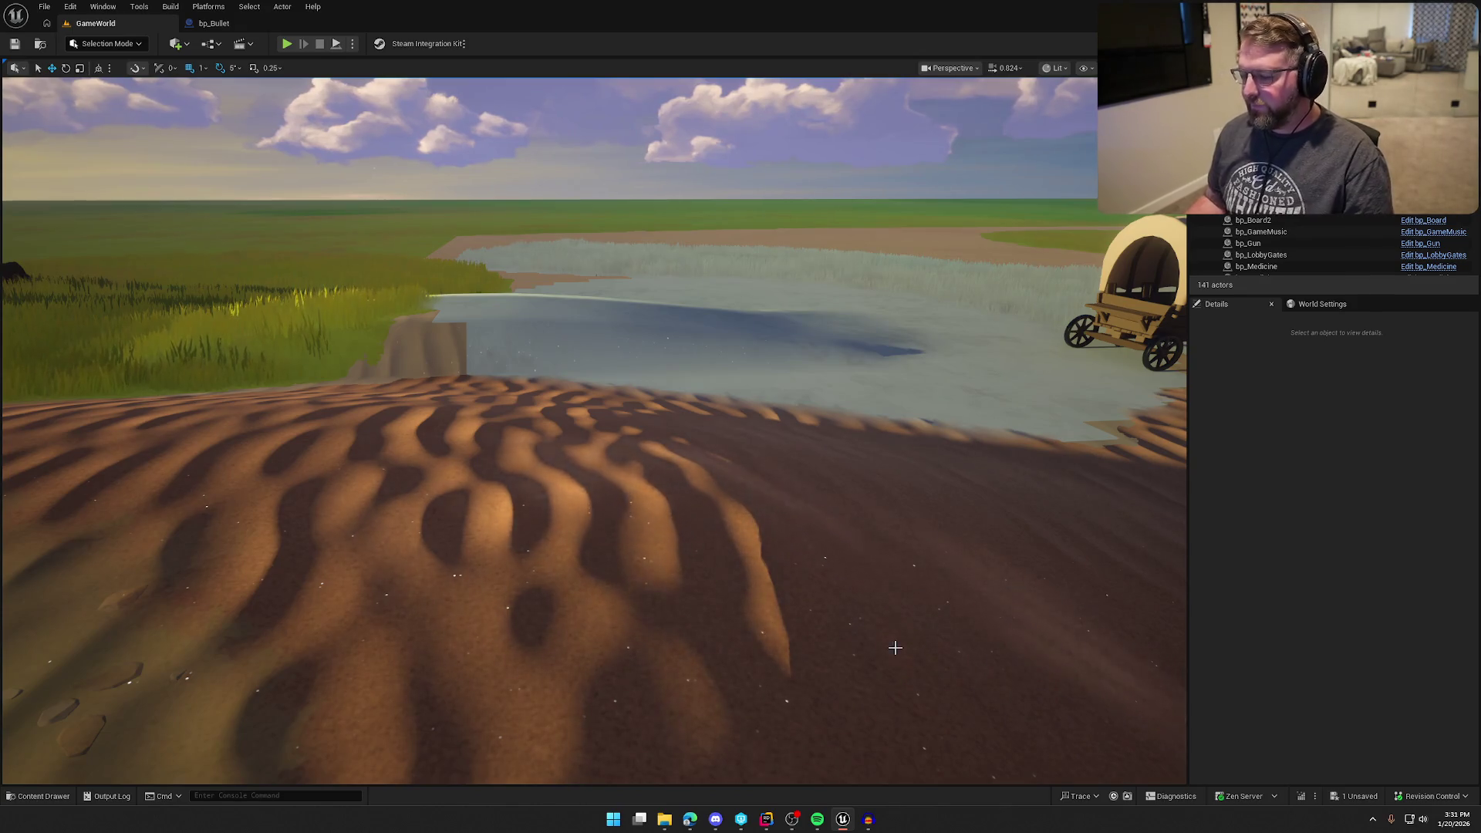
- Bring Audacity forward and close the project without saving changes
left_click(871, 820)
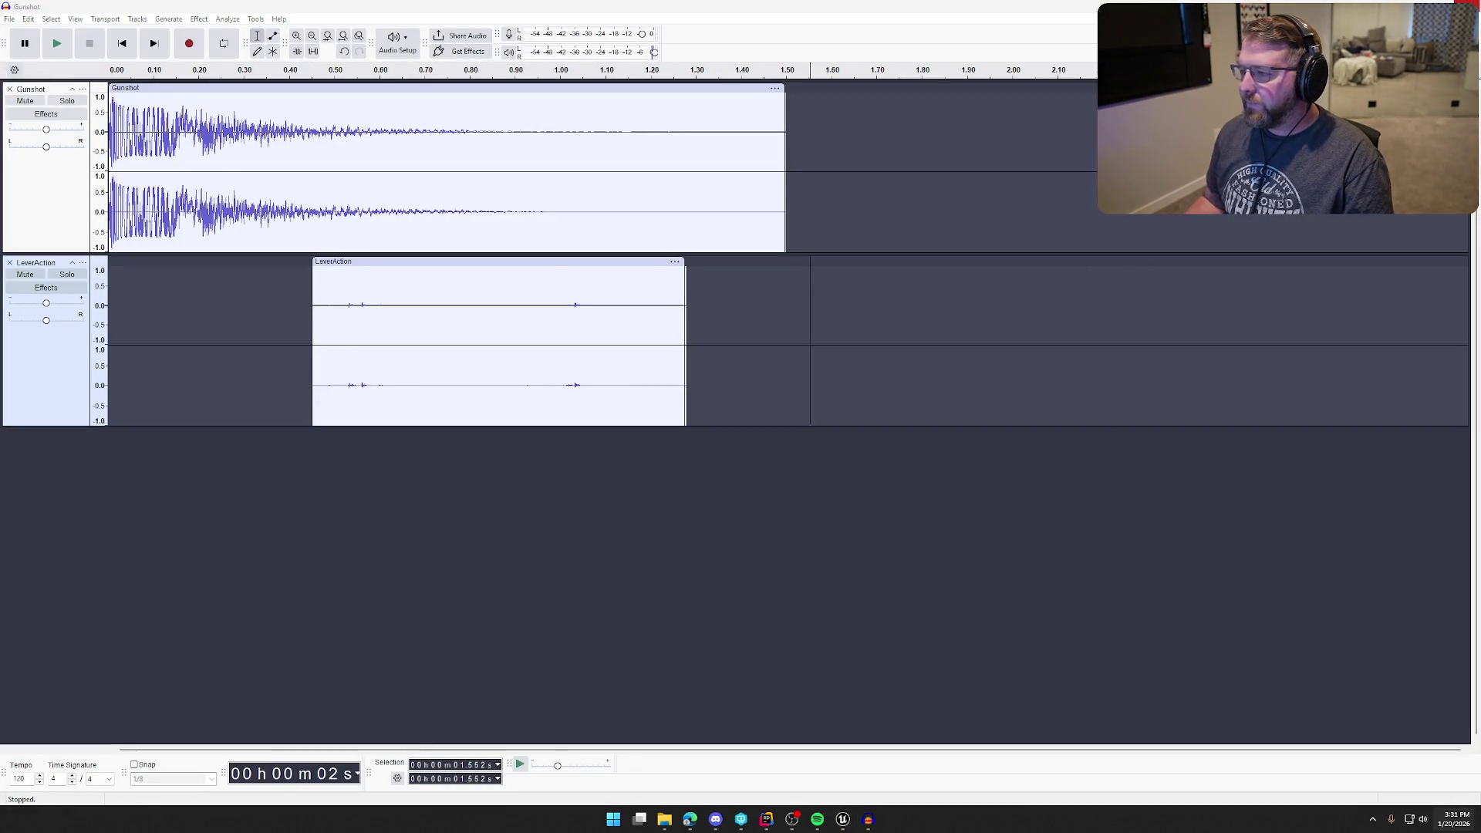
key("ctrl+w")
left_click(768, 403)
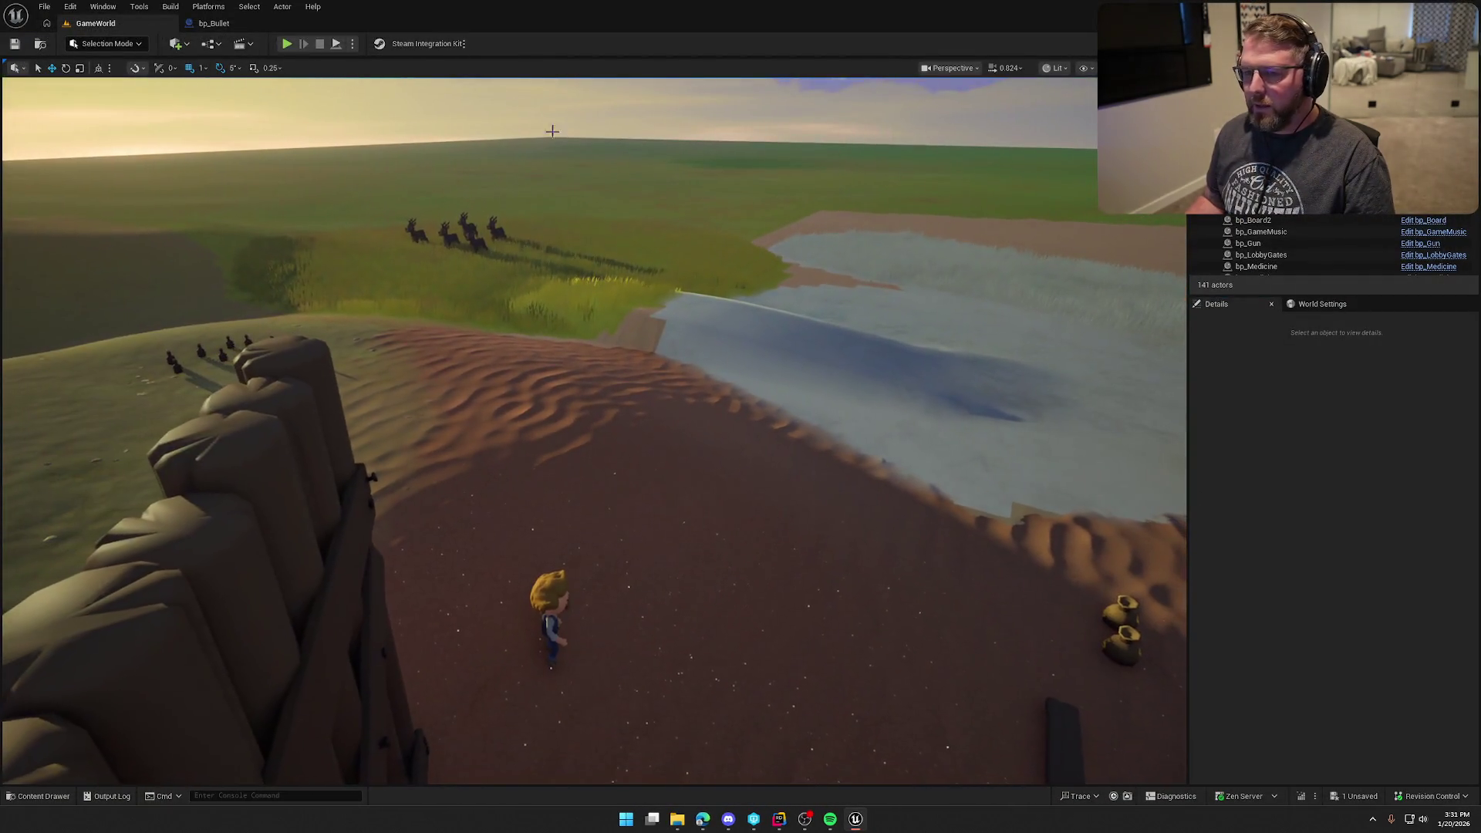
- In bp_Bullet's EventGraph, shift the Random Float and Play Sound nodes slightly left
left_click(236, 25)
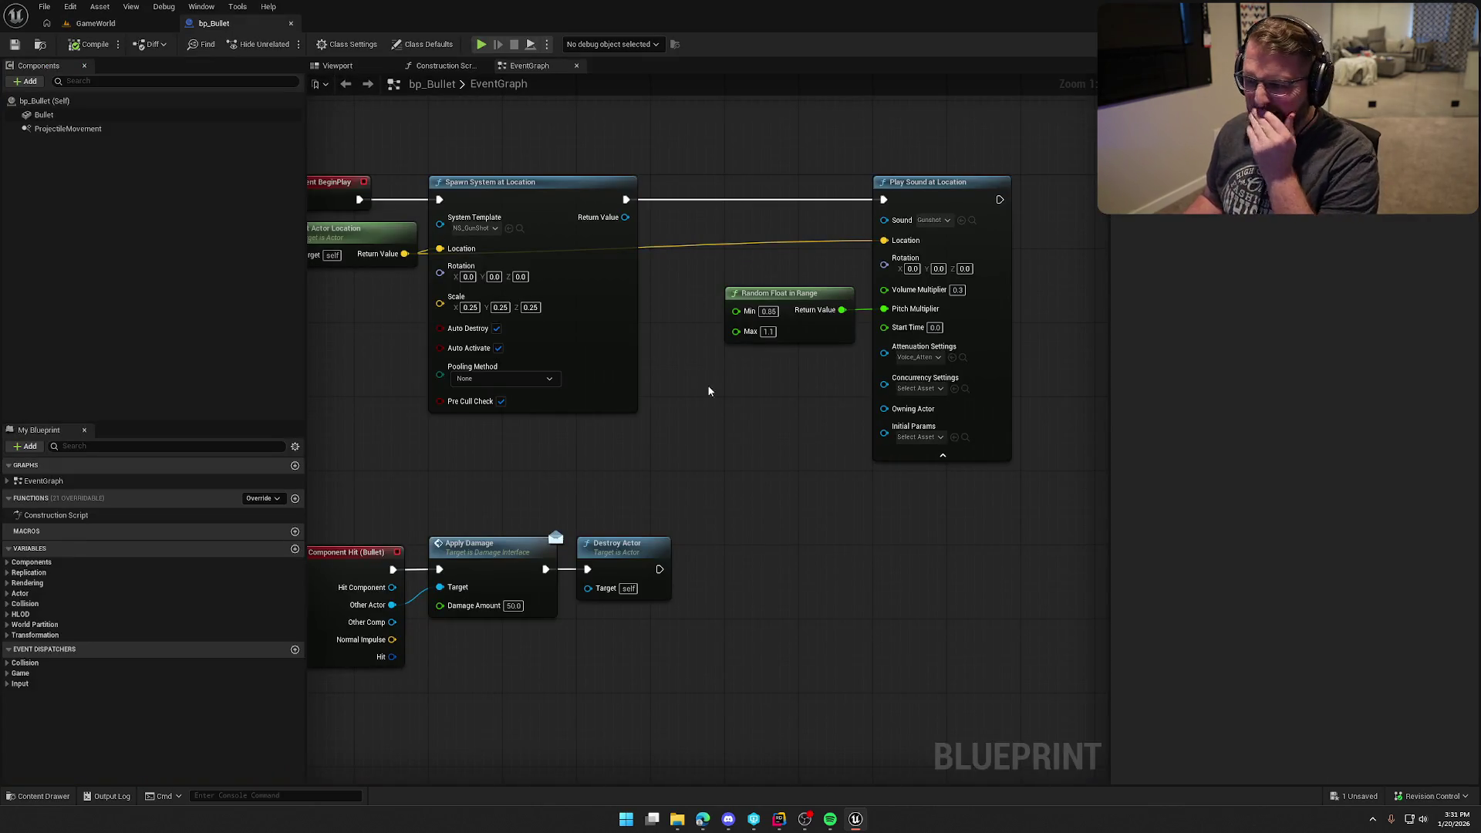
left_click_drag(836, 149, 949, 294)
left_click_drag(1015, 173, 948, 176)
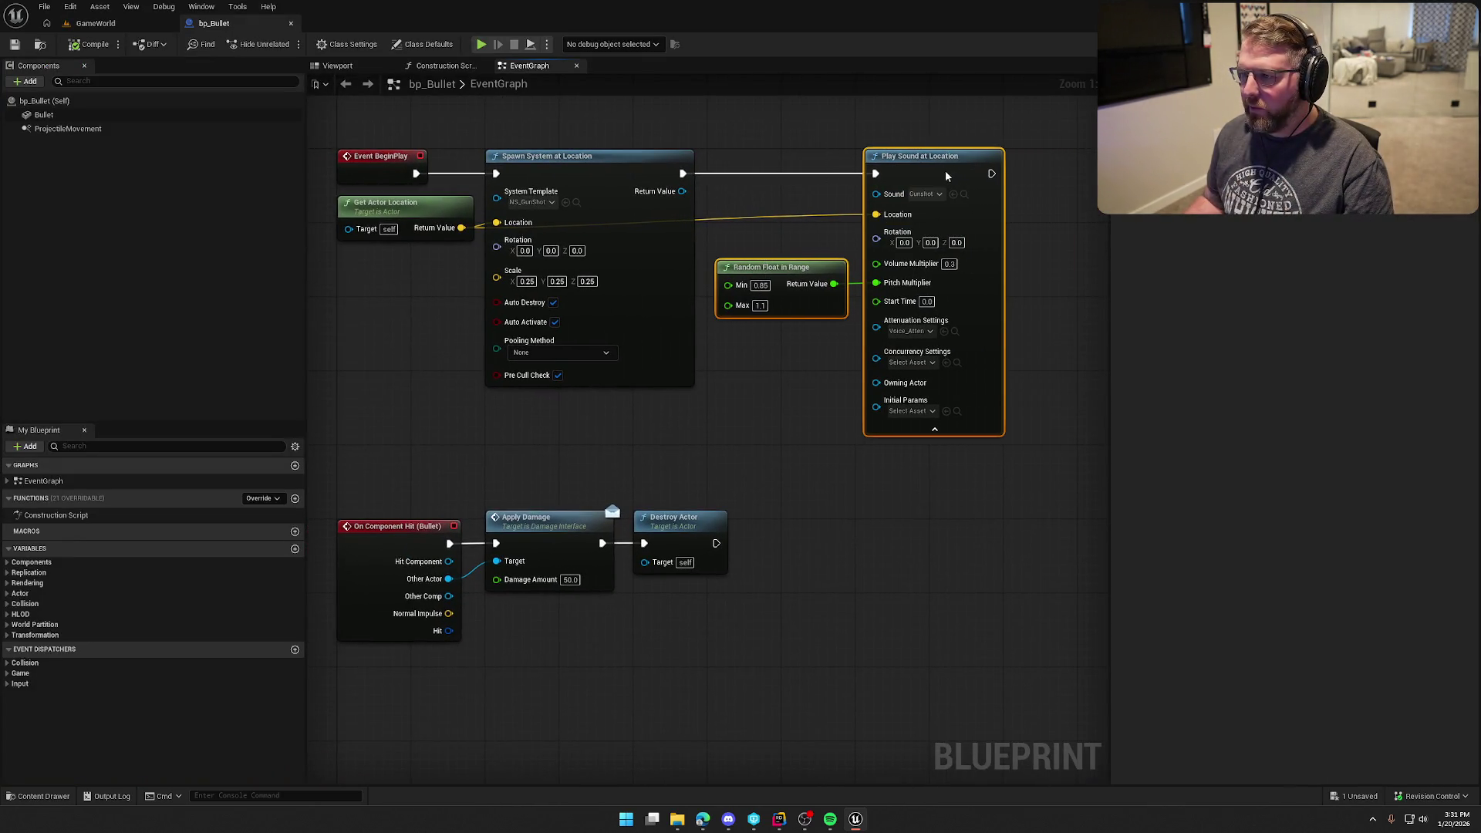
mouse_move(765, 449)
left_mouse_down()
mouse_move(821, 295)
mouse_move(765, 478)
mouse_move(789, 445)
left_mouse_up()
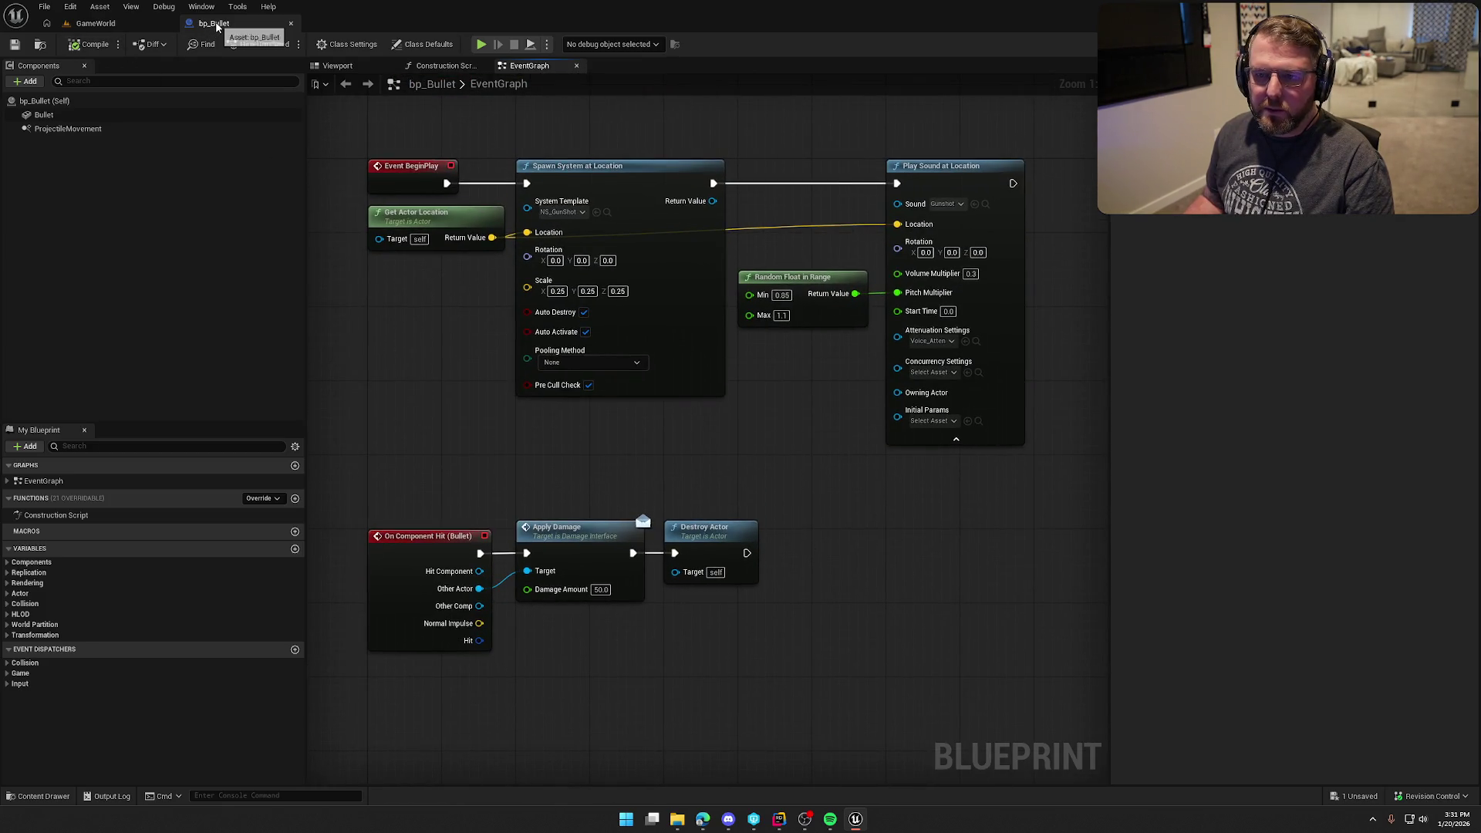
left_click(121, 24)
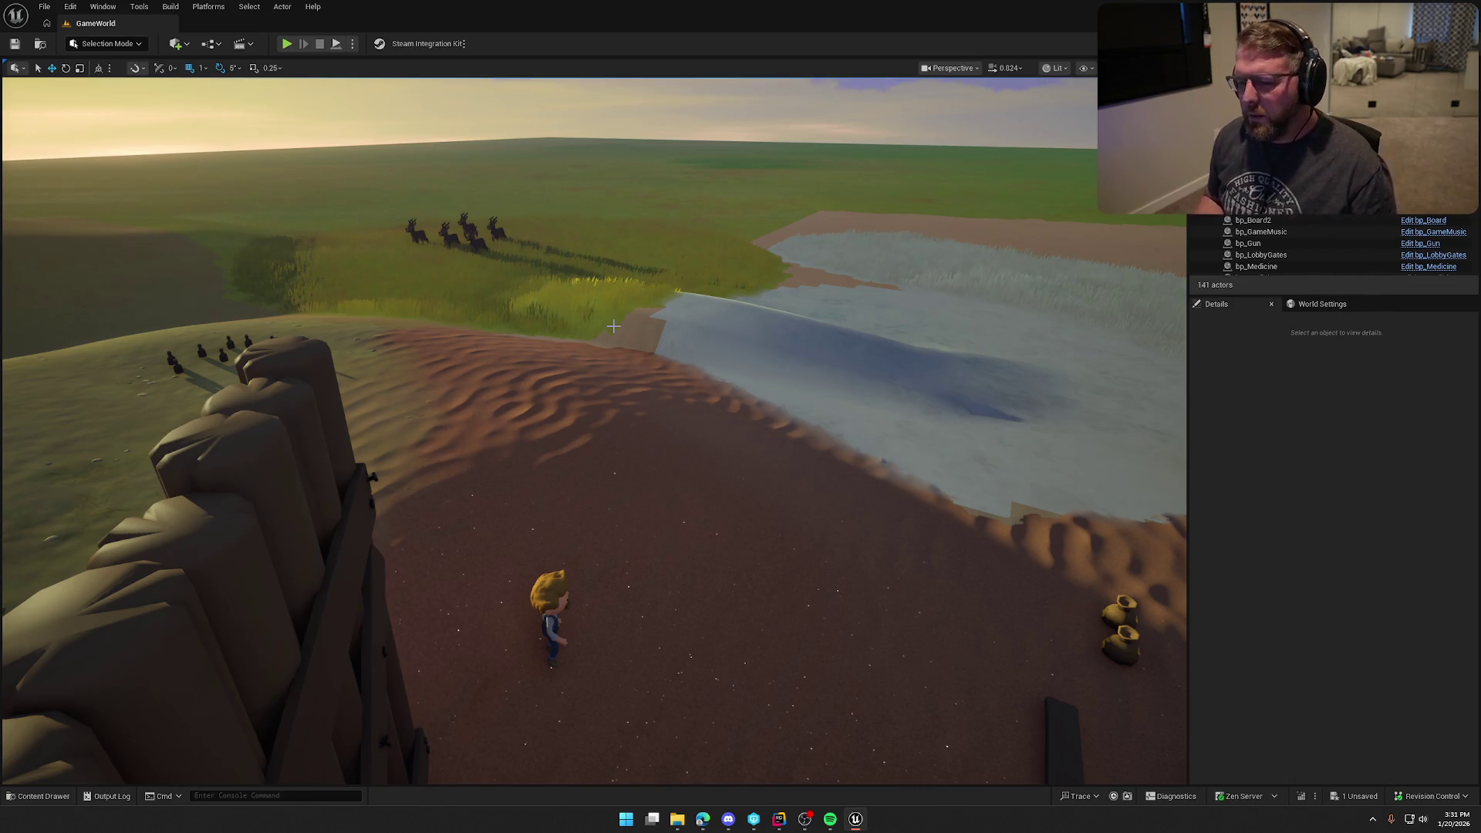
- Orbit the view across the landscape, then start a new GameWorld playtest with Alt+P
left_click_drag(611, 321, 758, 341)
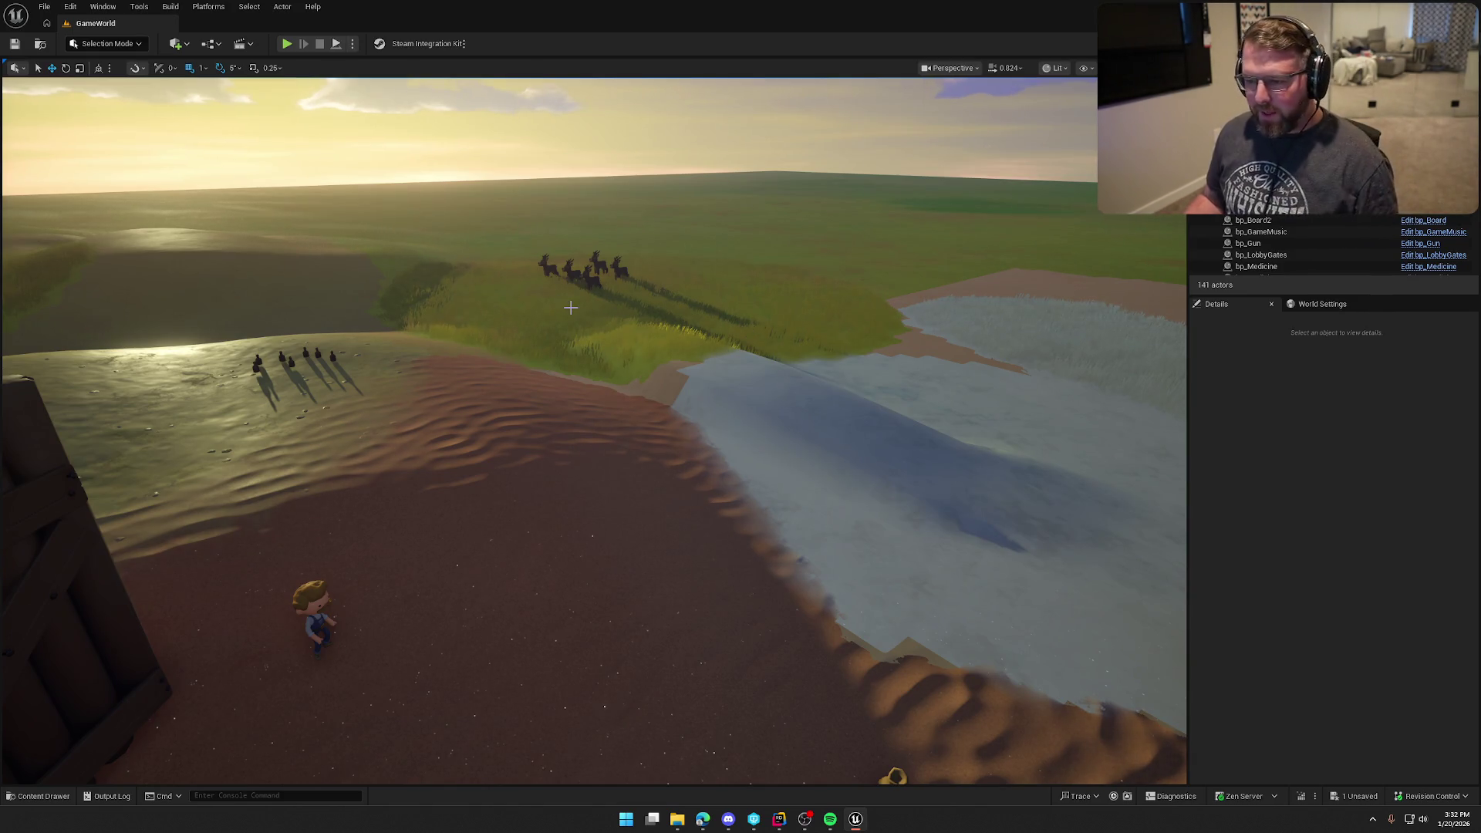
key("alt+p")
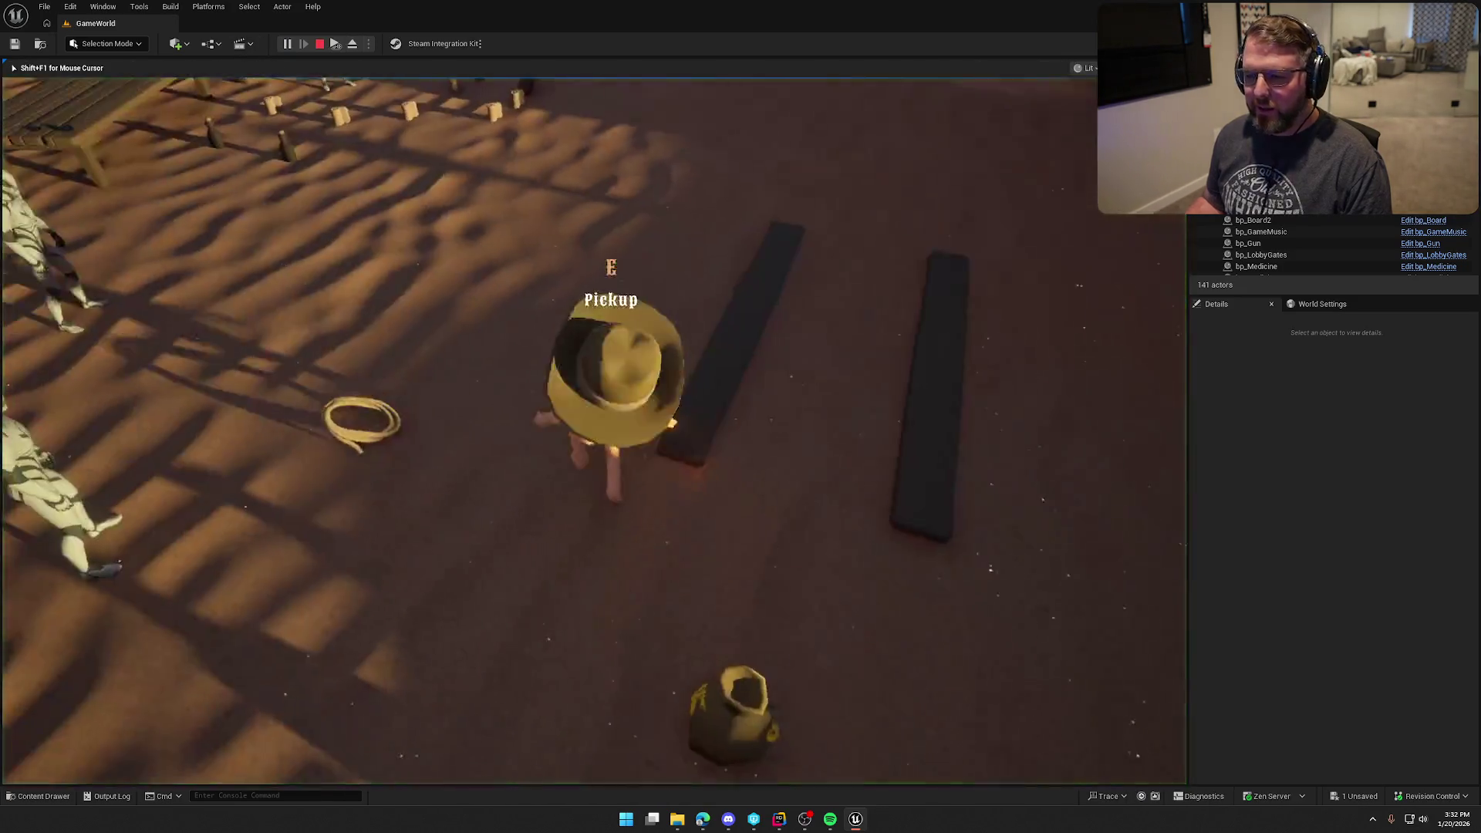
- Pick up the gun, then chase the deer at a sprint and shoot it
key("e")
key("w")
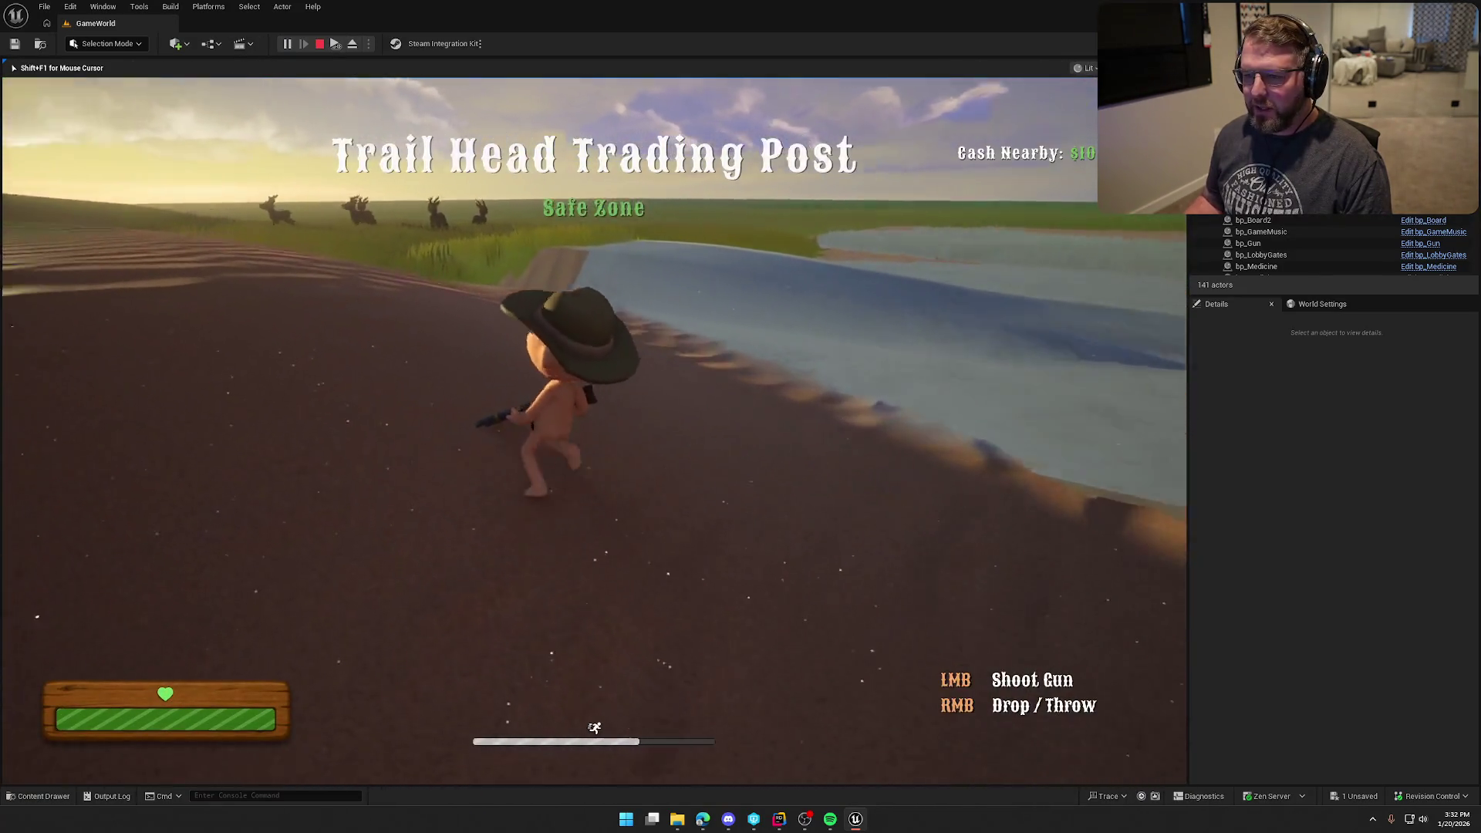
key("w")
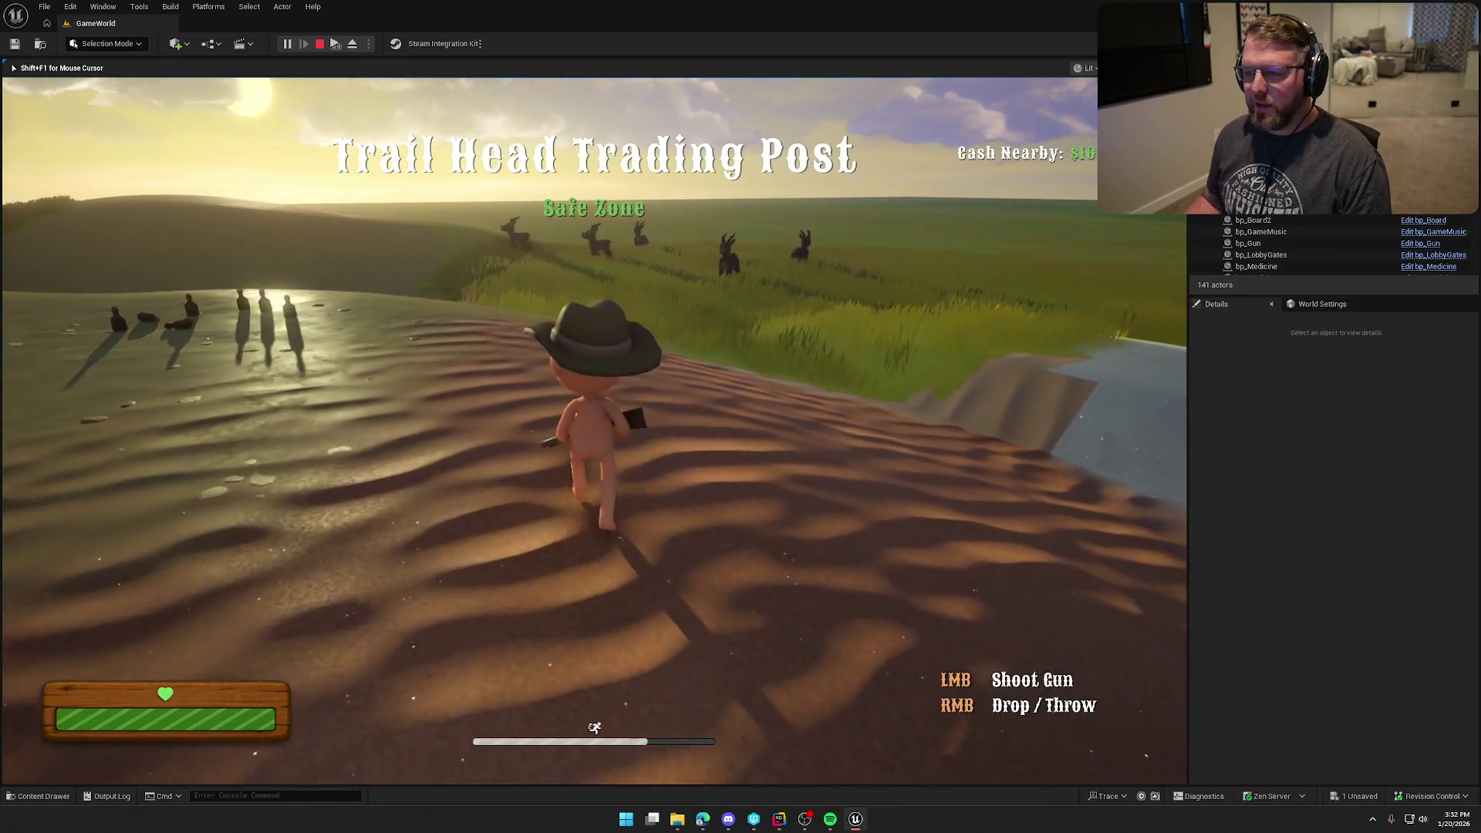
key("w")
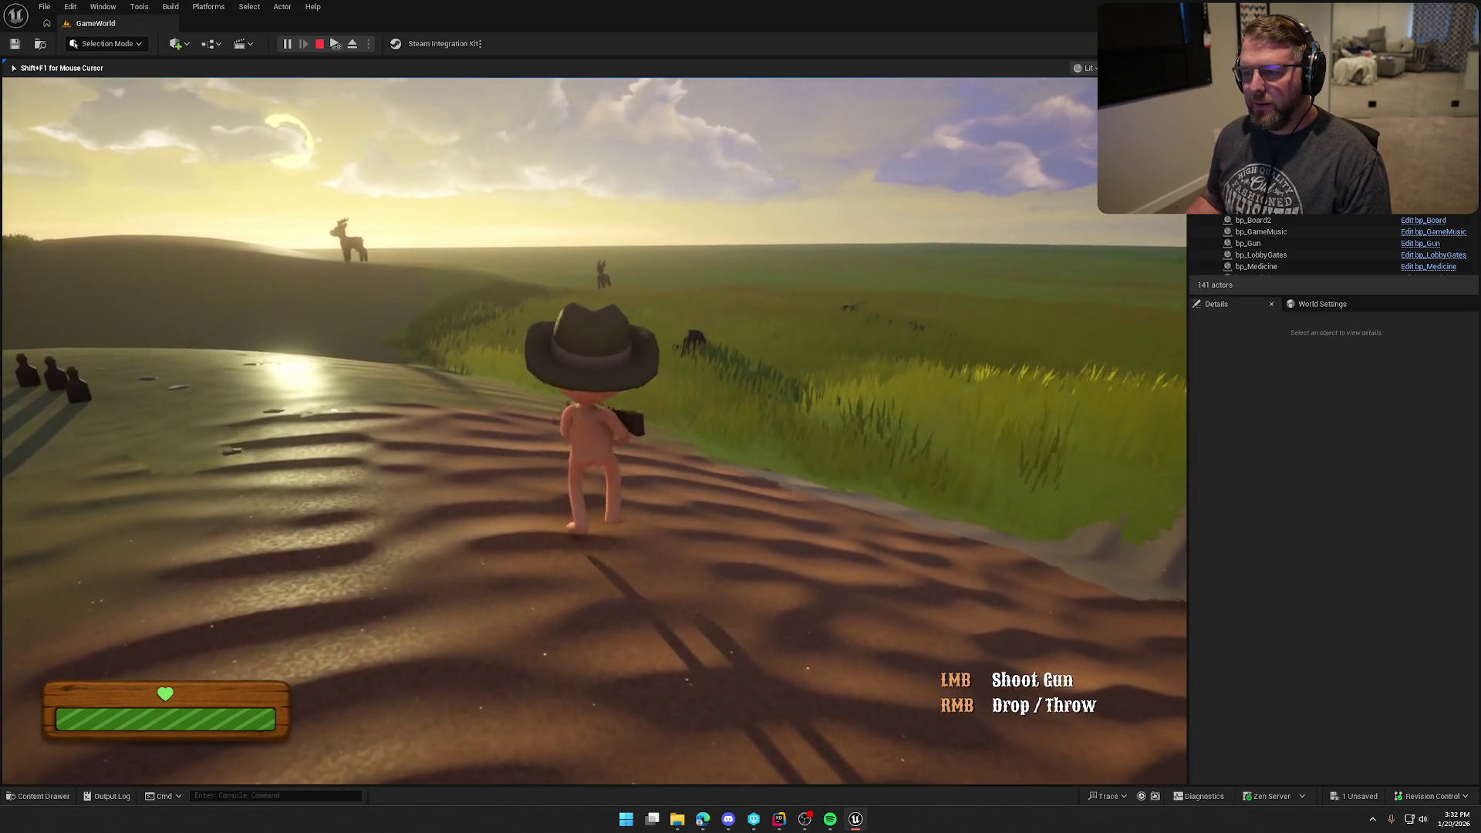
left_click(594, 431)
key("w")
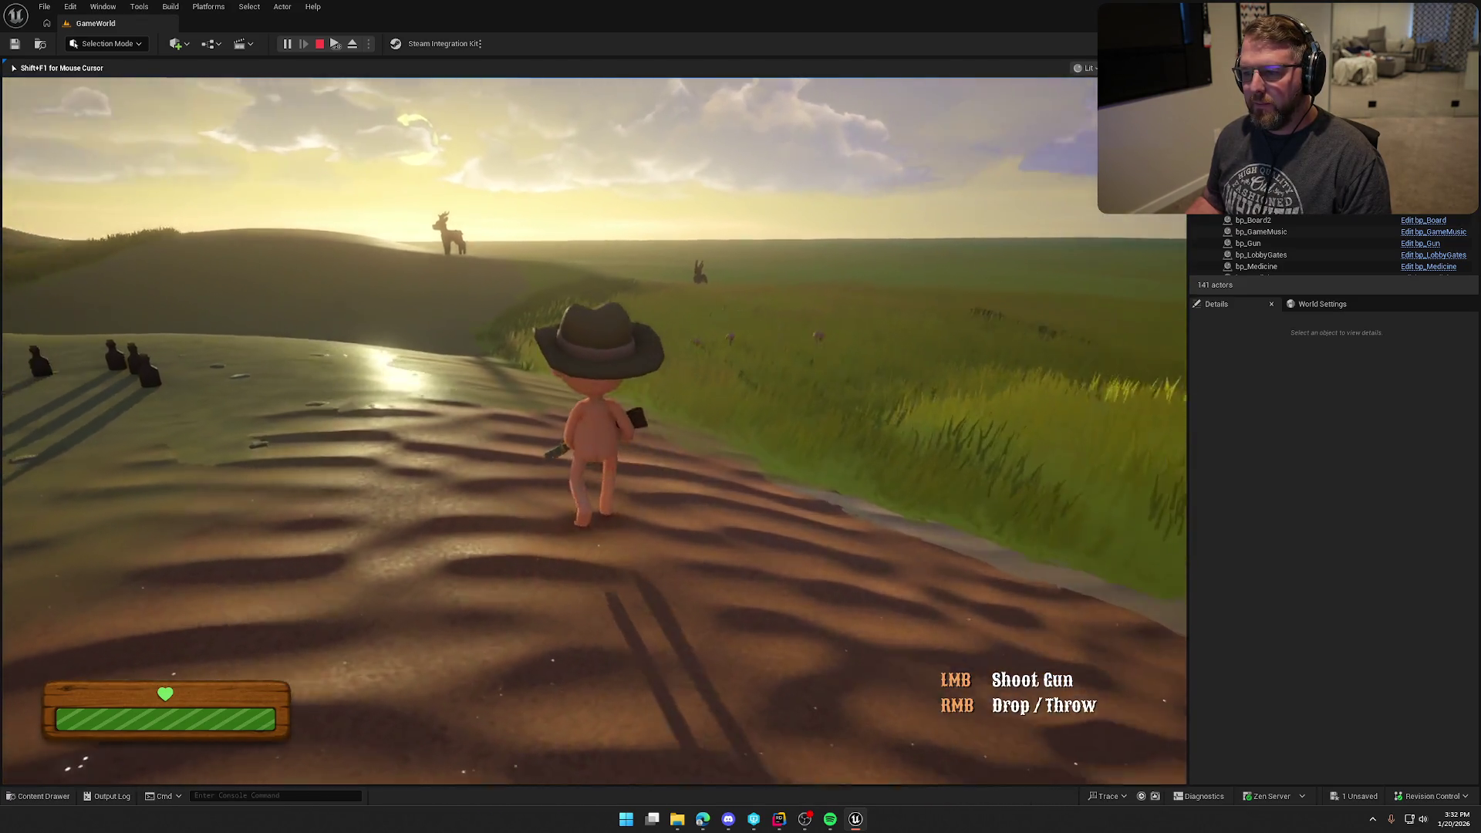
key("shift+w")
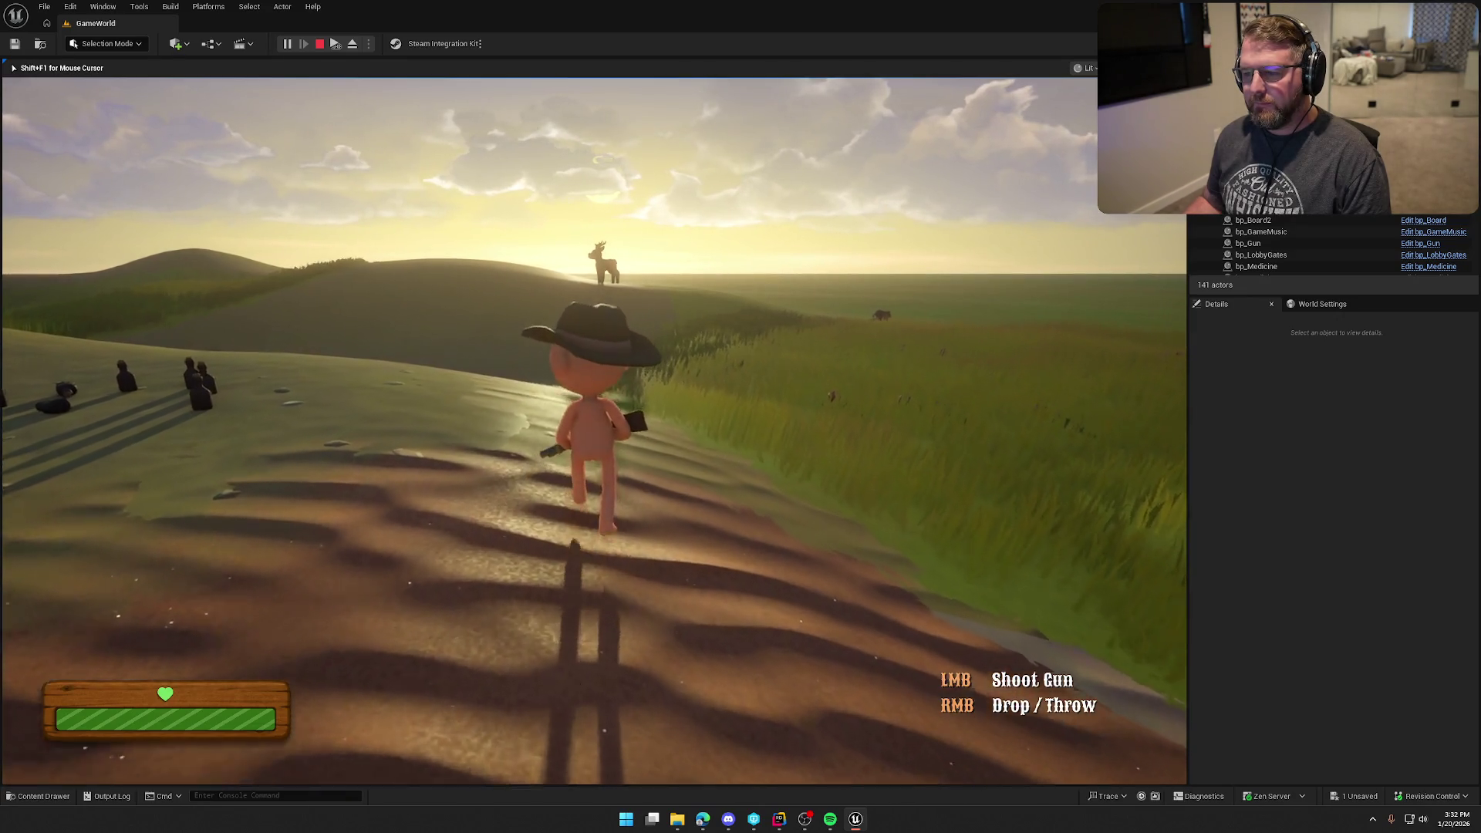
key("shift+w")
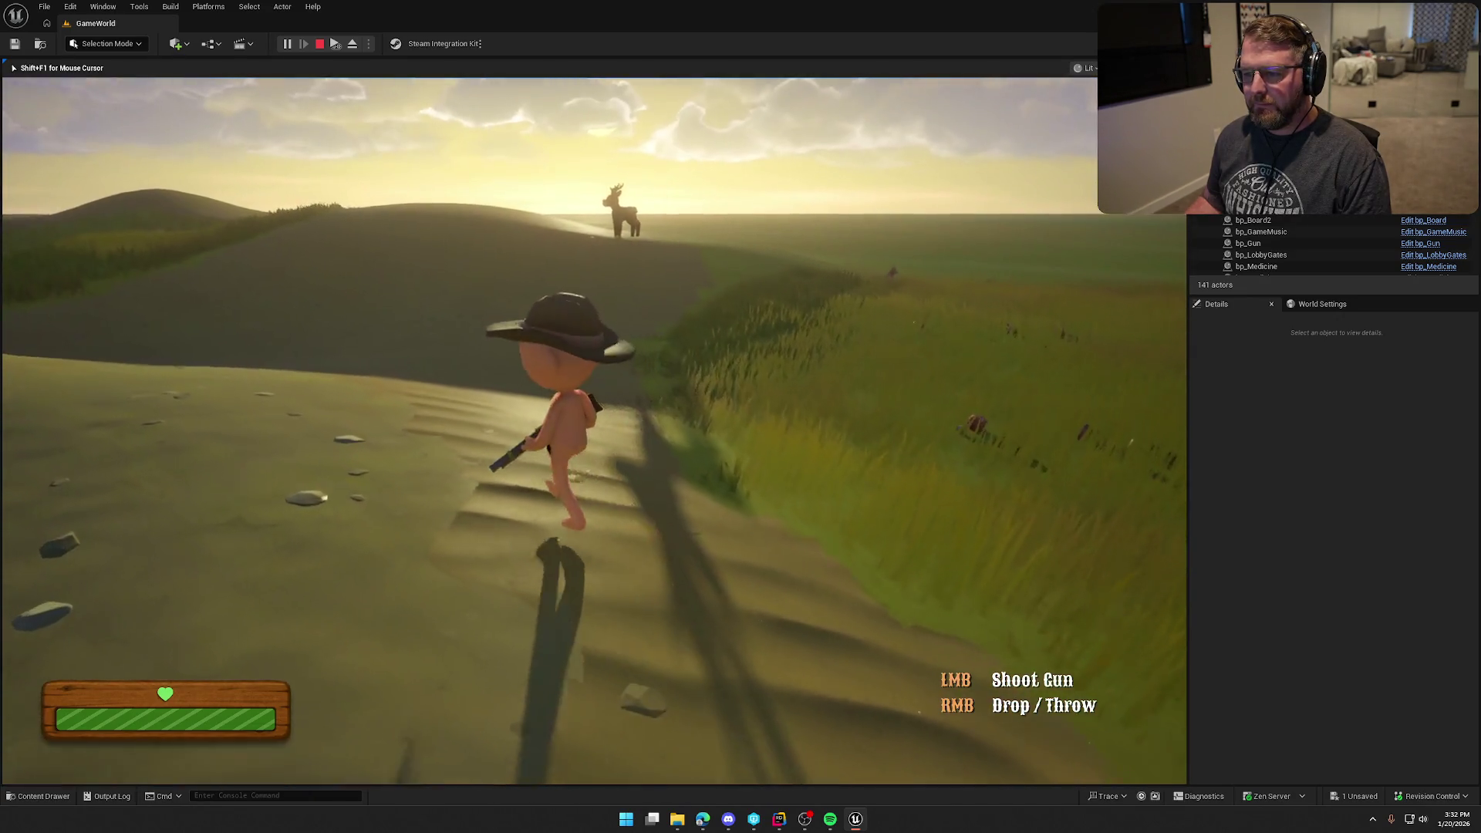
key("shift+w")
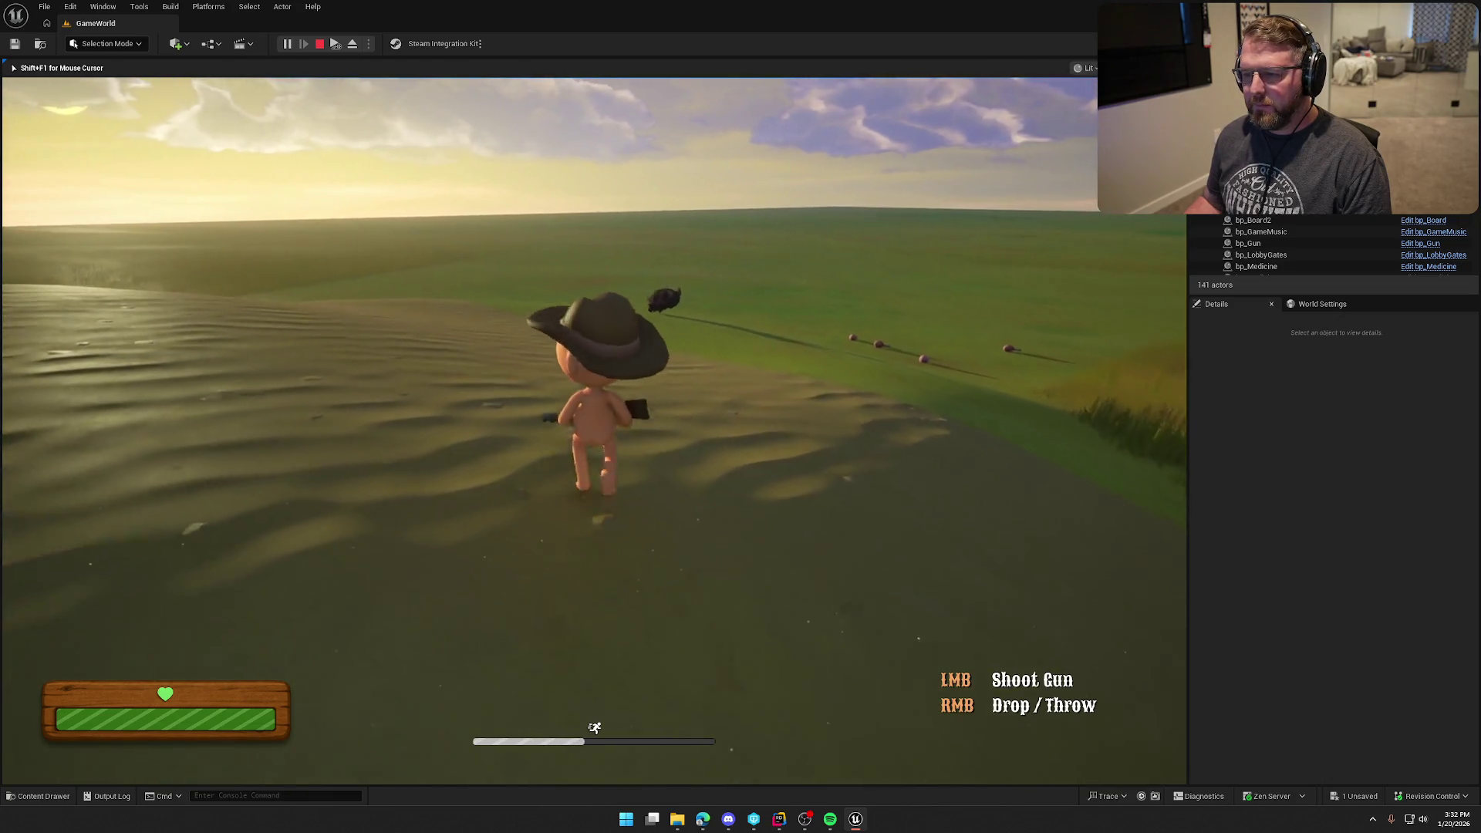
key("shift+w")
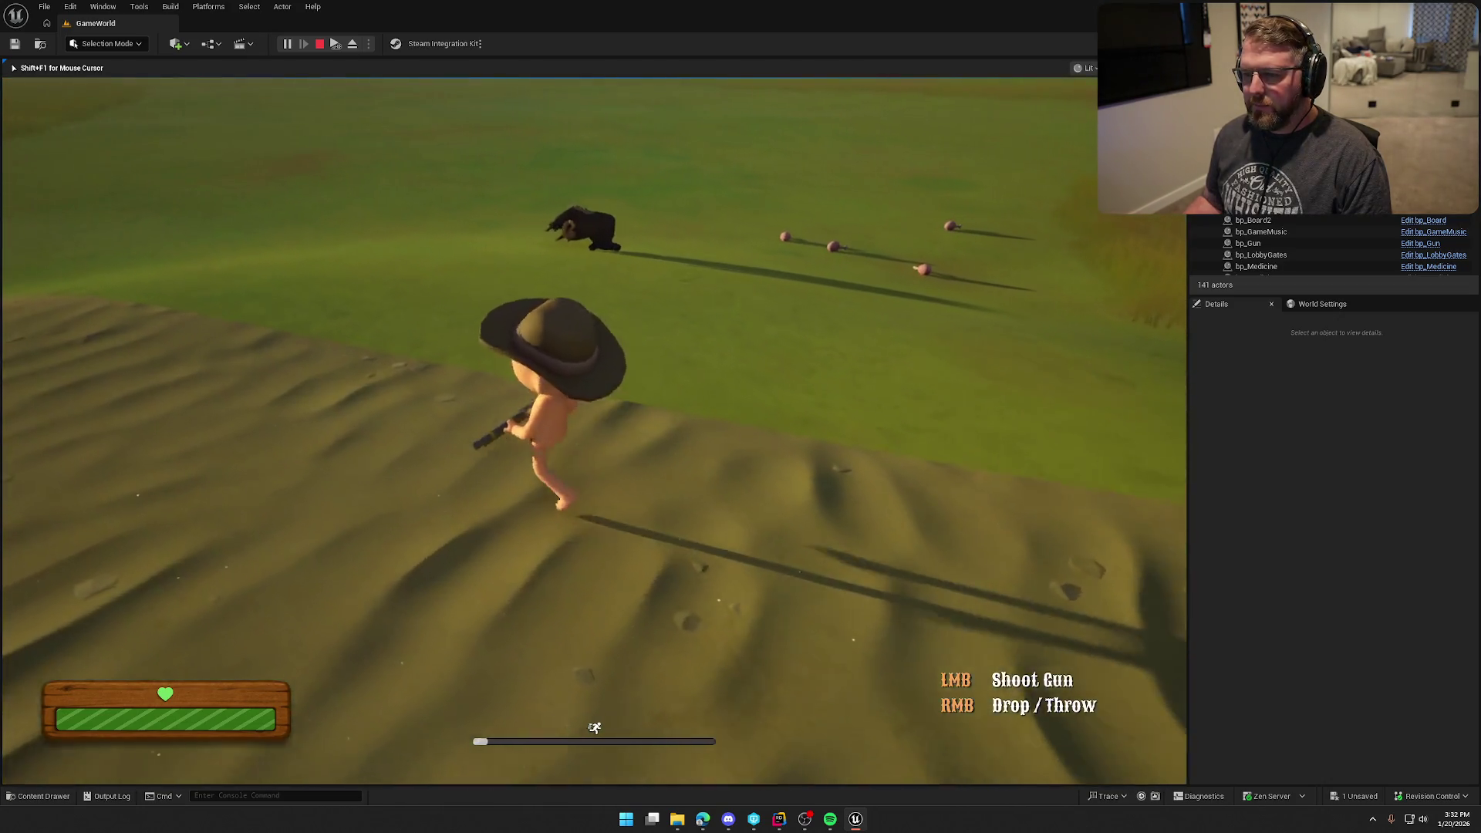
- Walk and sprint back toward the trading post buildings and wagon
key("w")
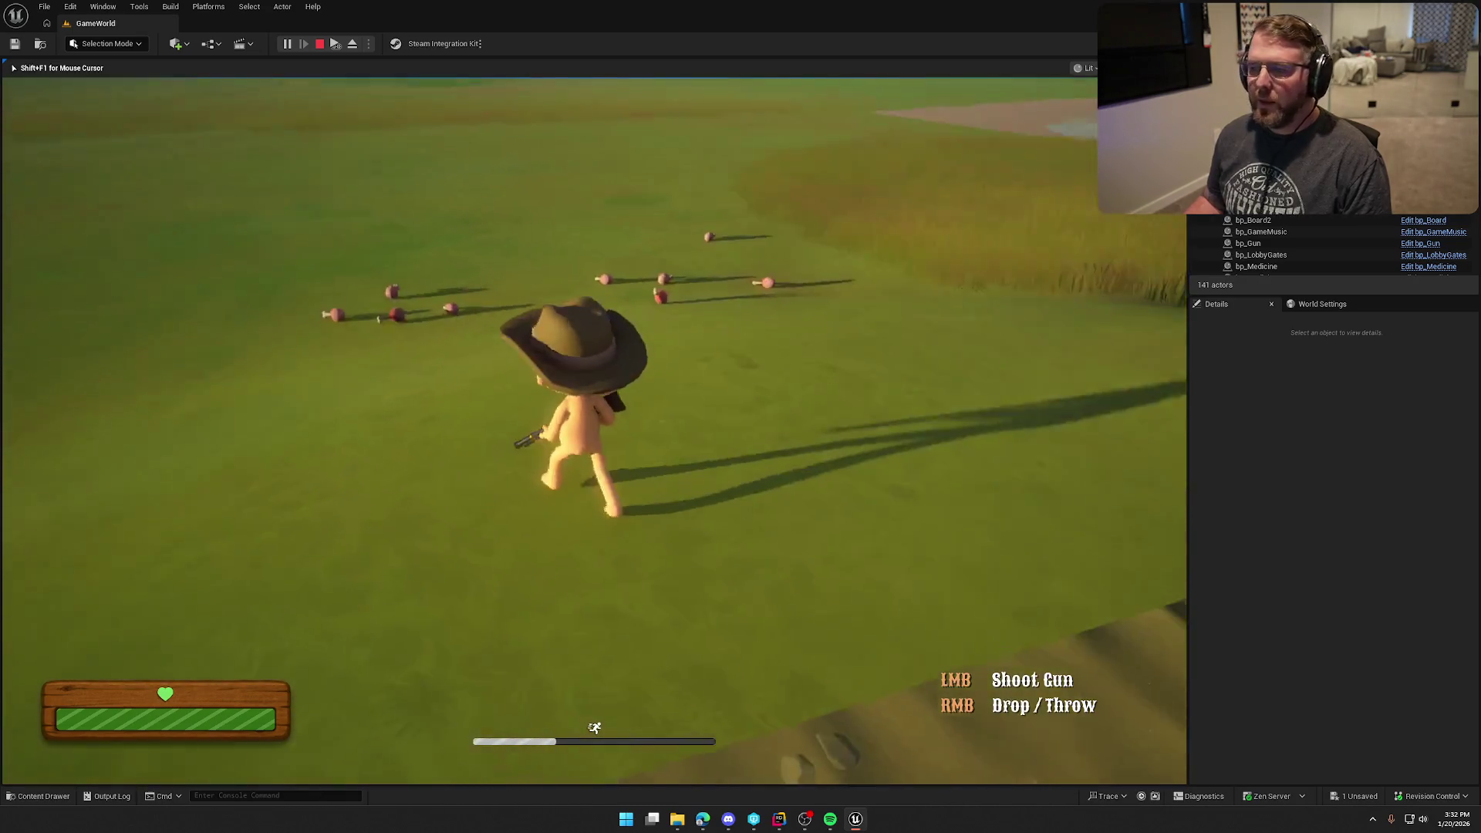
key("w")
key("shift+w")
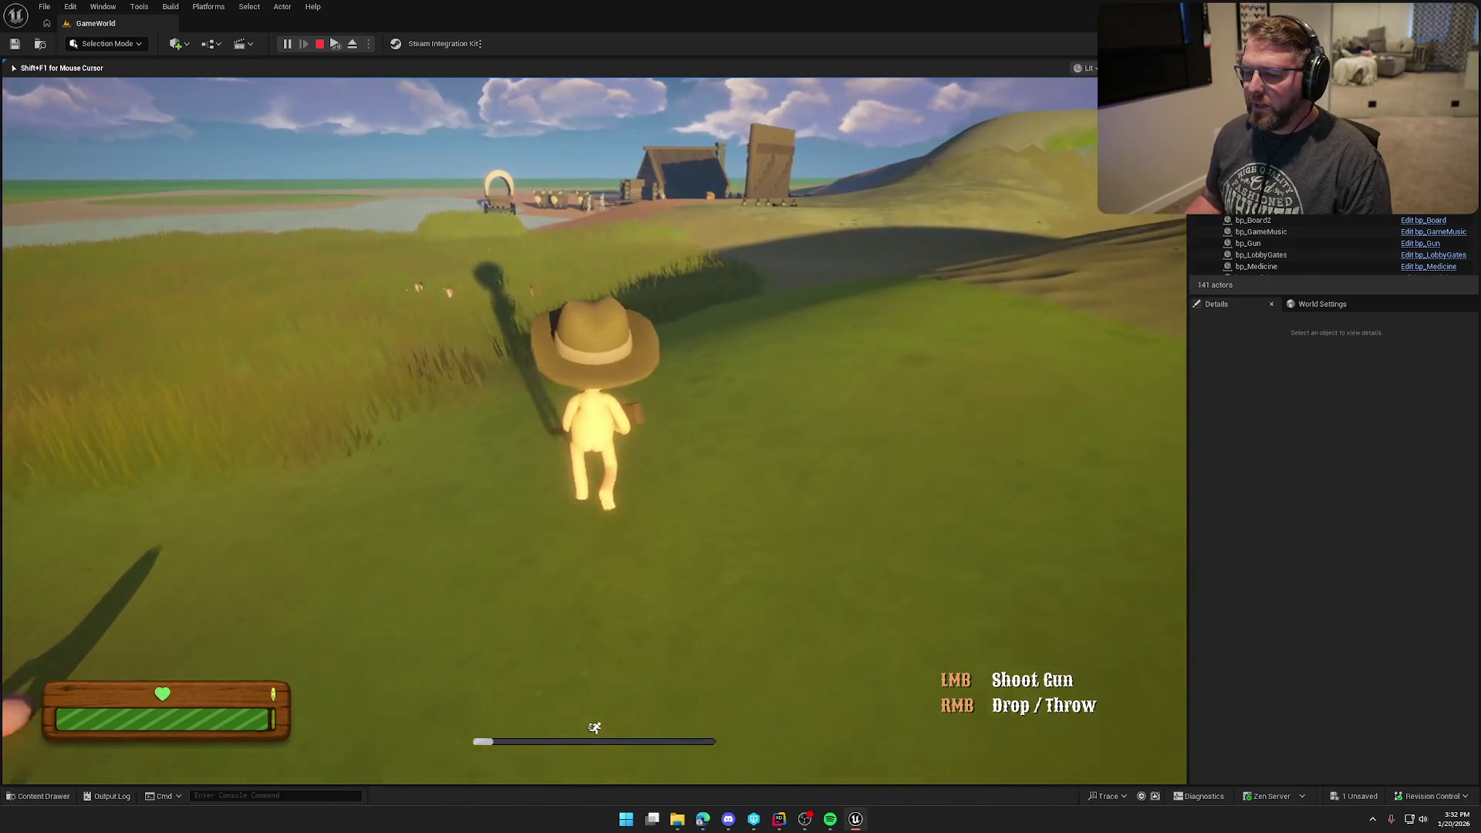
key("w")
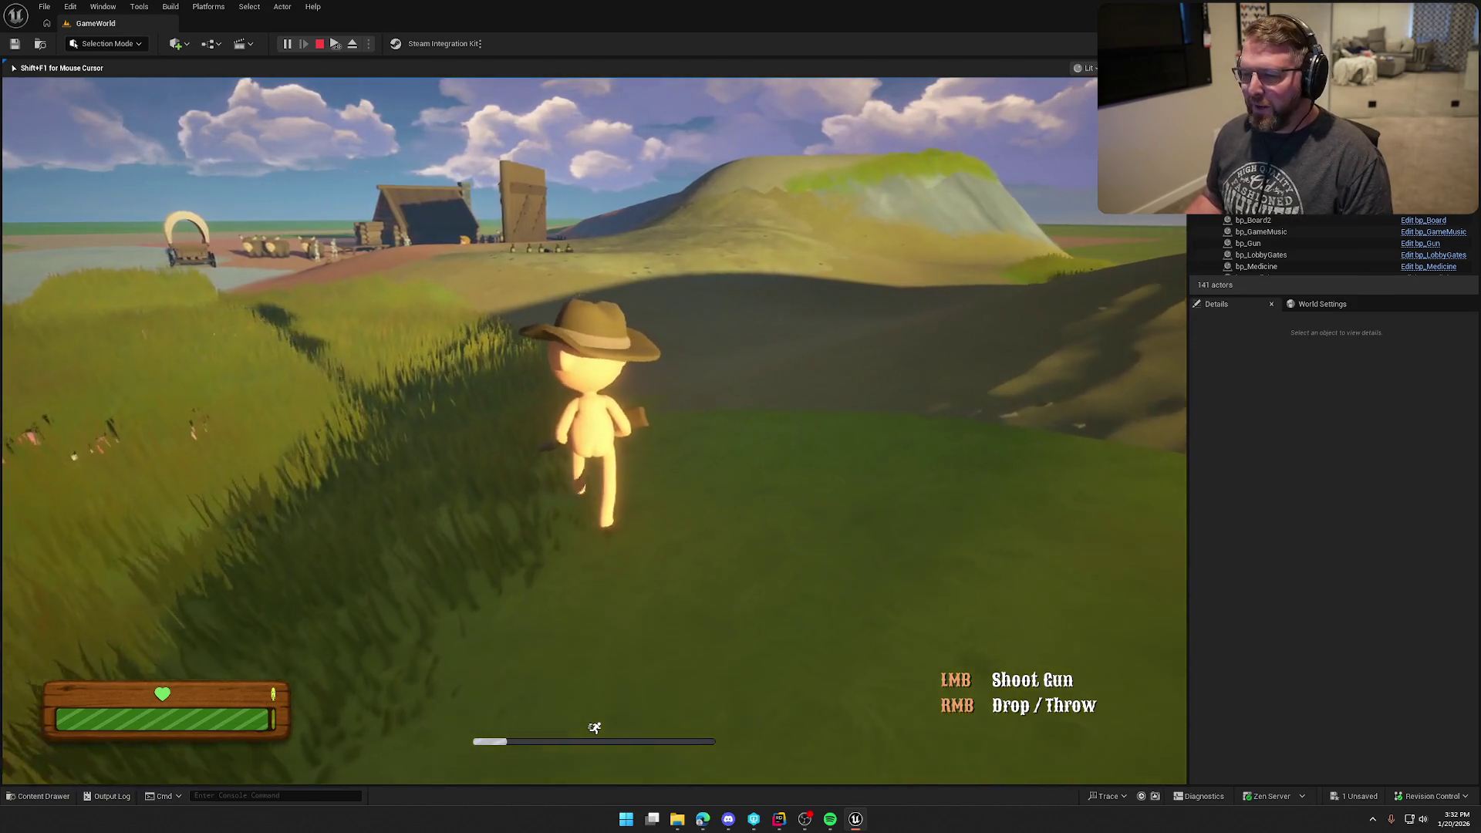
- Run through the camp to the covered wagon and climb into its back
key("shift+w")
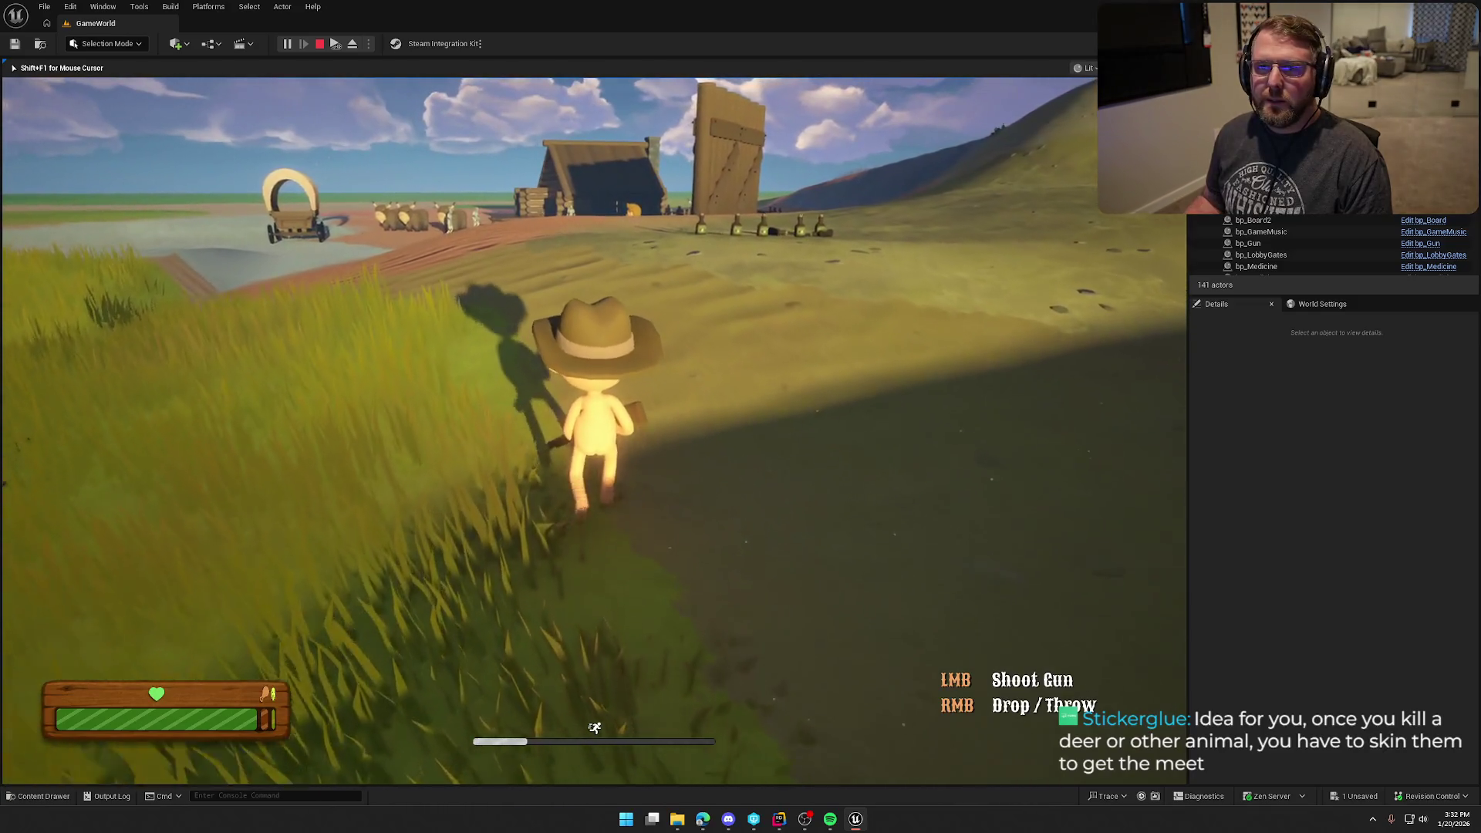
key("w")
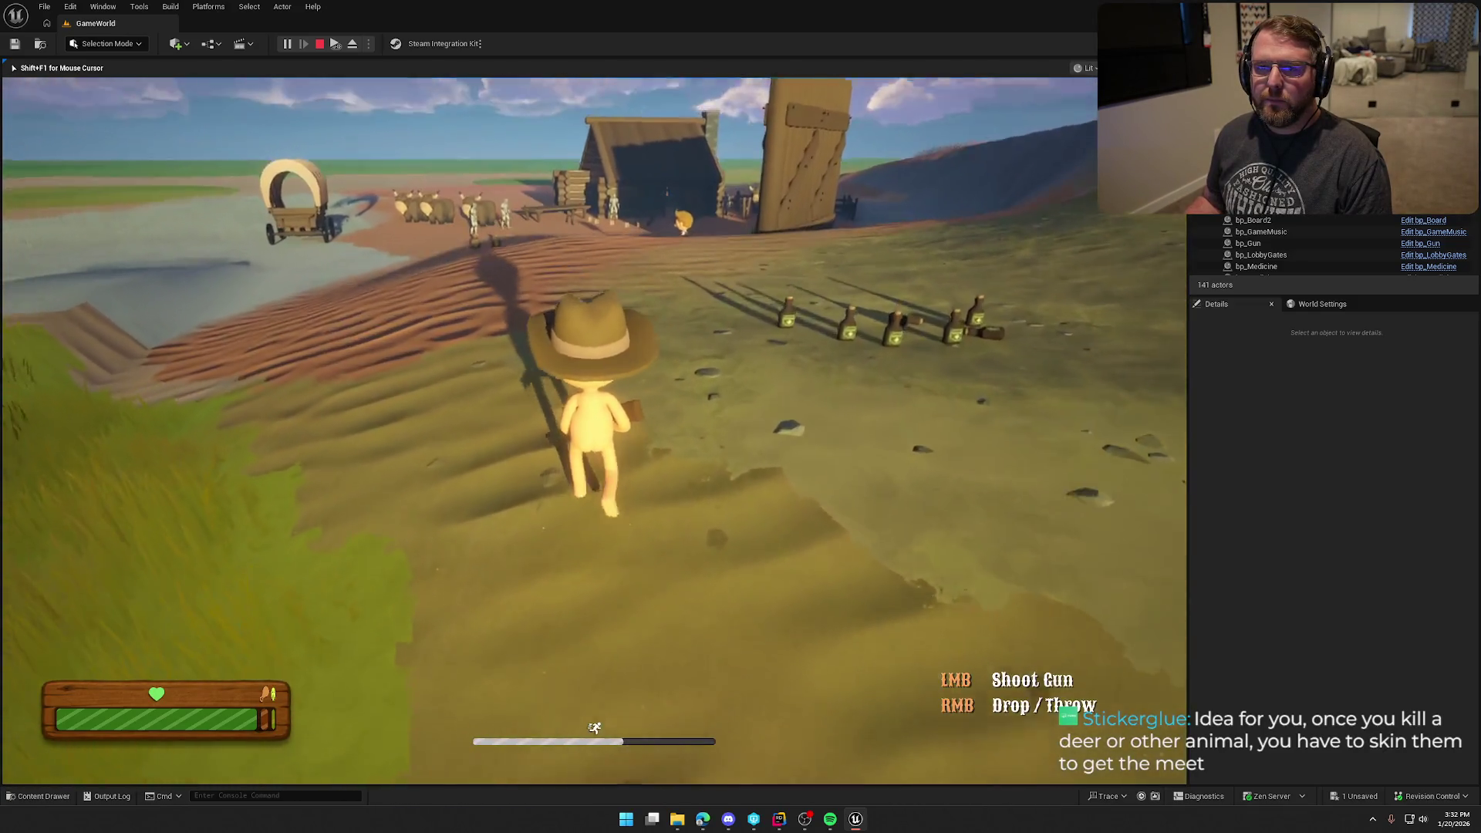
key("w")
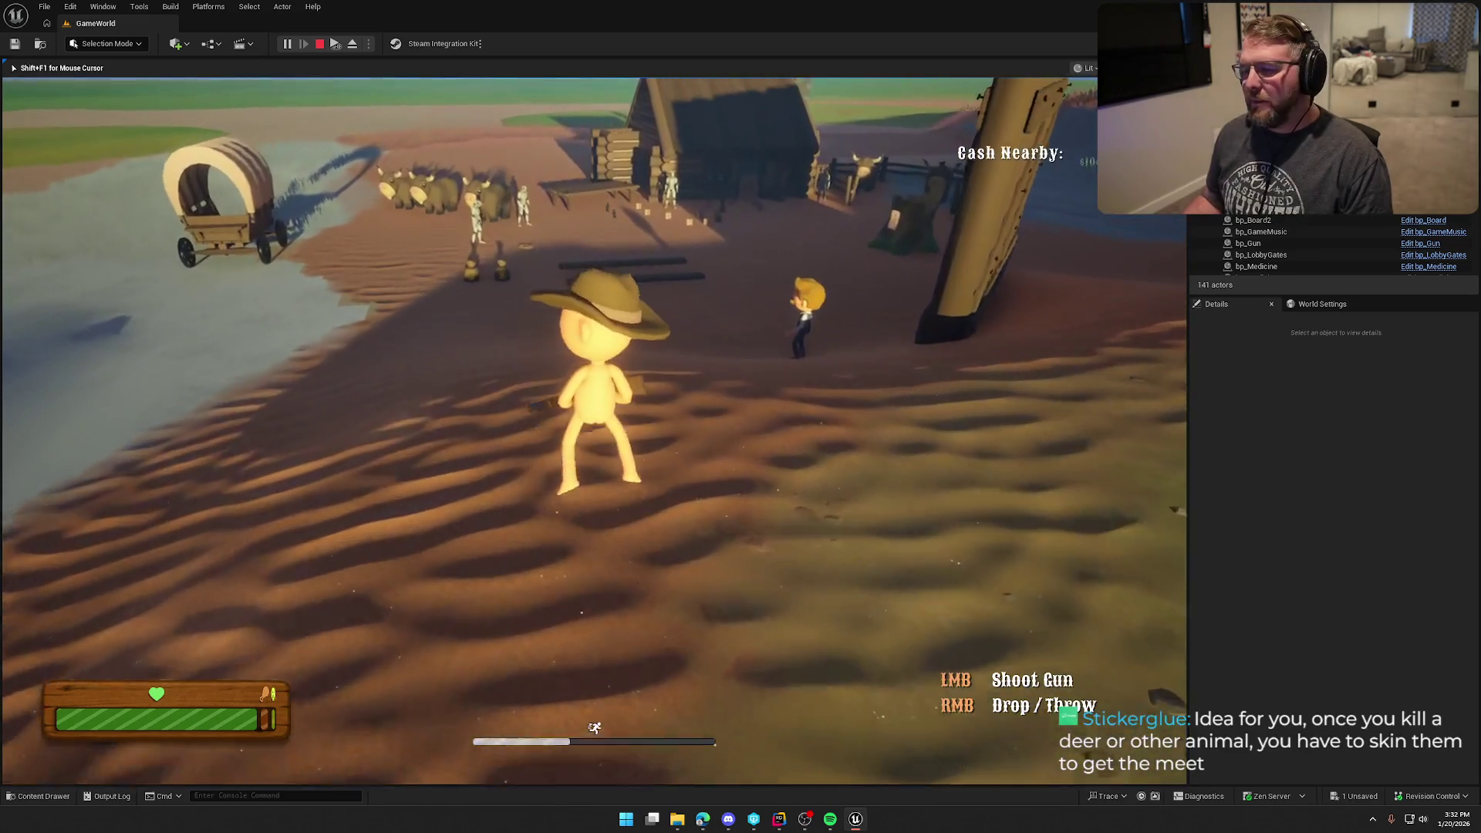
key("w")
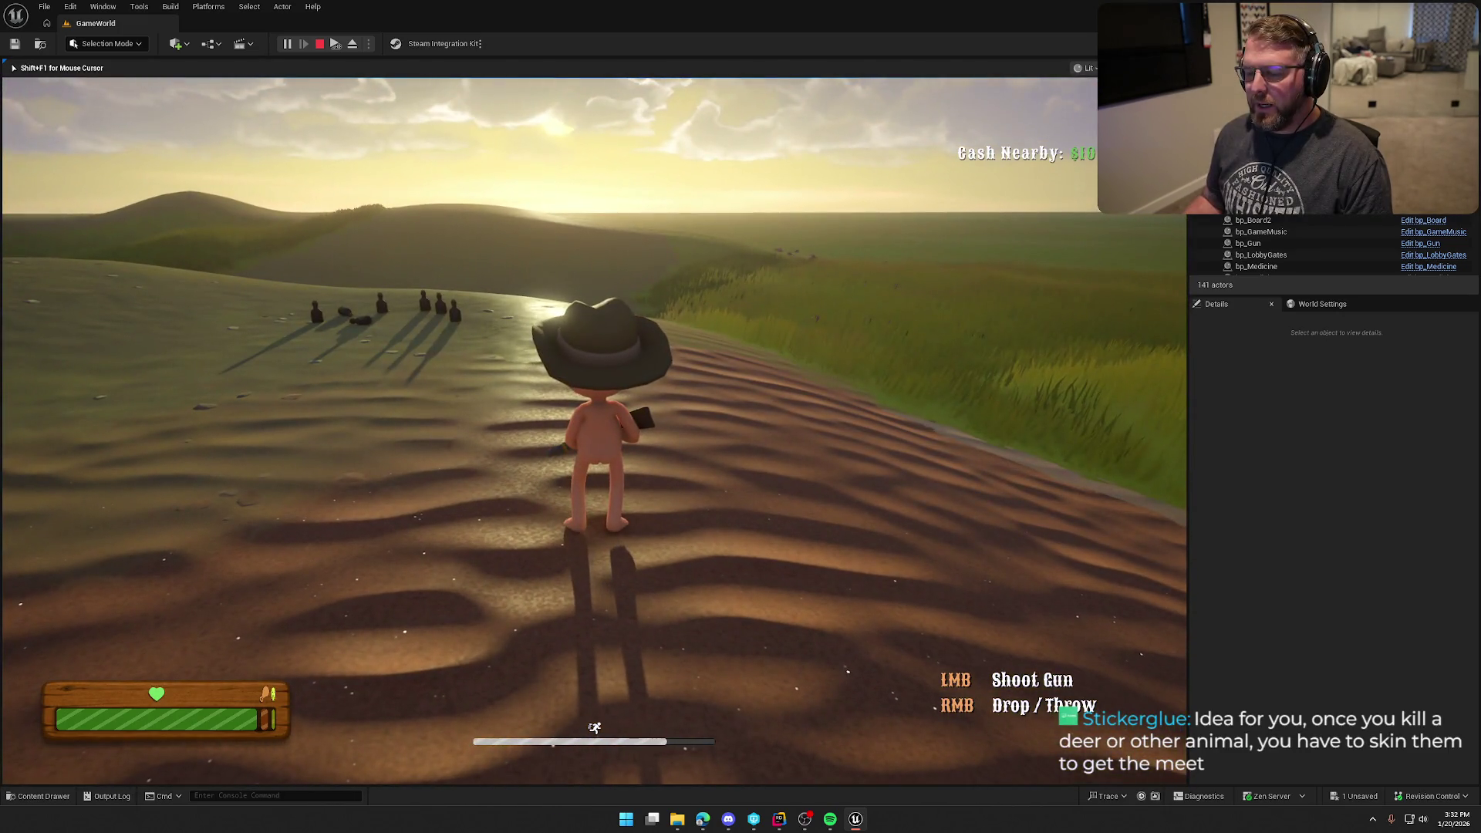
key("w")
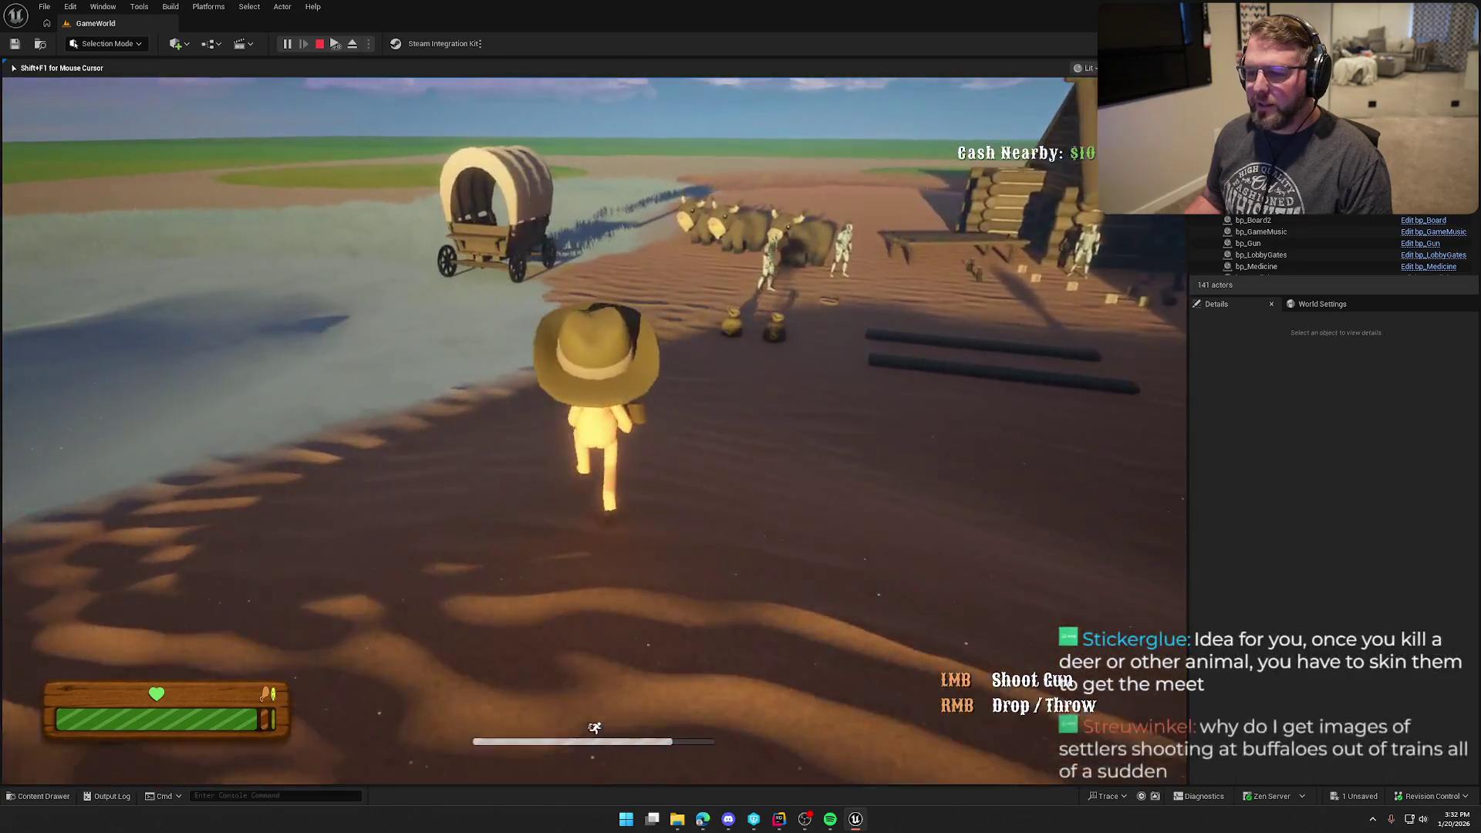
key("w")
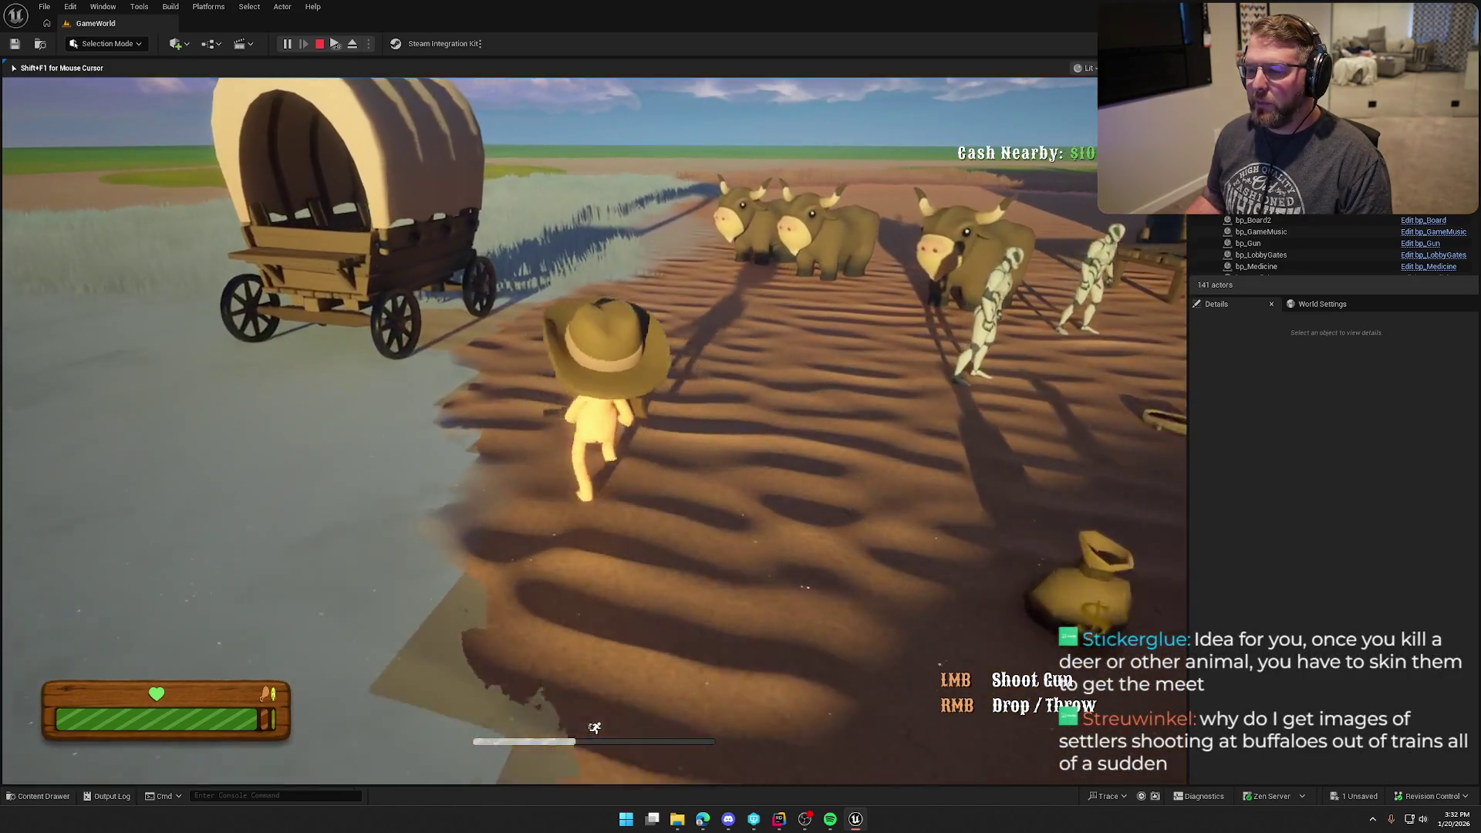
key("w")
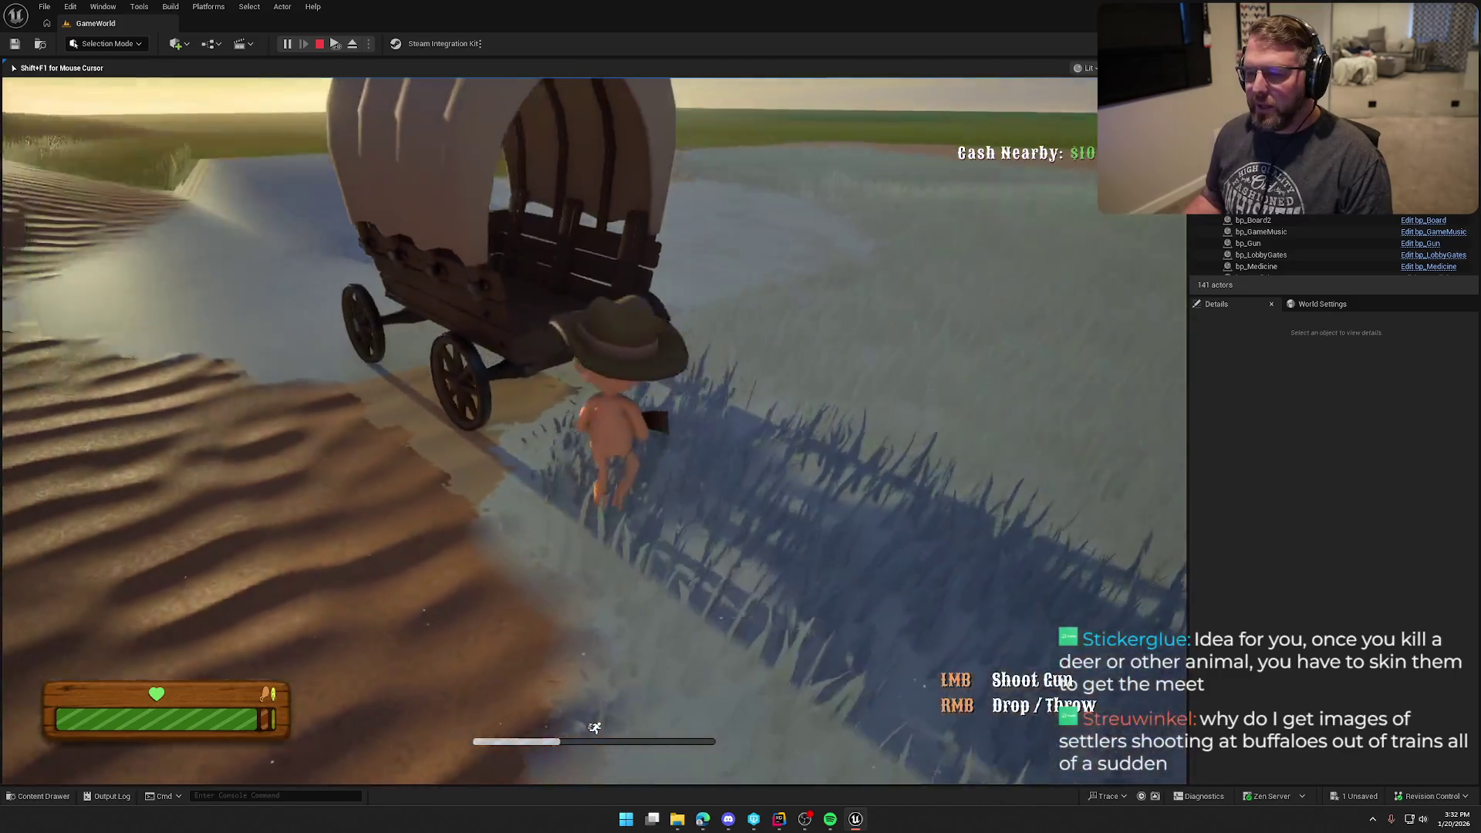
key("w")
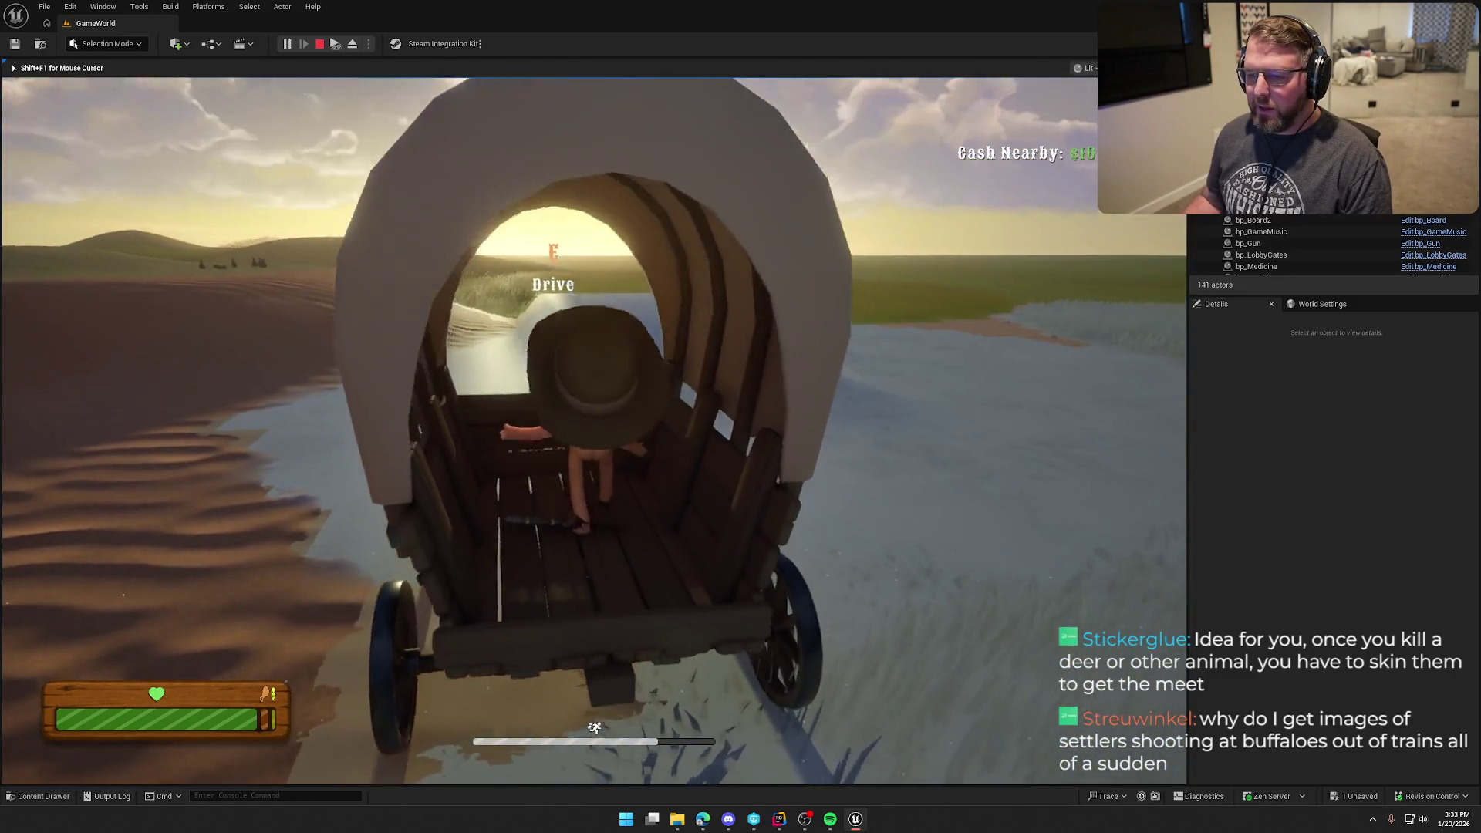
- Drive the wagon across the grassland, then get off and sprint on foot toward the farm
key("e")
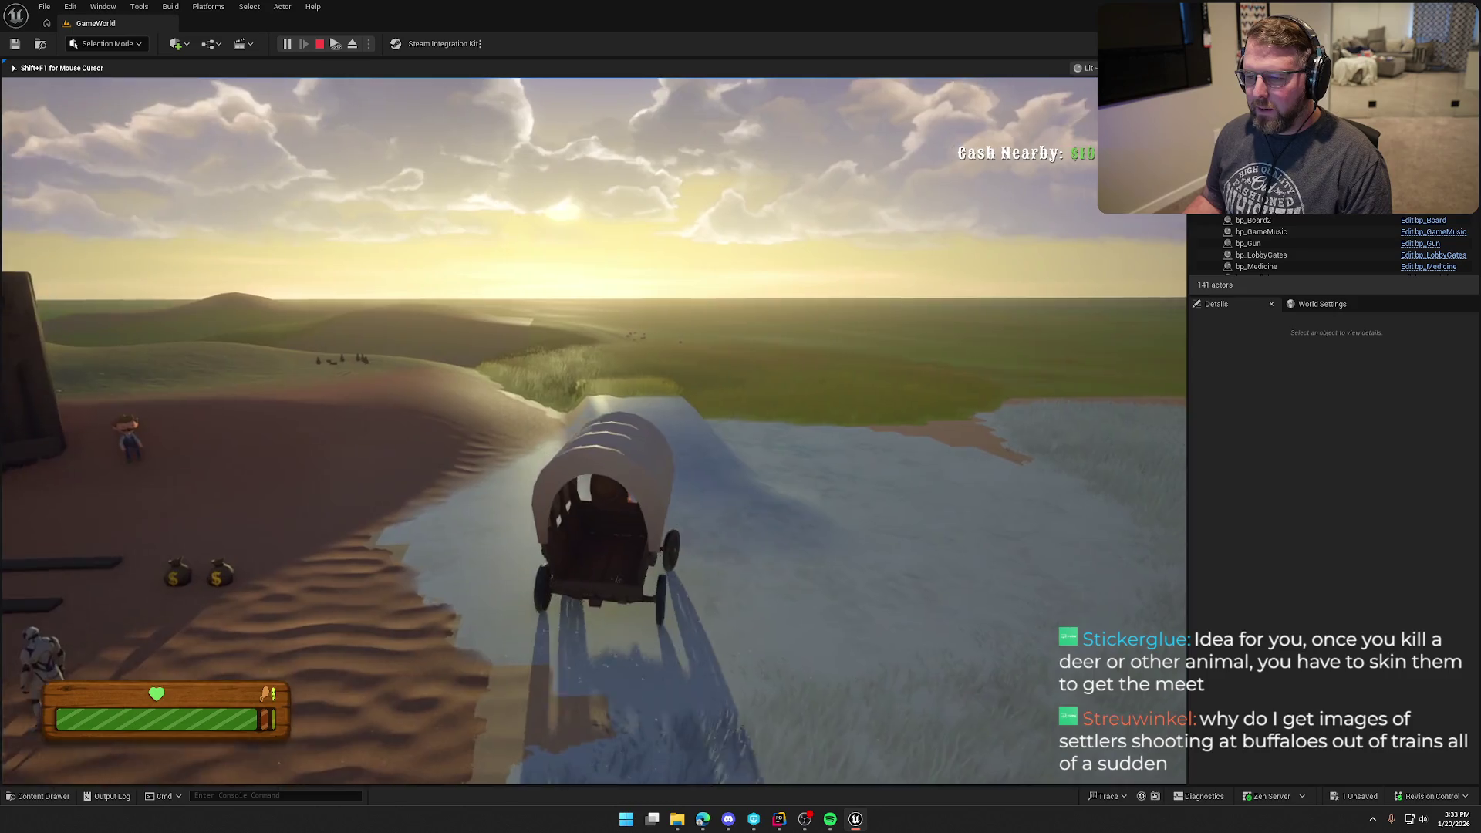
key("w")
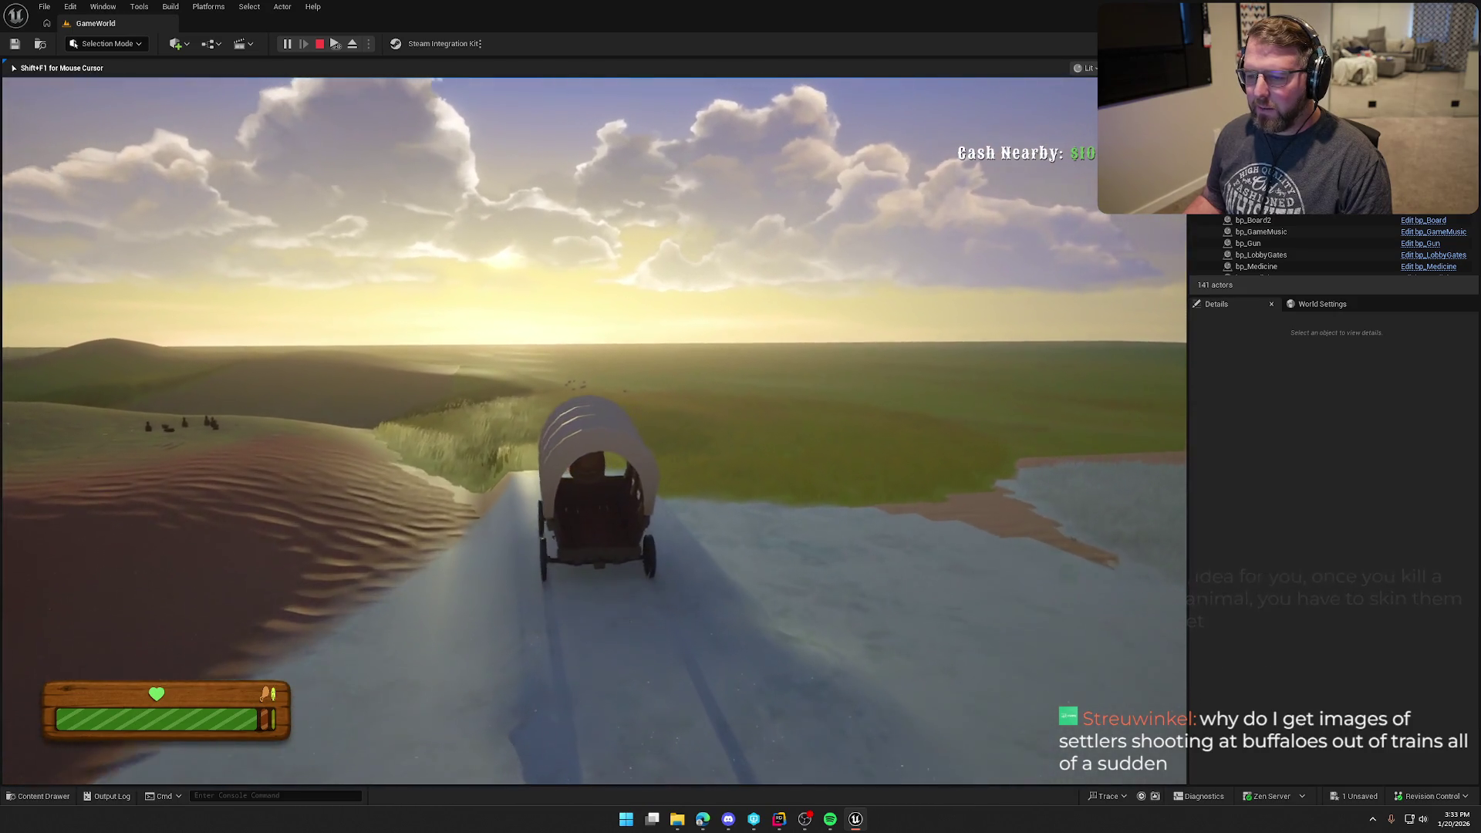
key("w")
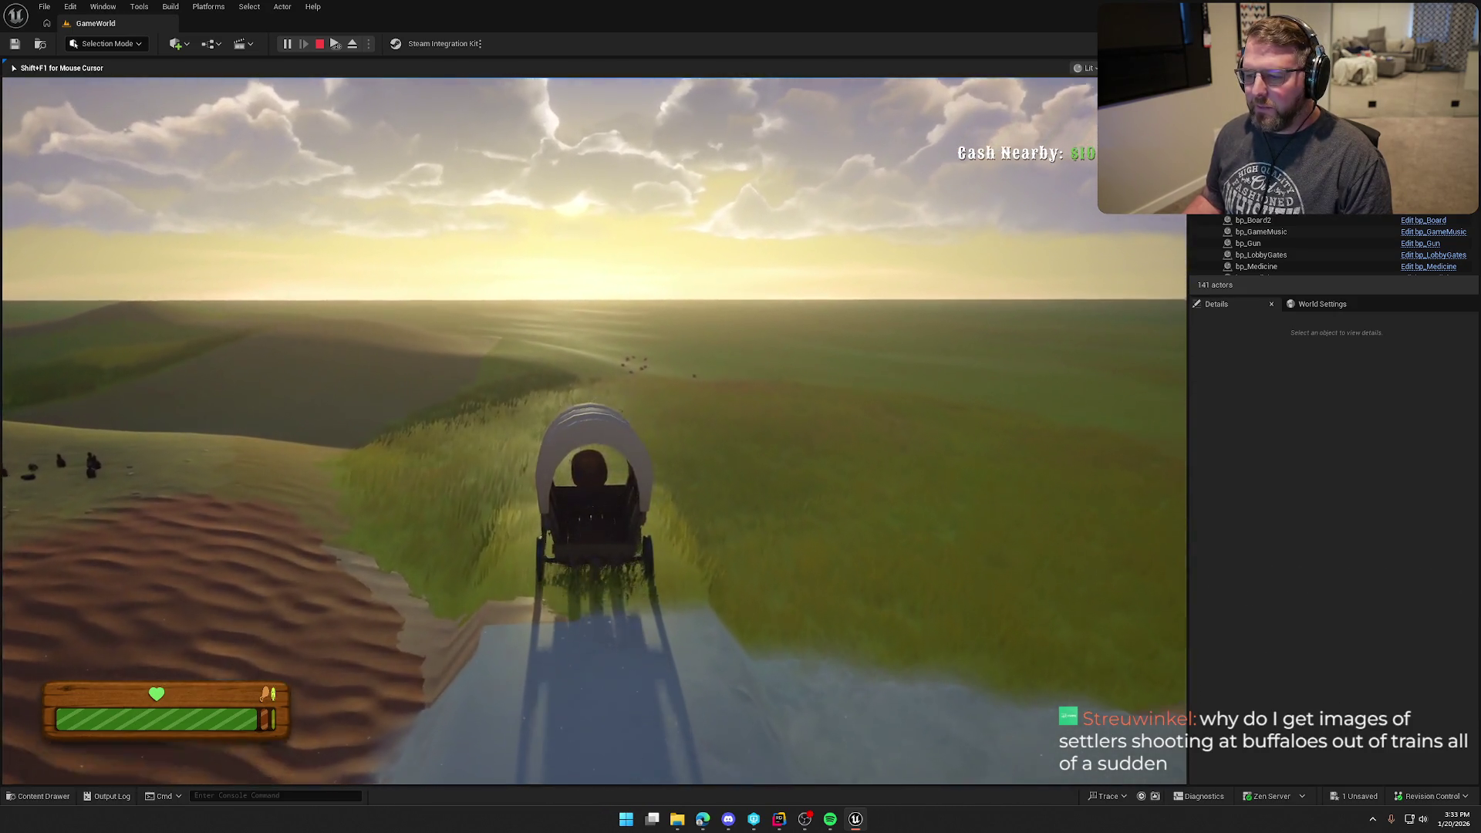
key("w")
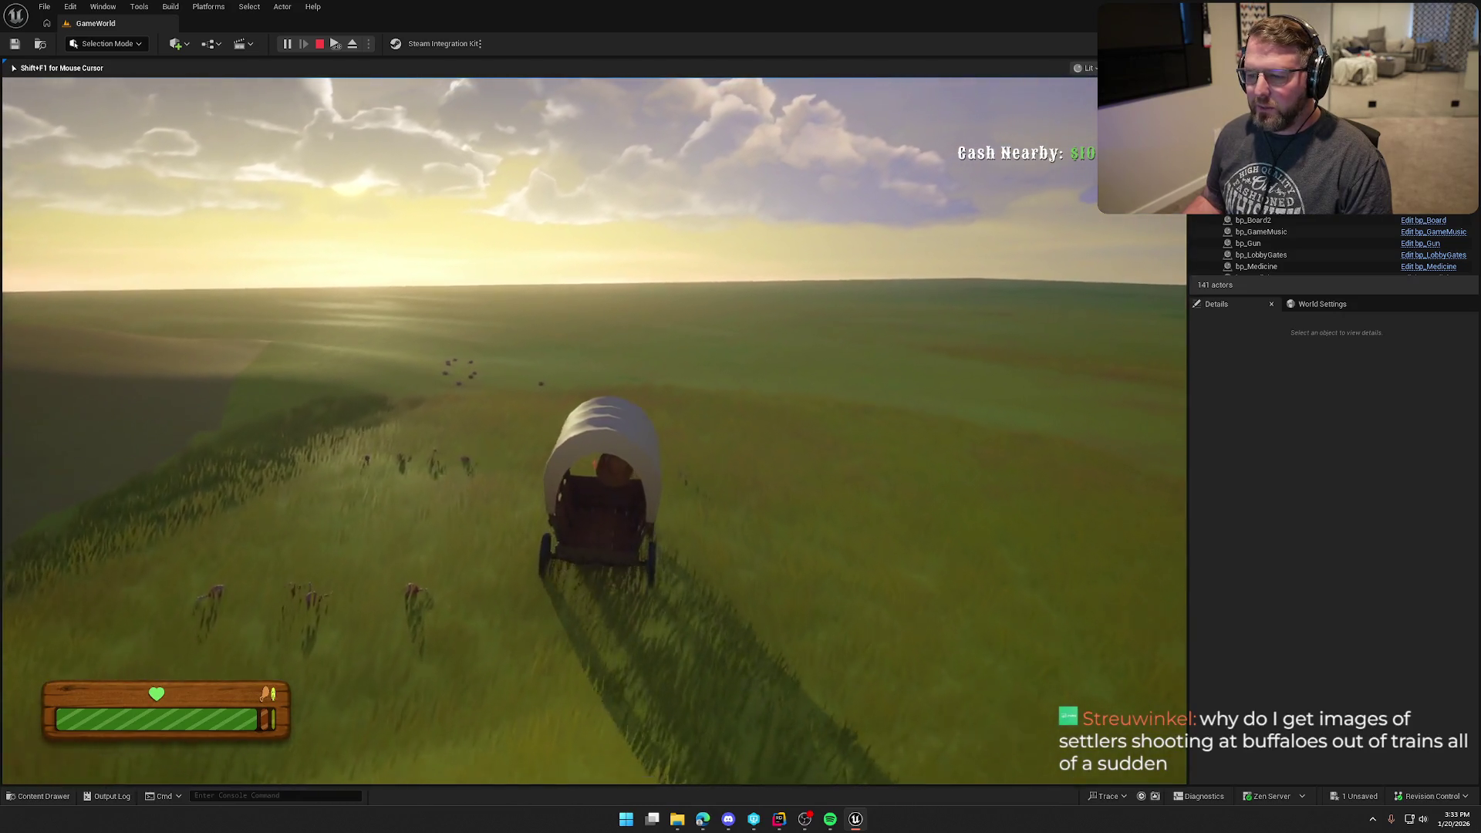
key("w")
key("e")
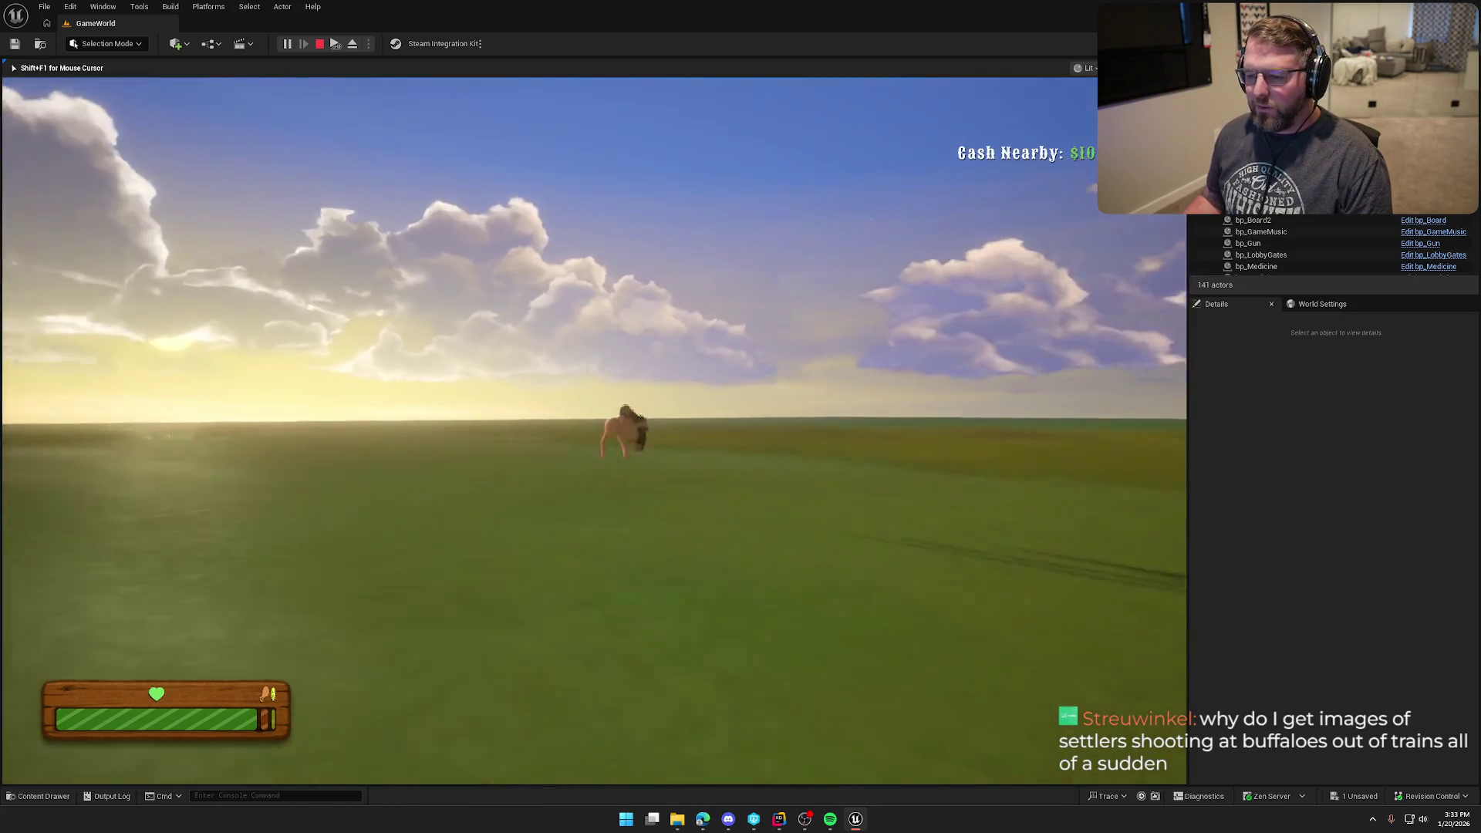
key("shift+w")
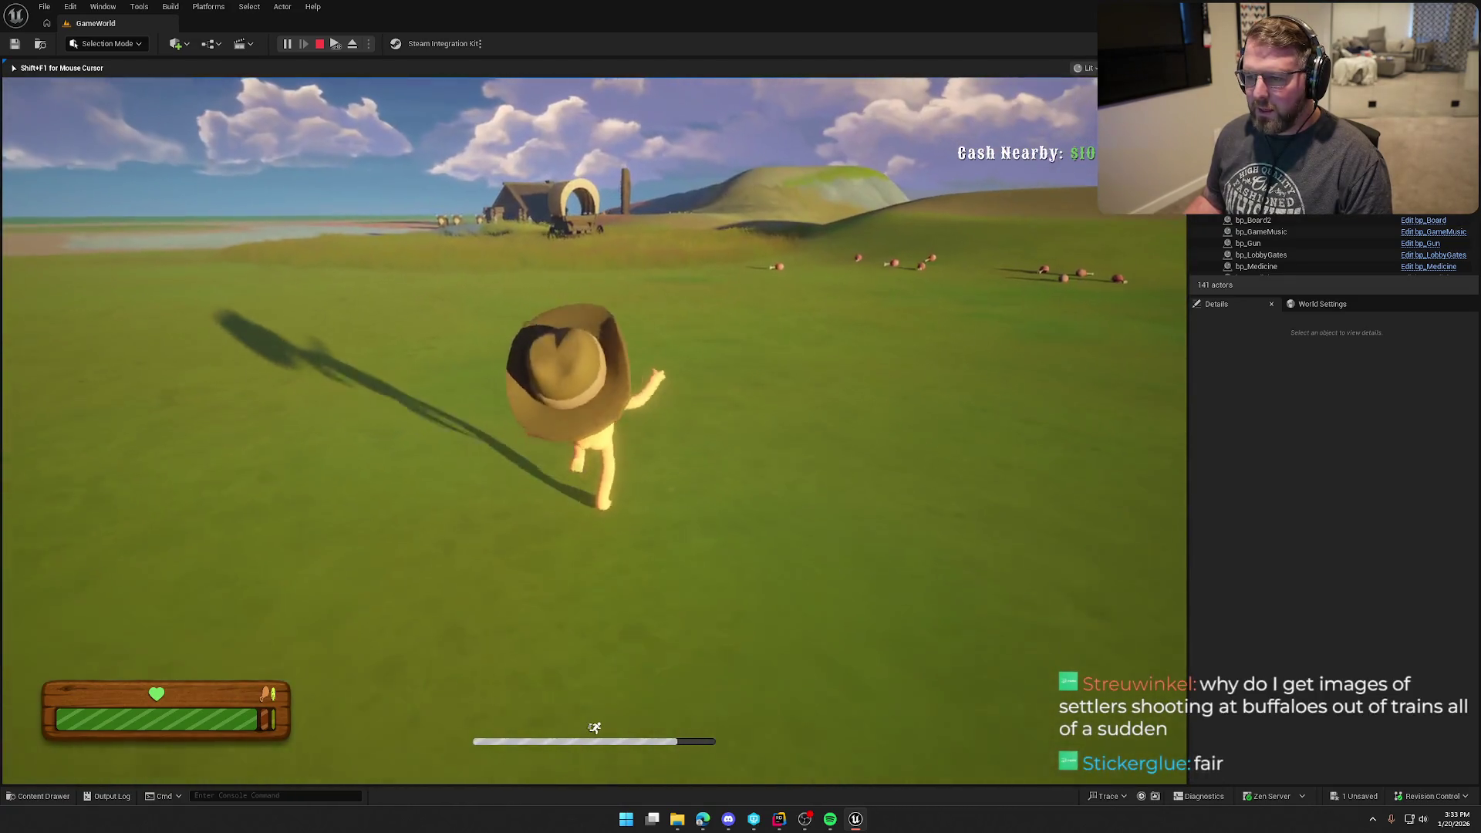
- Run to the parked wagon, pick up food beside it and eat it
key("shift+w")
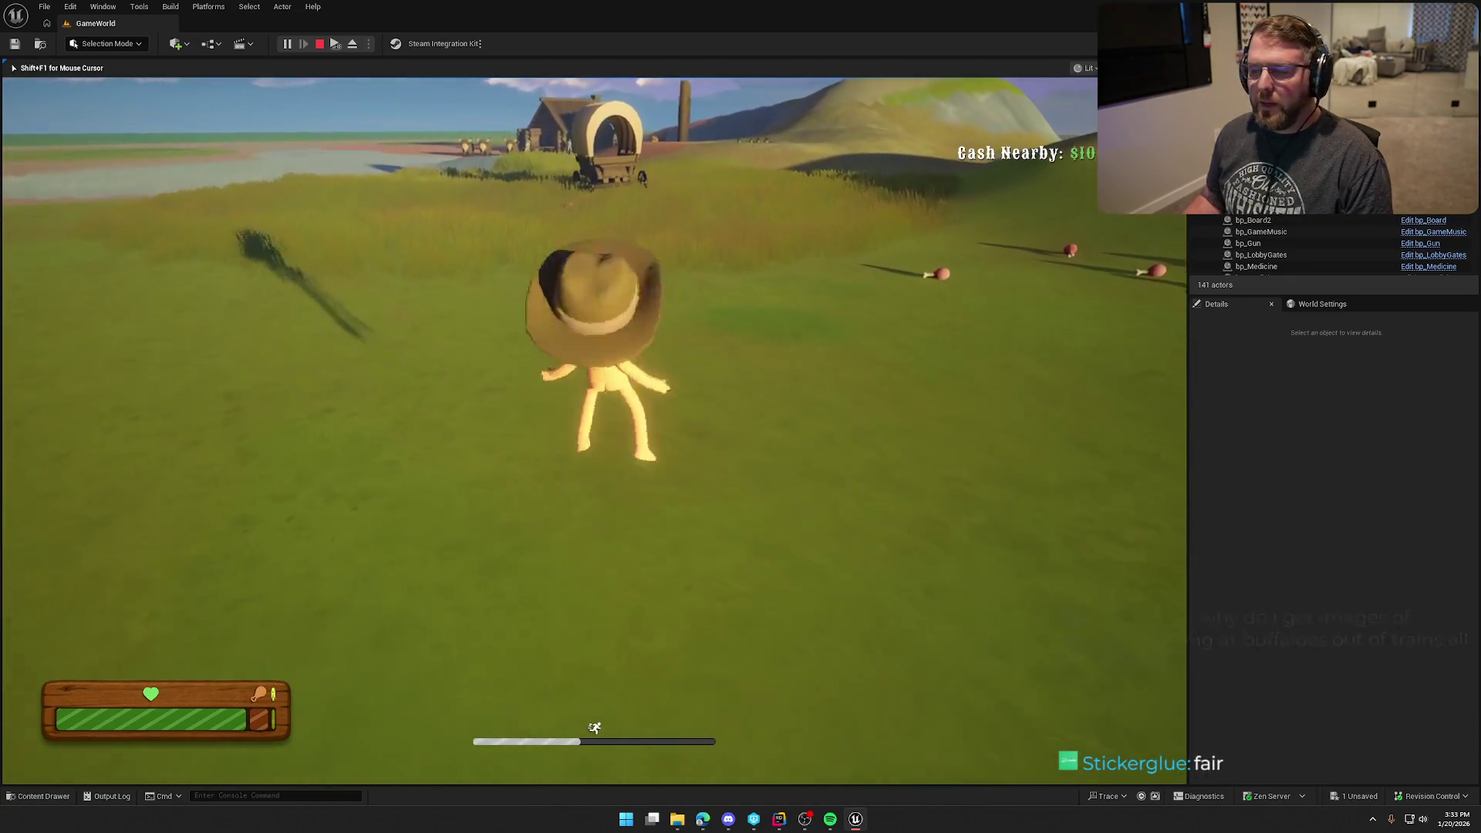
key("shift+w")
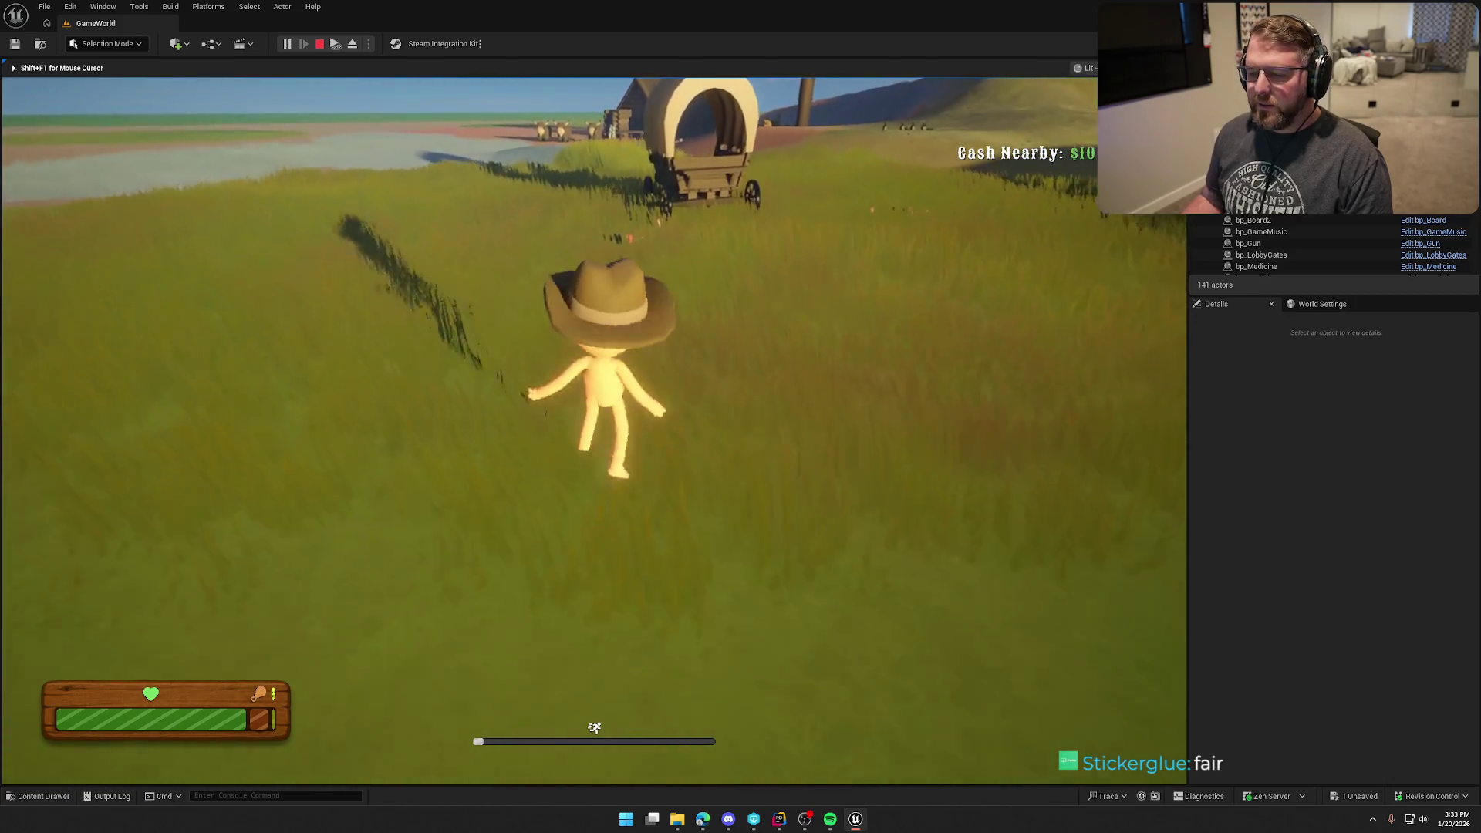
key("w")
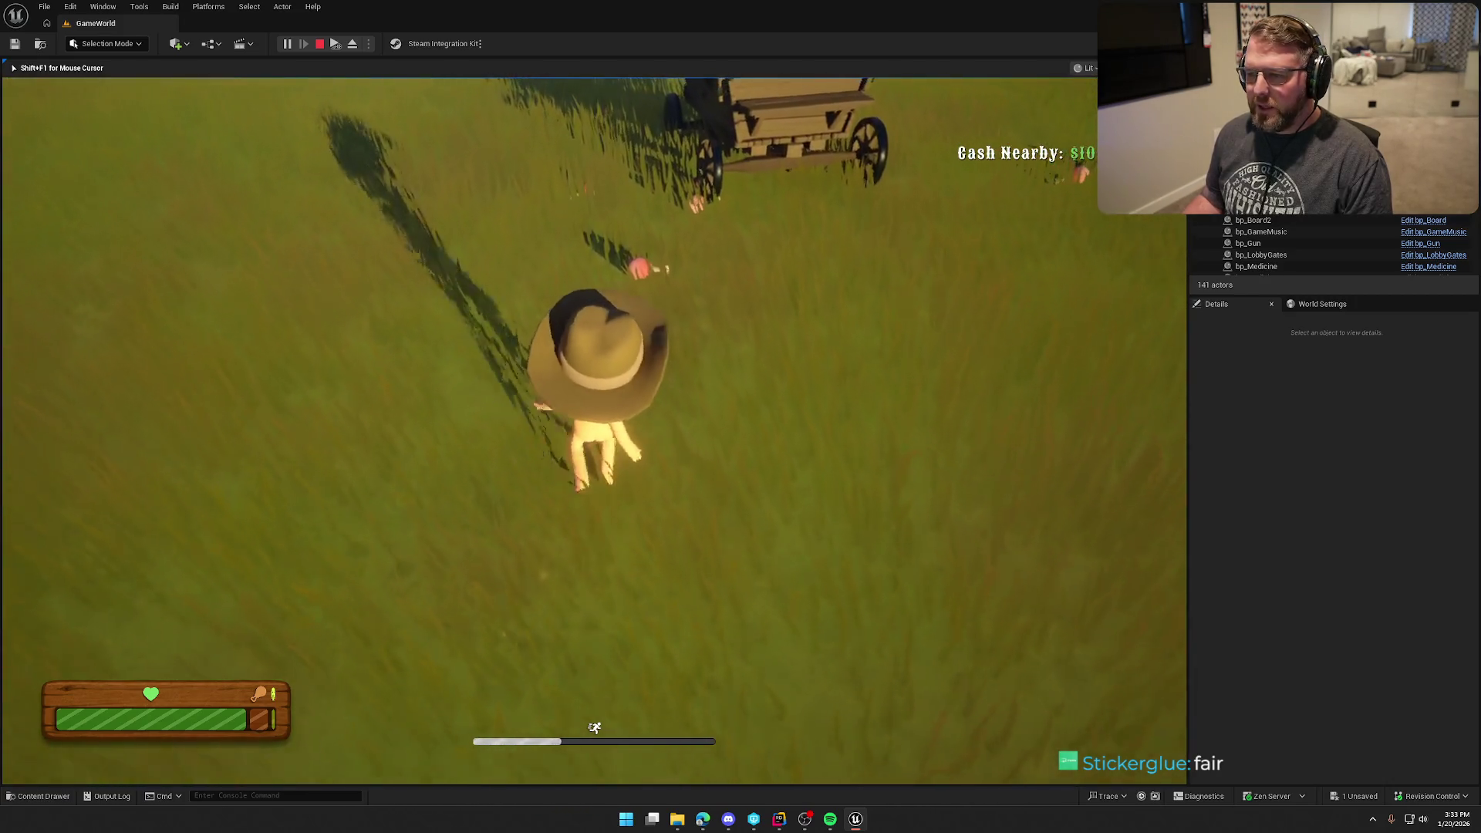
key("w")
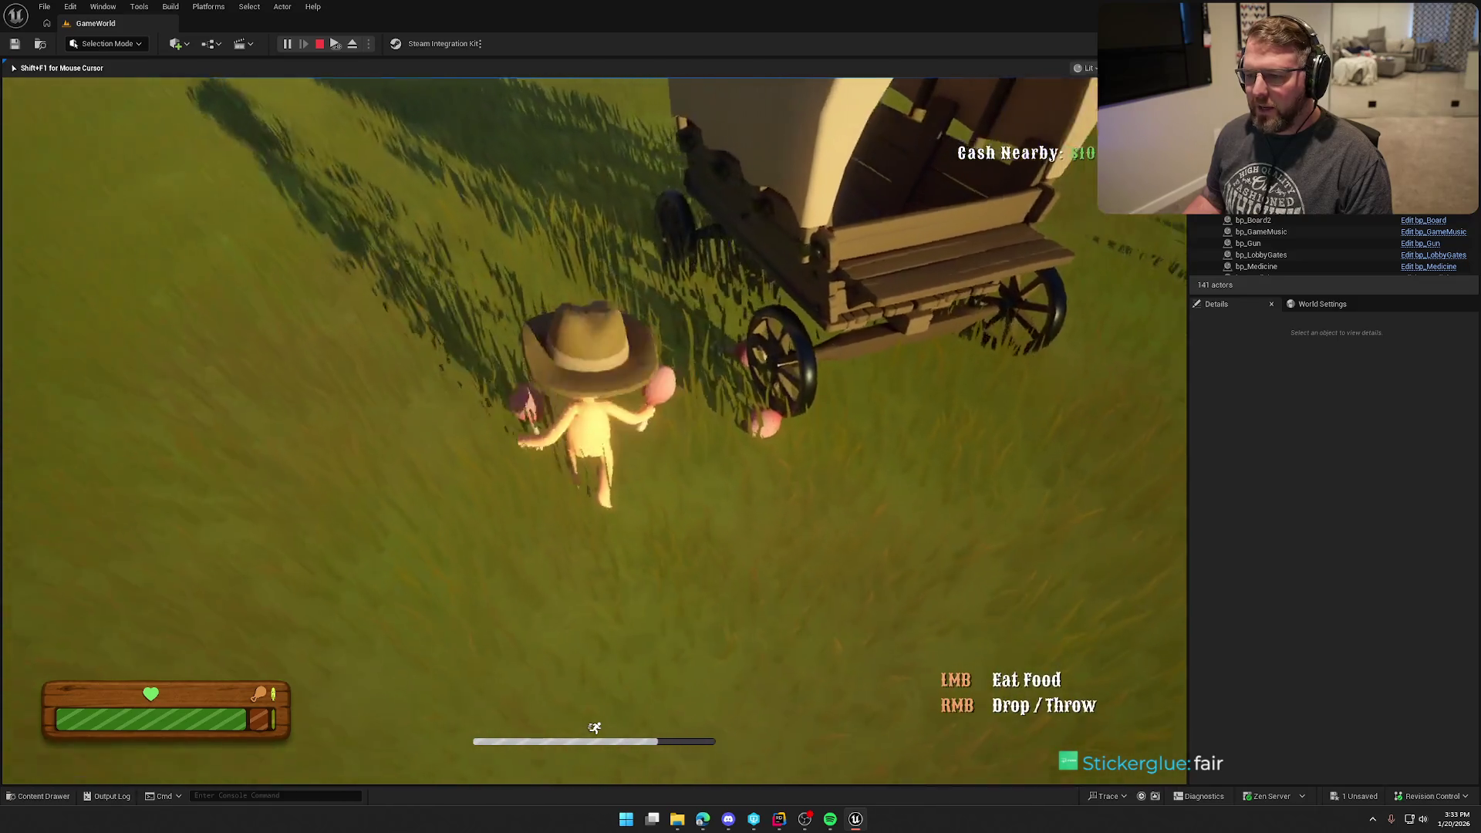
key("w")
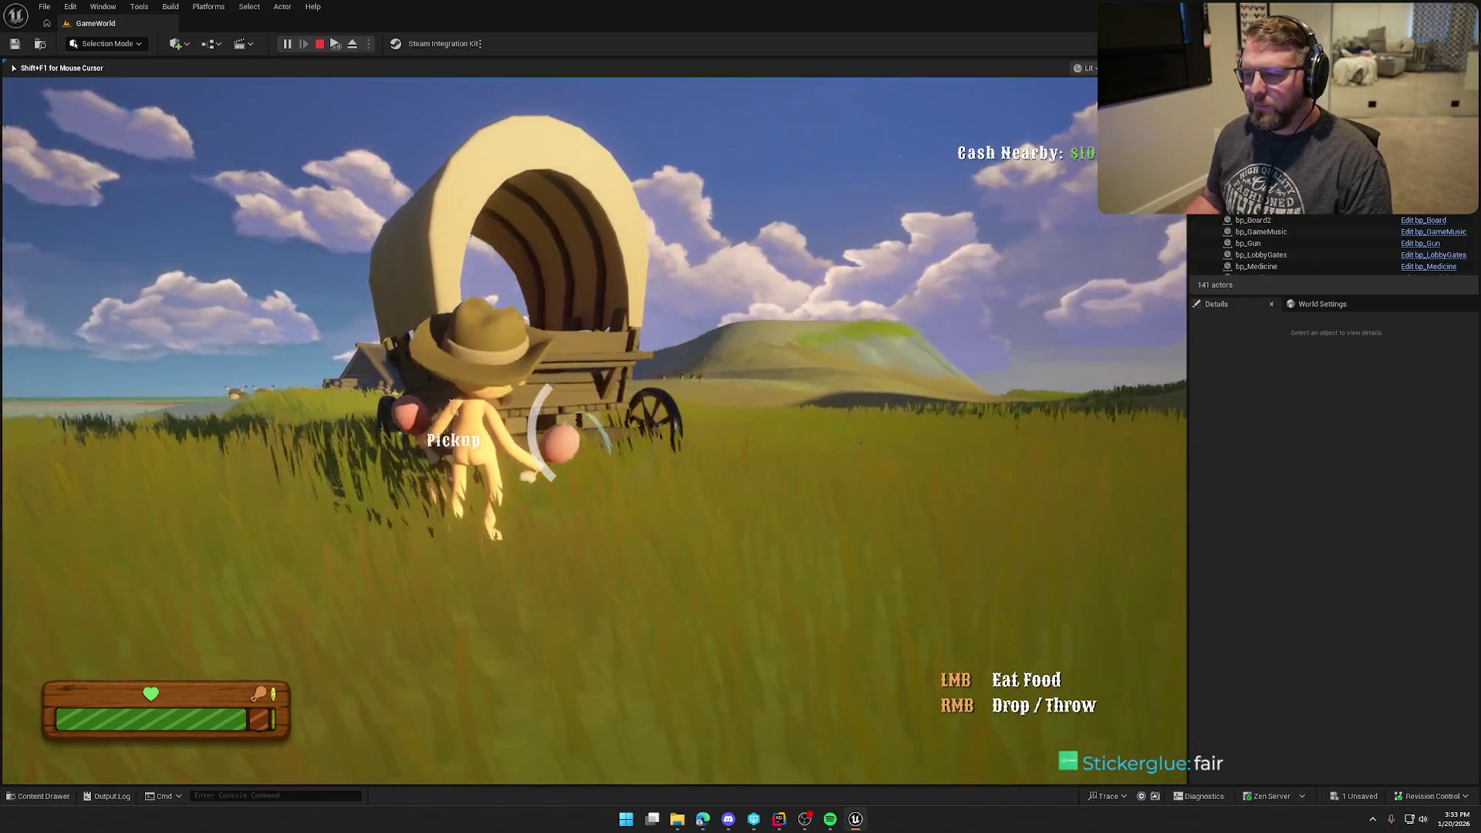
key("w")
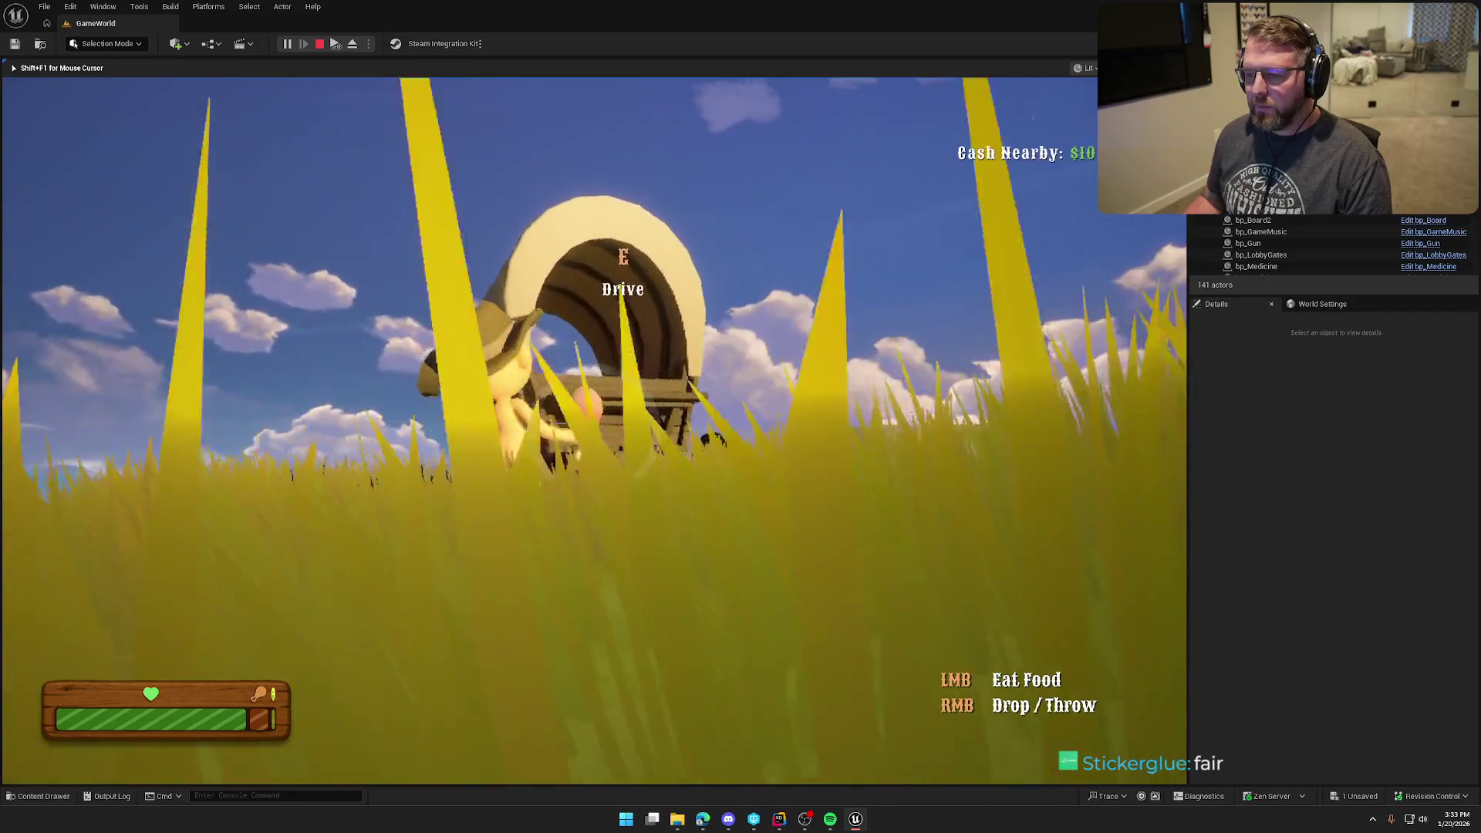
key("w")
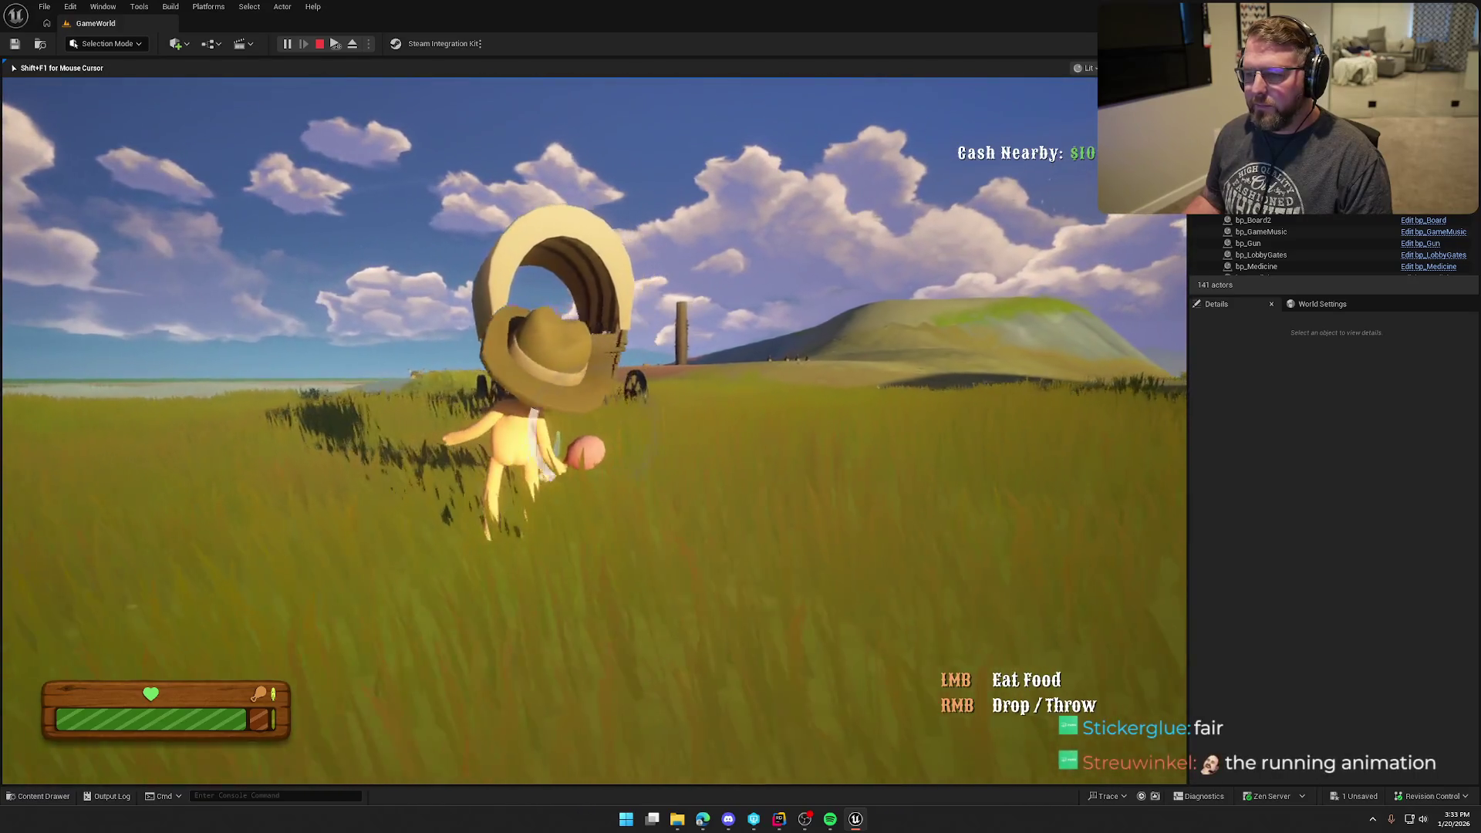
left_click(594, 430)
- Pick up another piece of food and climb onto the wagon's deck
key("w")
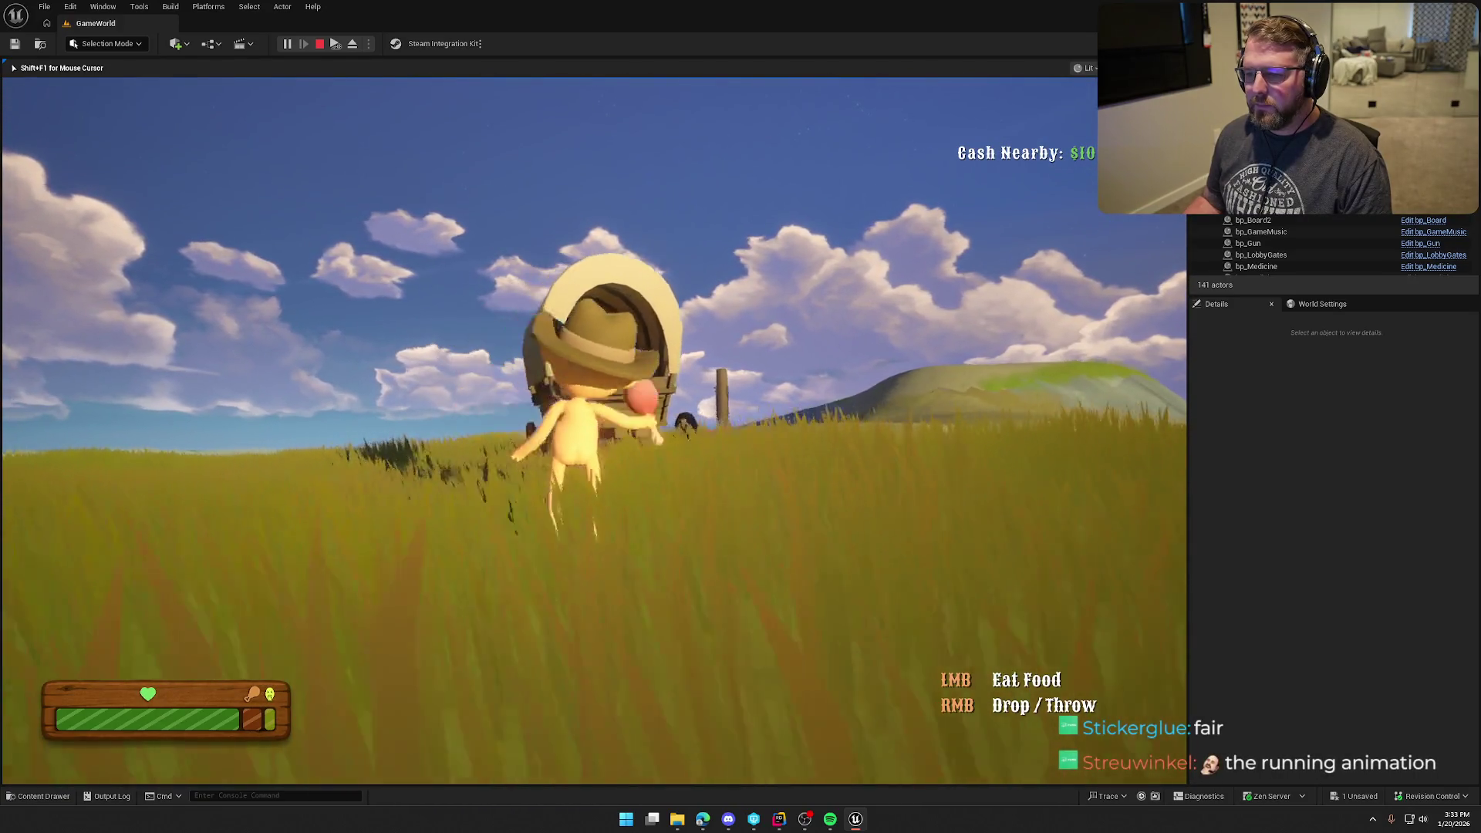
key("shift+w")
key("e")
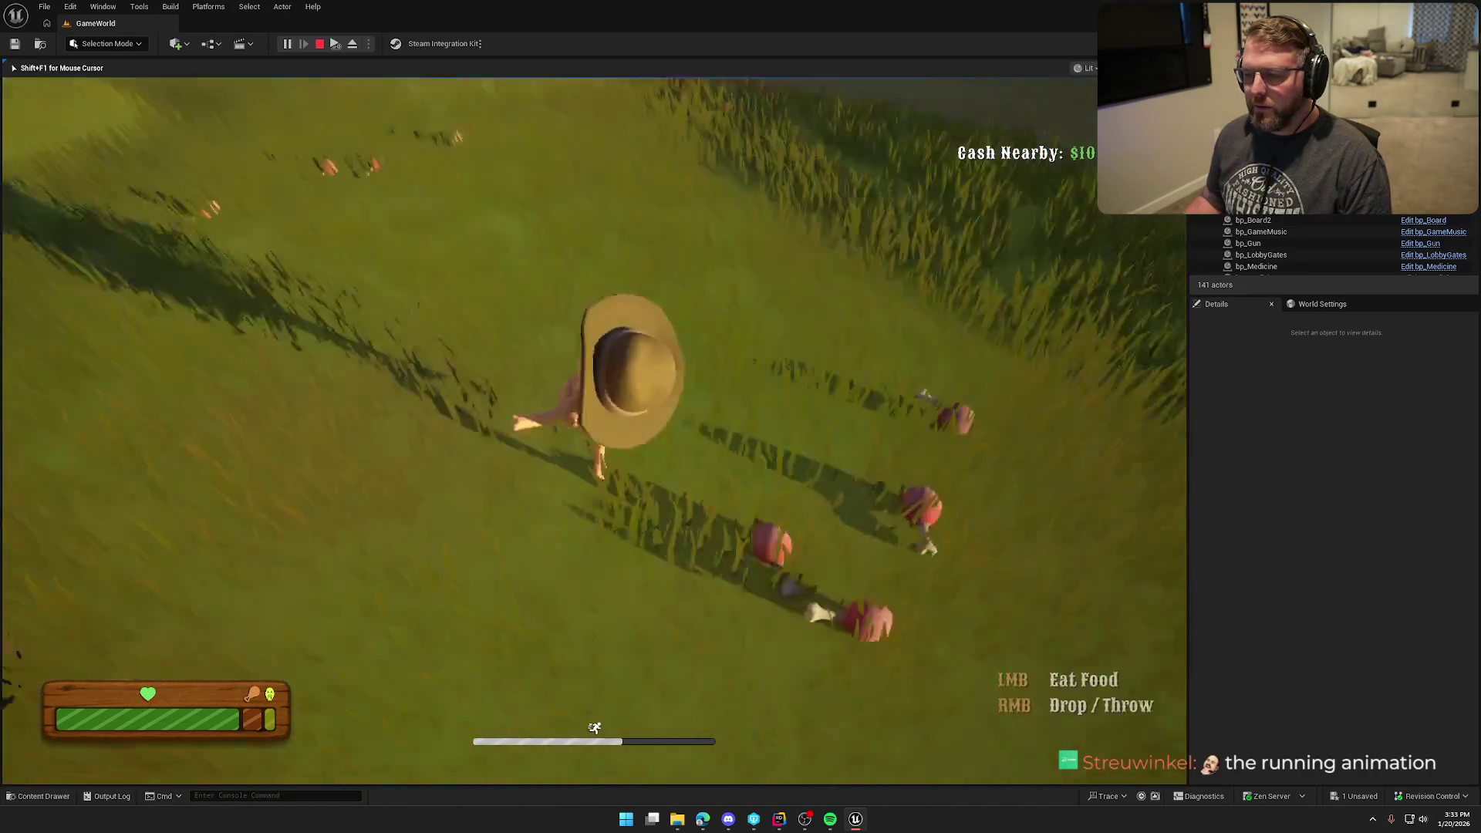
key("w")
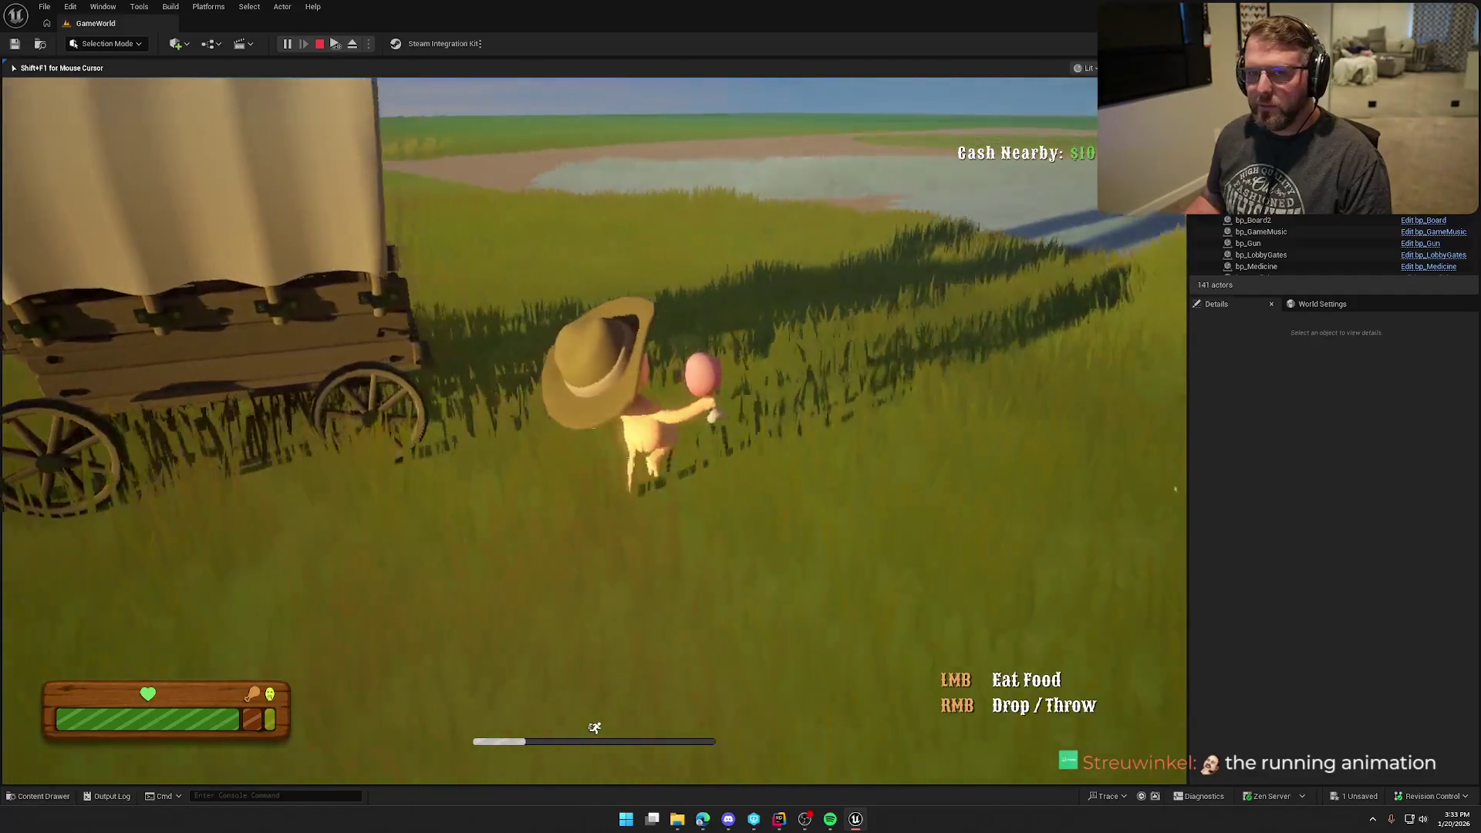
key("w")
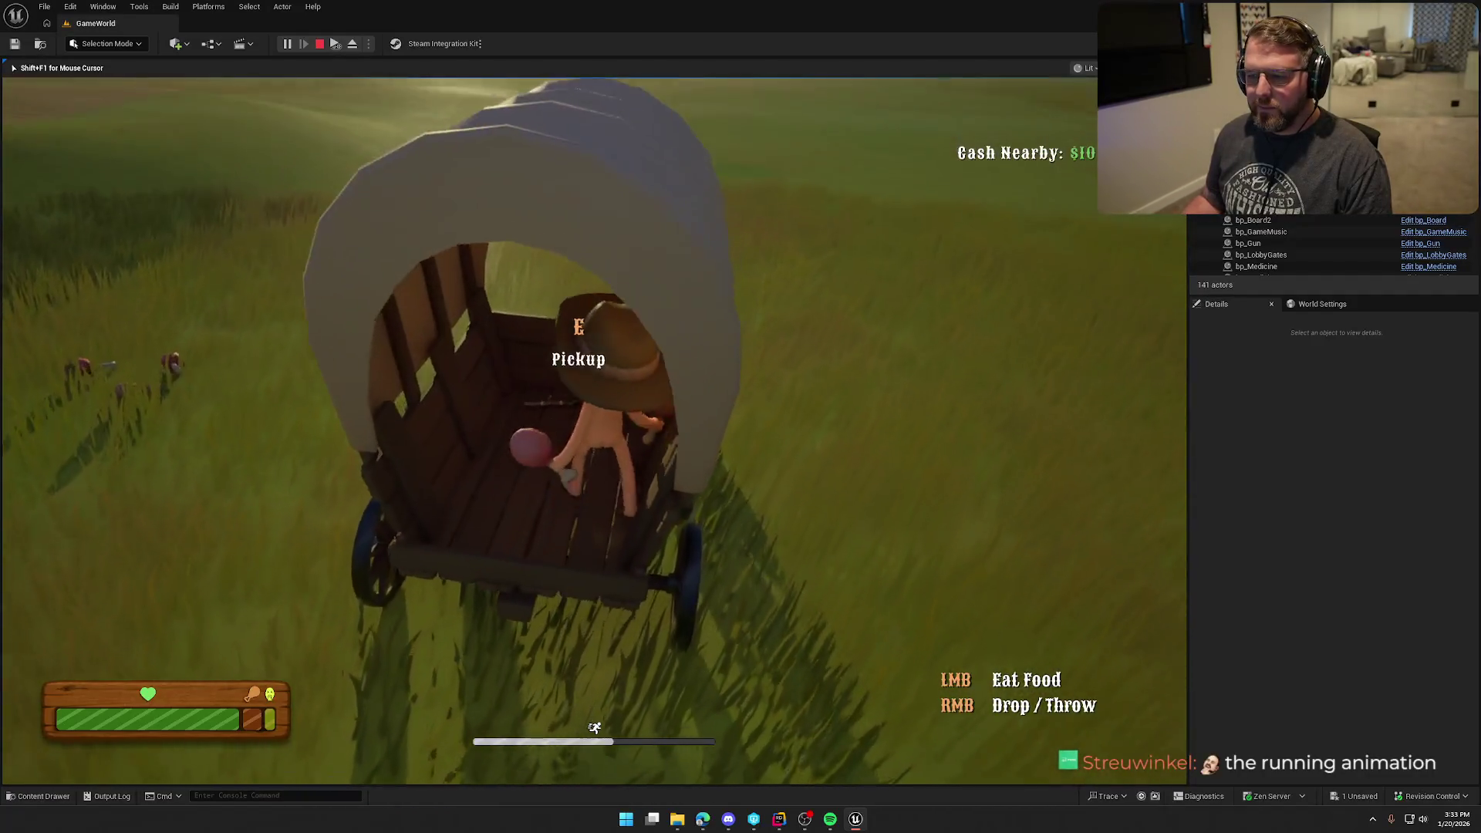
- Run across the field to the farm and river, pick up a board, then end the playtest
key("w")
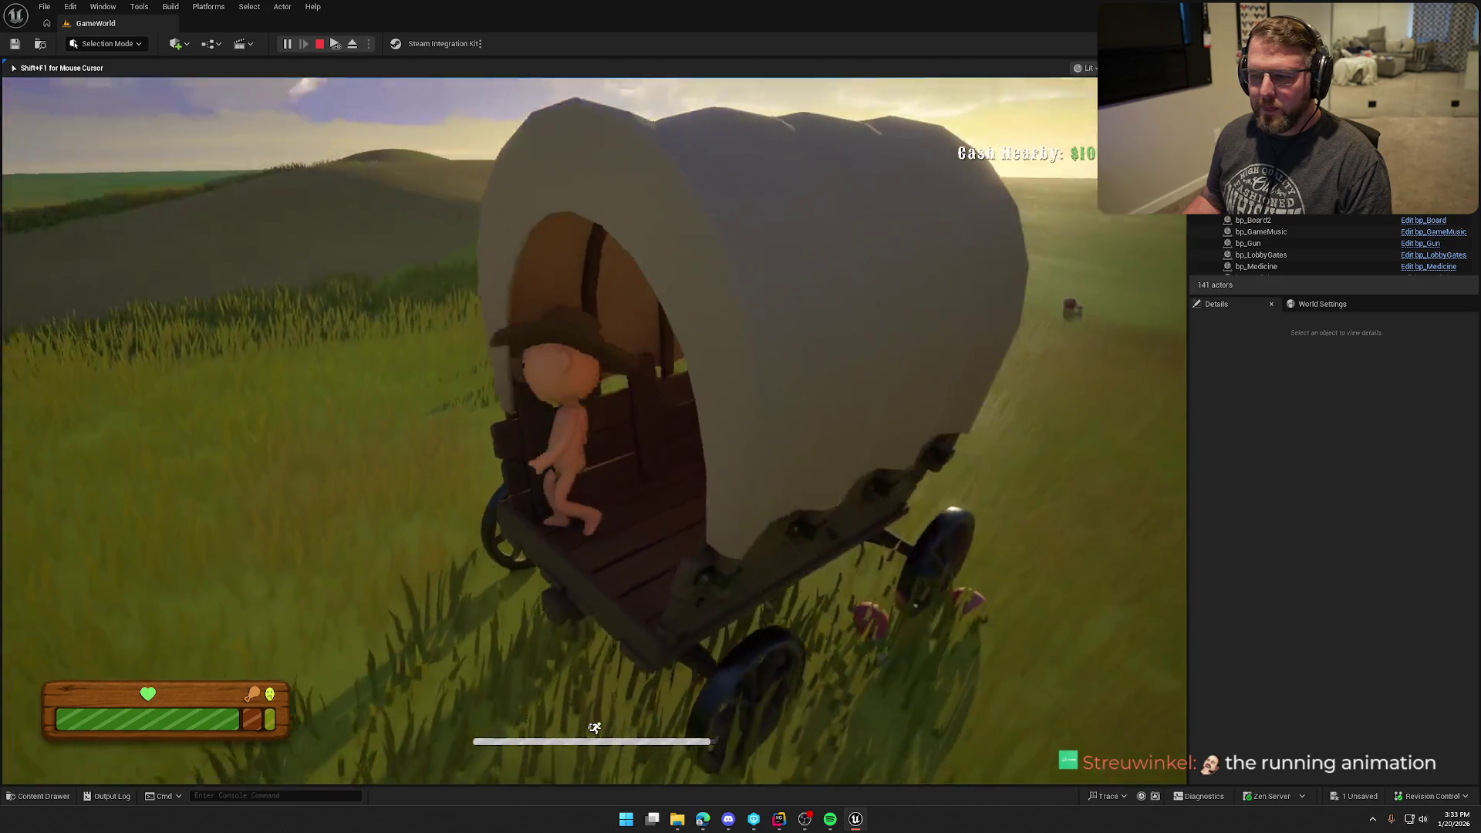
key("a")
key("w")
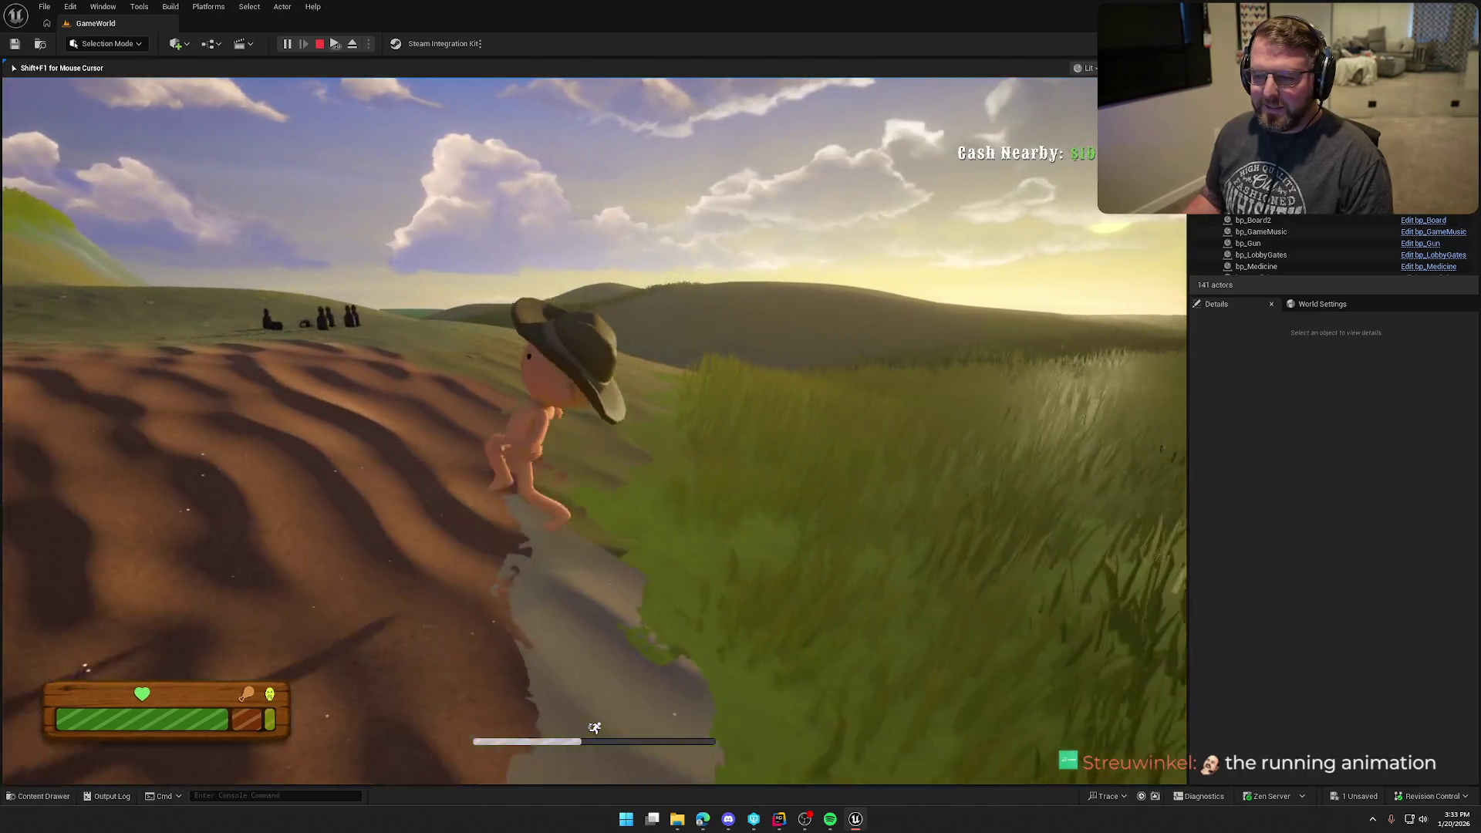
key("w")
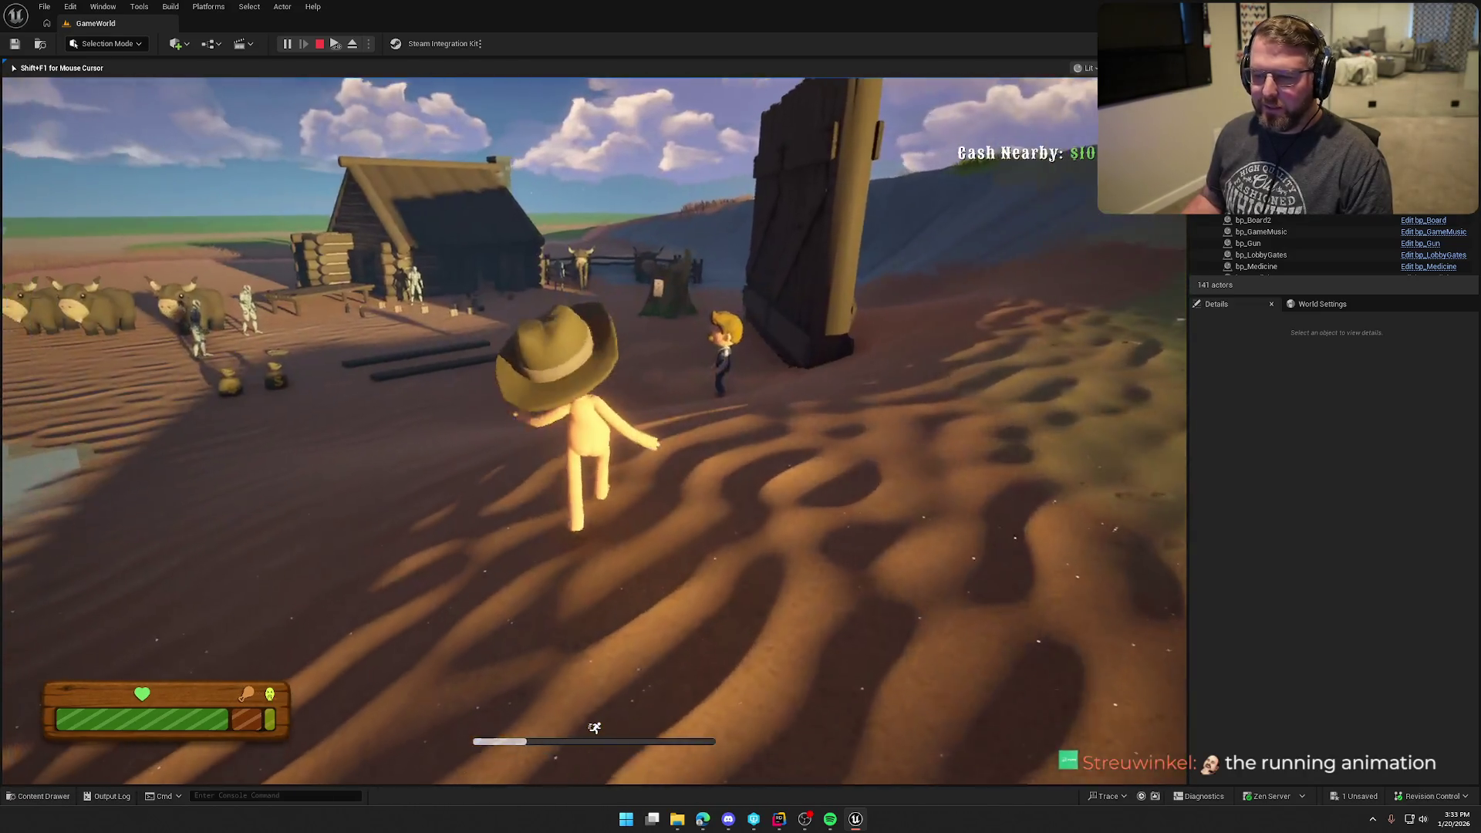
key("w")
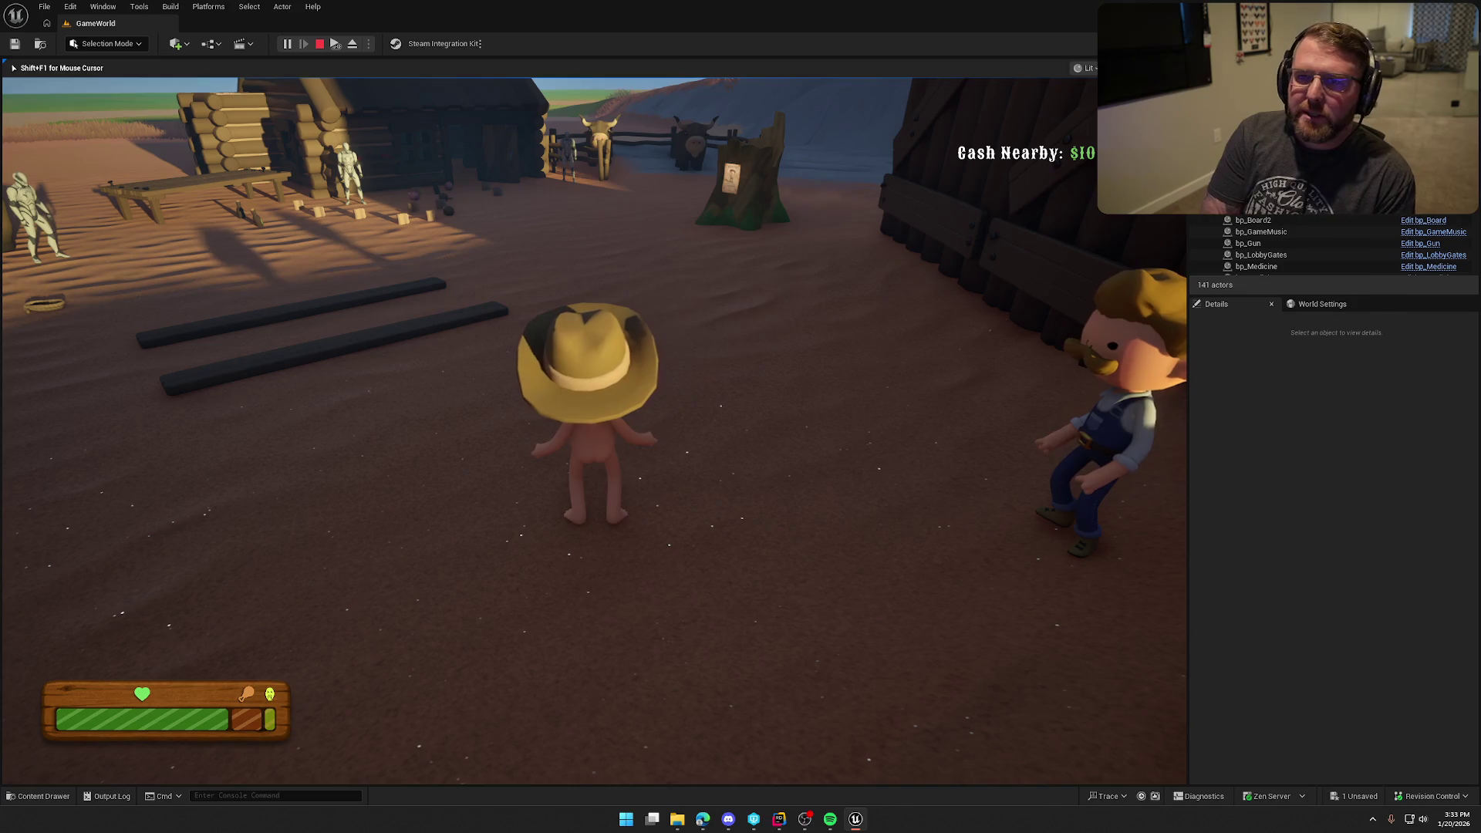
key("w")
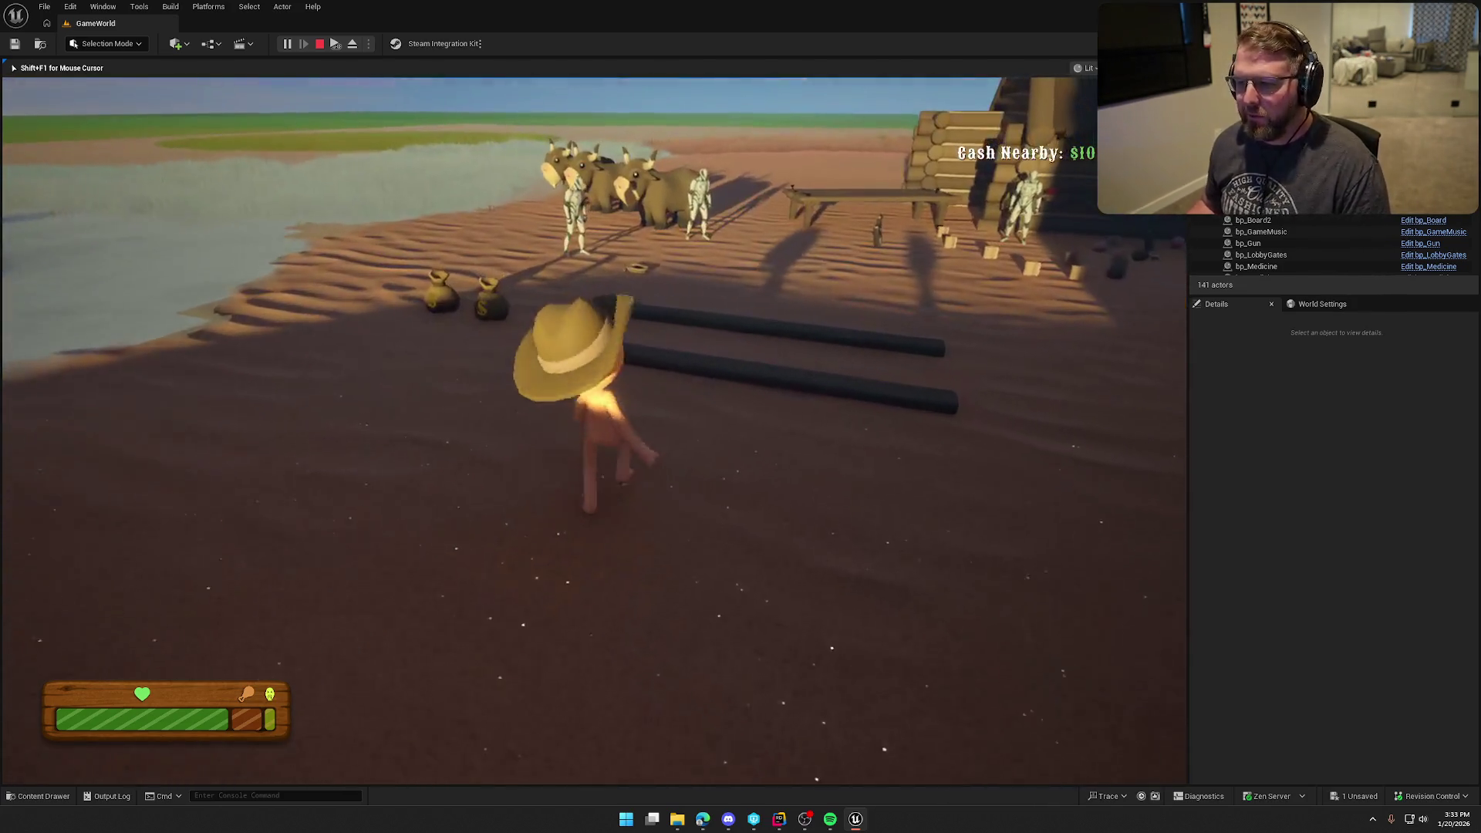
key("shift")
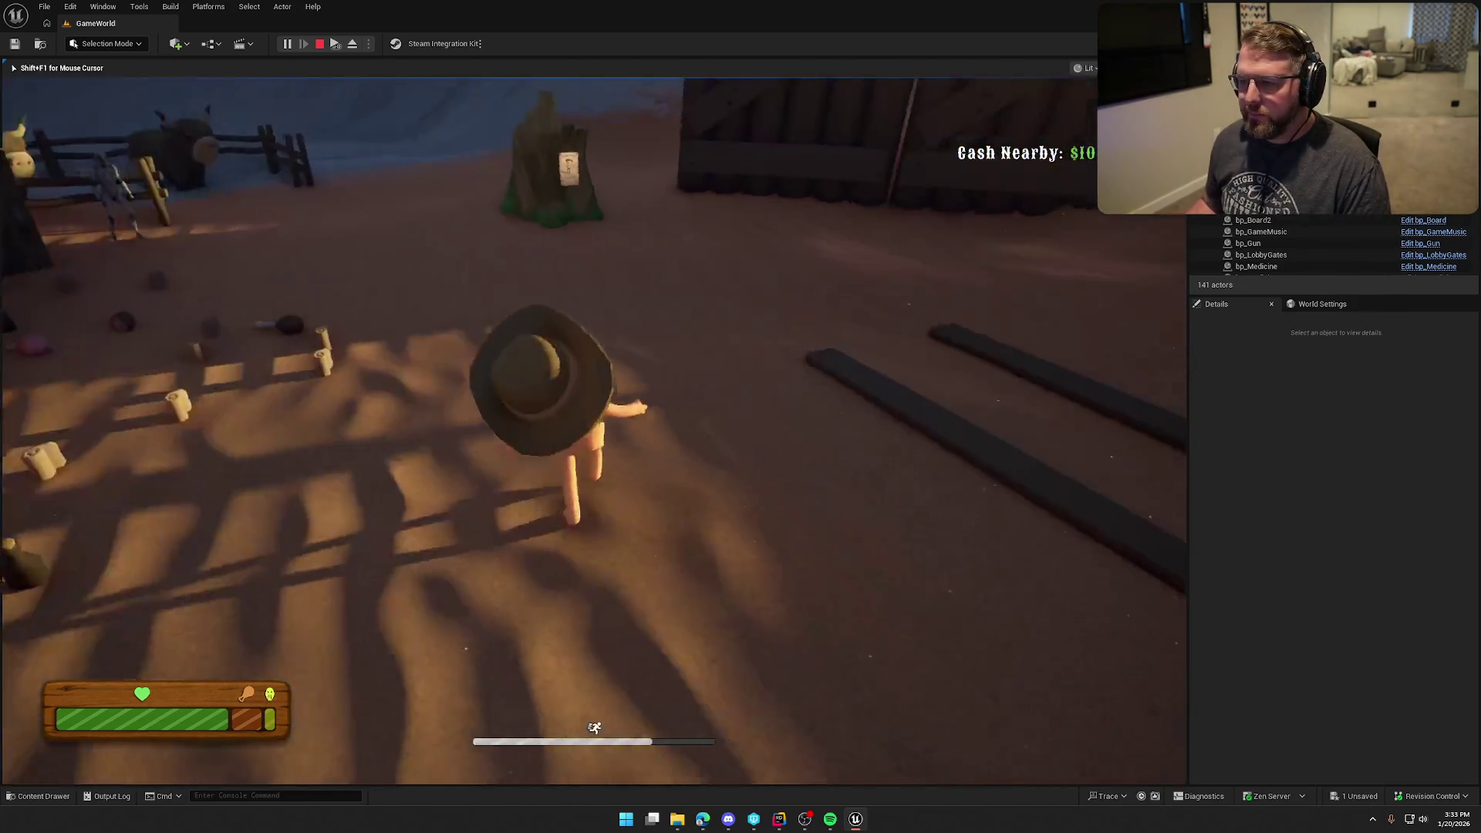
key("e")
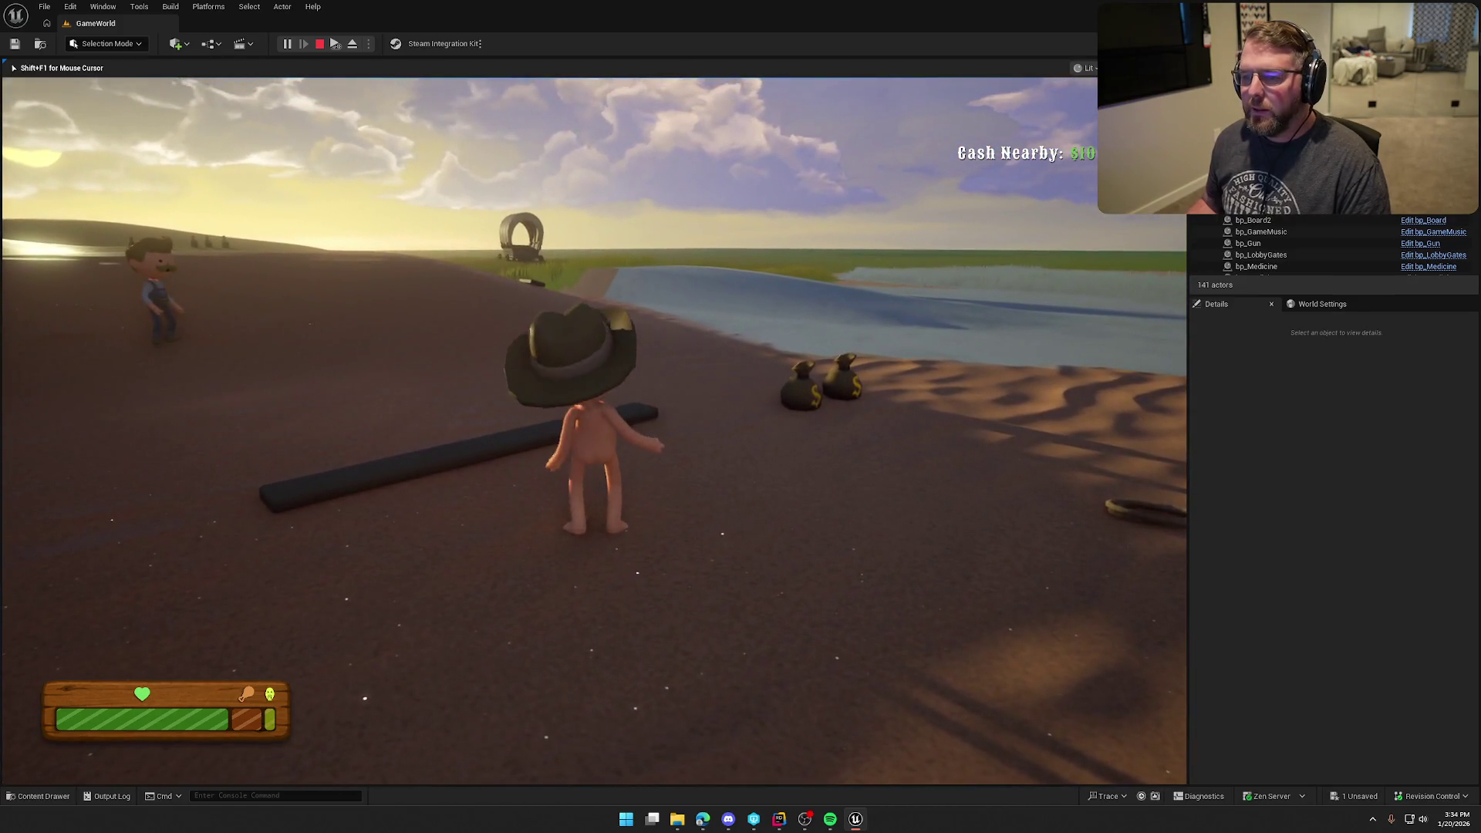
key("Escape")
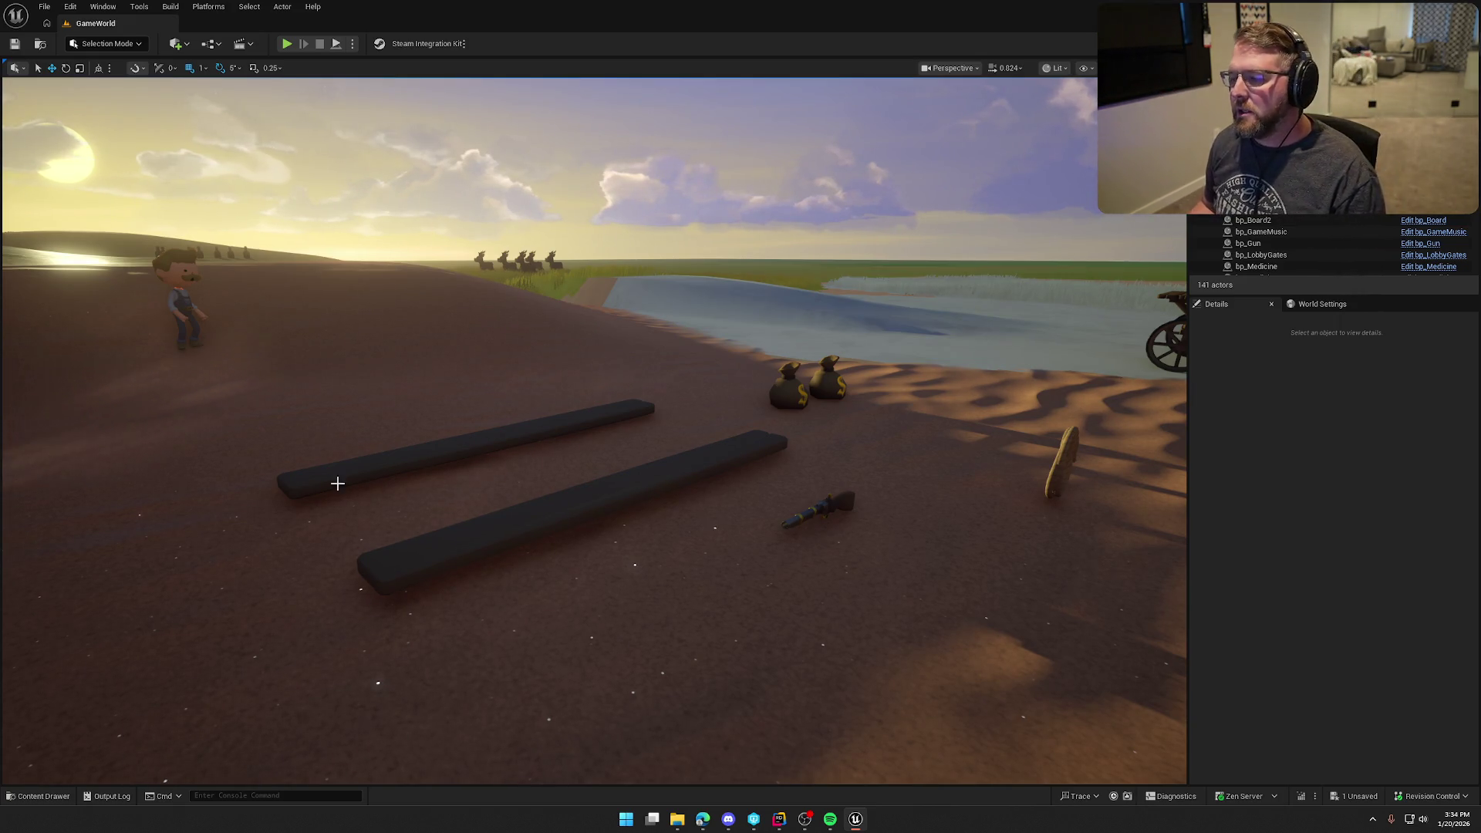
- Survey the GameWorld farm's log cabin, oxen pen and barn, then show the Sounds folder in the Content Drawer
scroll(292, 477, "down", 5)
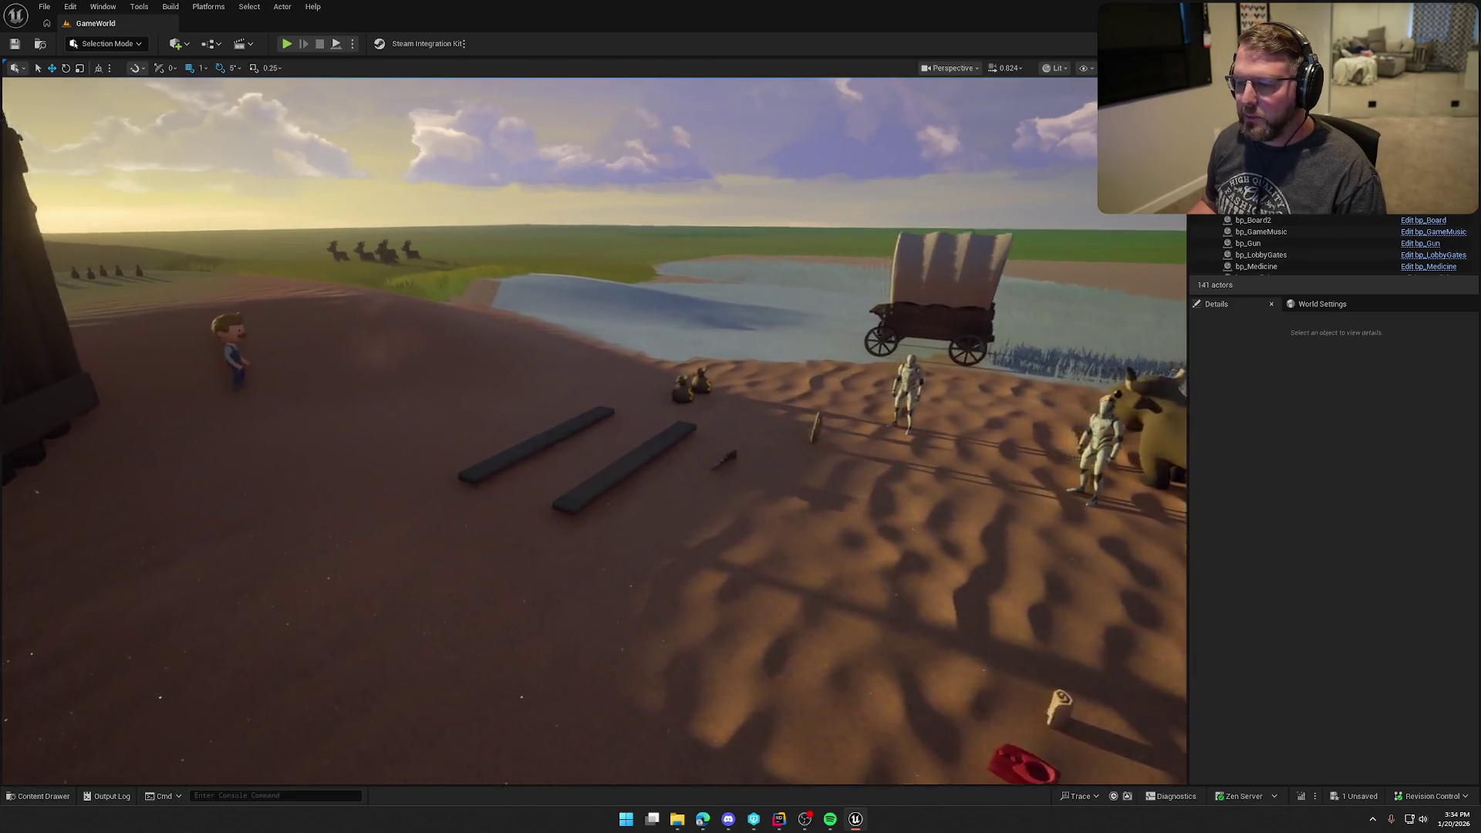
scroll(620, 410, "up", 3)
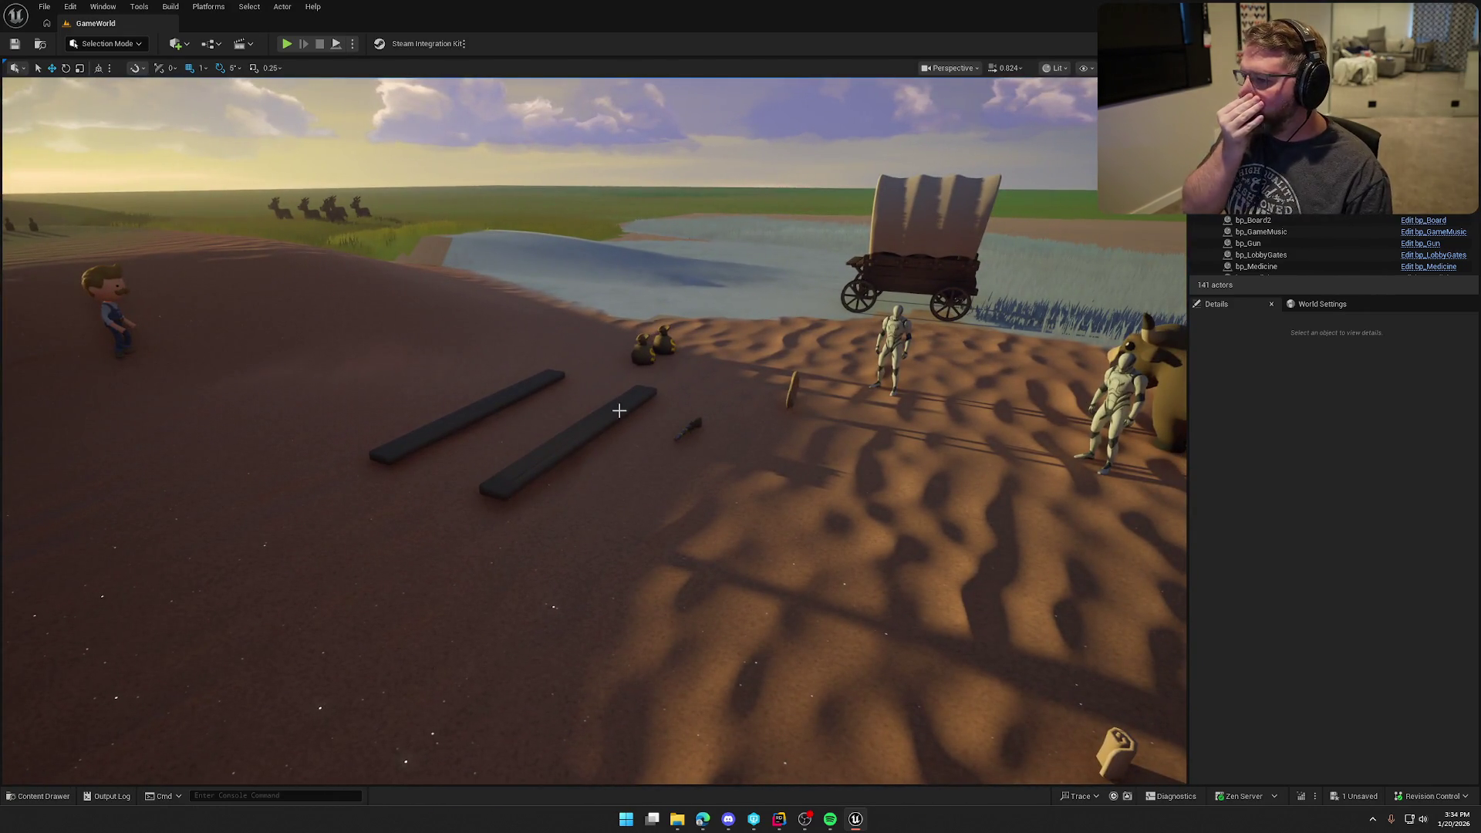
mouse_move(619, 410)
left_mouse_down()
mouse_move(619, 463)
mouse_move(694, 463)
mouse_move(756, 448)
mouse_move(802, 401)
mouse_move(740, 417)
mouse_move(787, 417)
mouse_move(594, 403)
mouse_move(516, 378)
mouse_move(689, 482)
left_mouse_up()
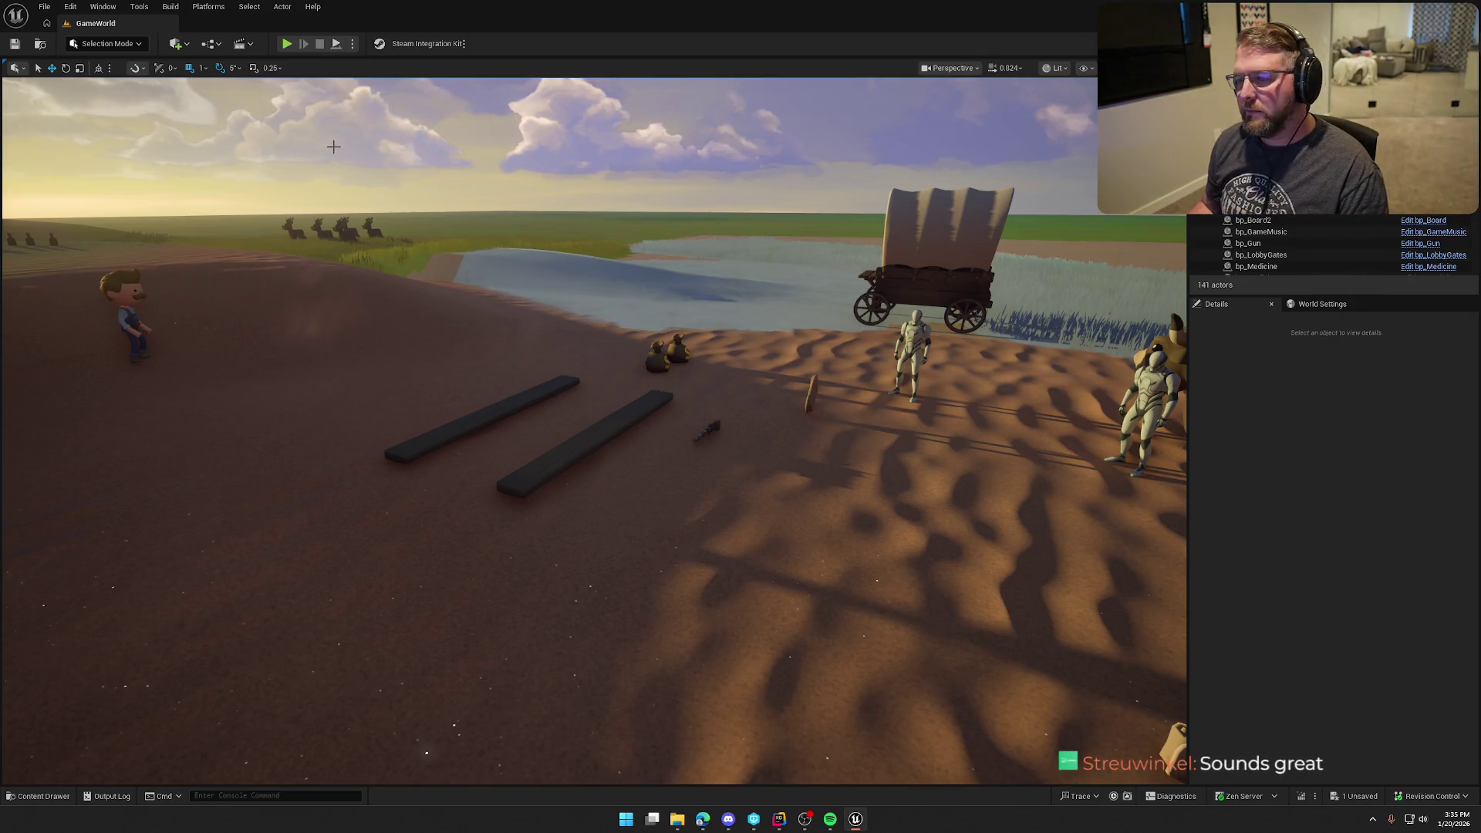
scroll(513, 209, "down", 5)
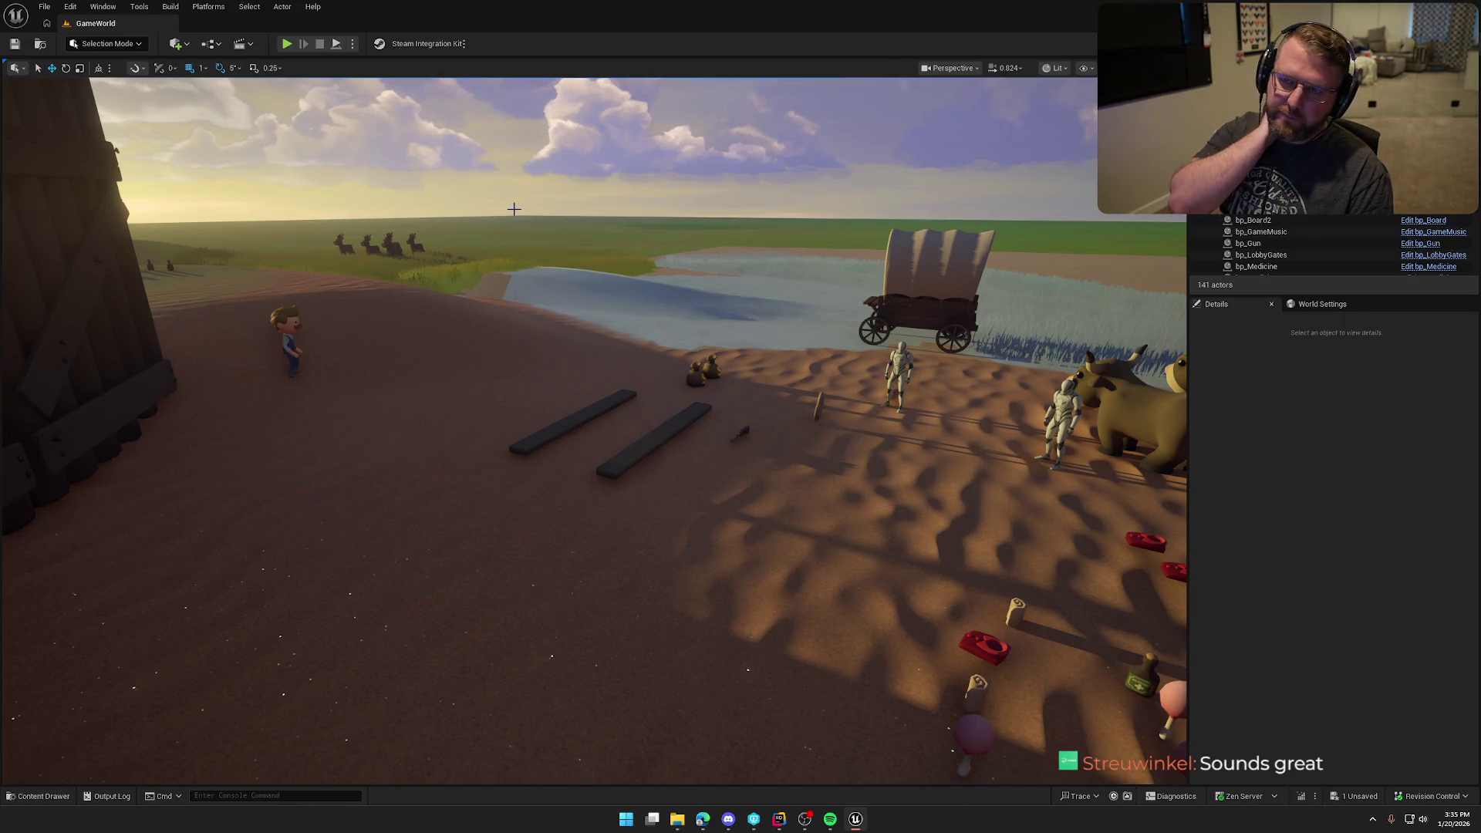
mouse_move(588, 198)
left_mouse_down()
mouse_move(810, 201)
mouse_move(656, 201)
left_mouse_up()
mouse_move(802, 720)
left_mouse_down()
mouse_move(694, 720)
mouse_move(801, 719)
left_mouse_up()
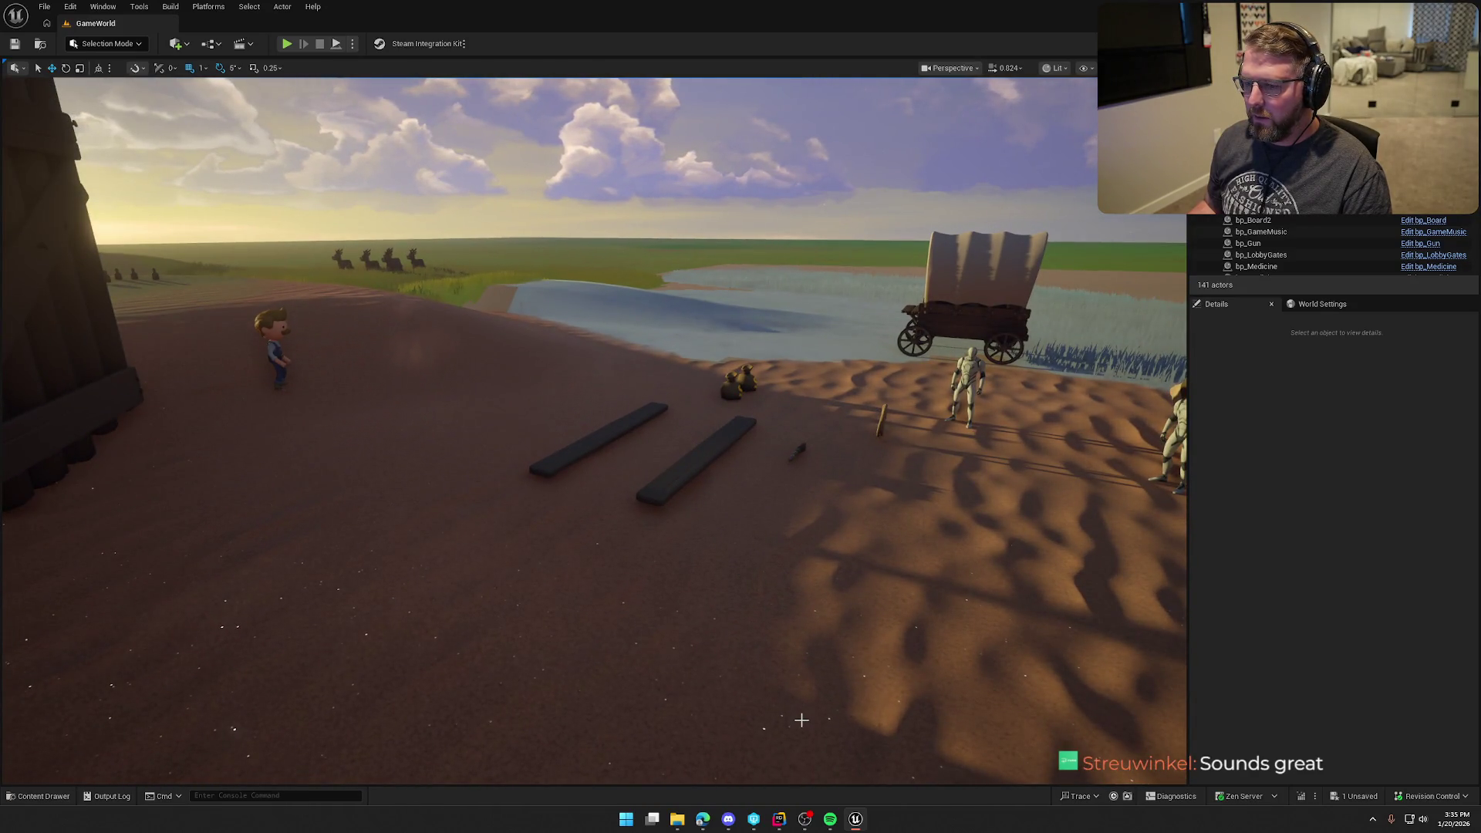
key("ctrl+space")
left_click(524, 753)
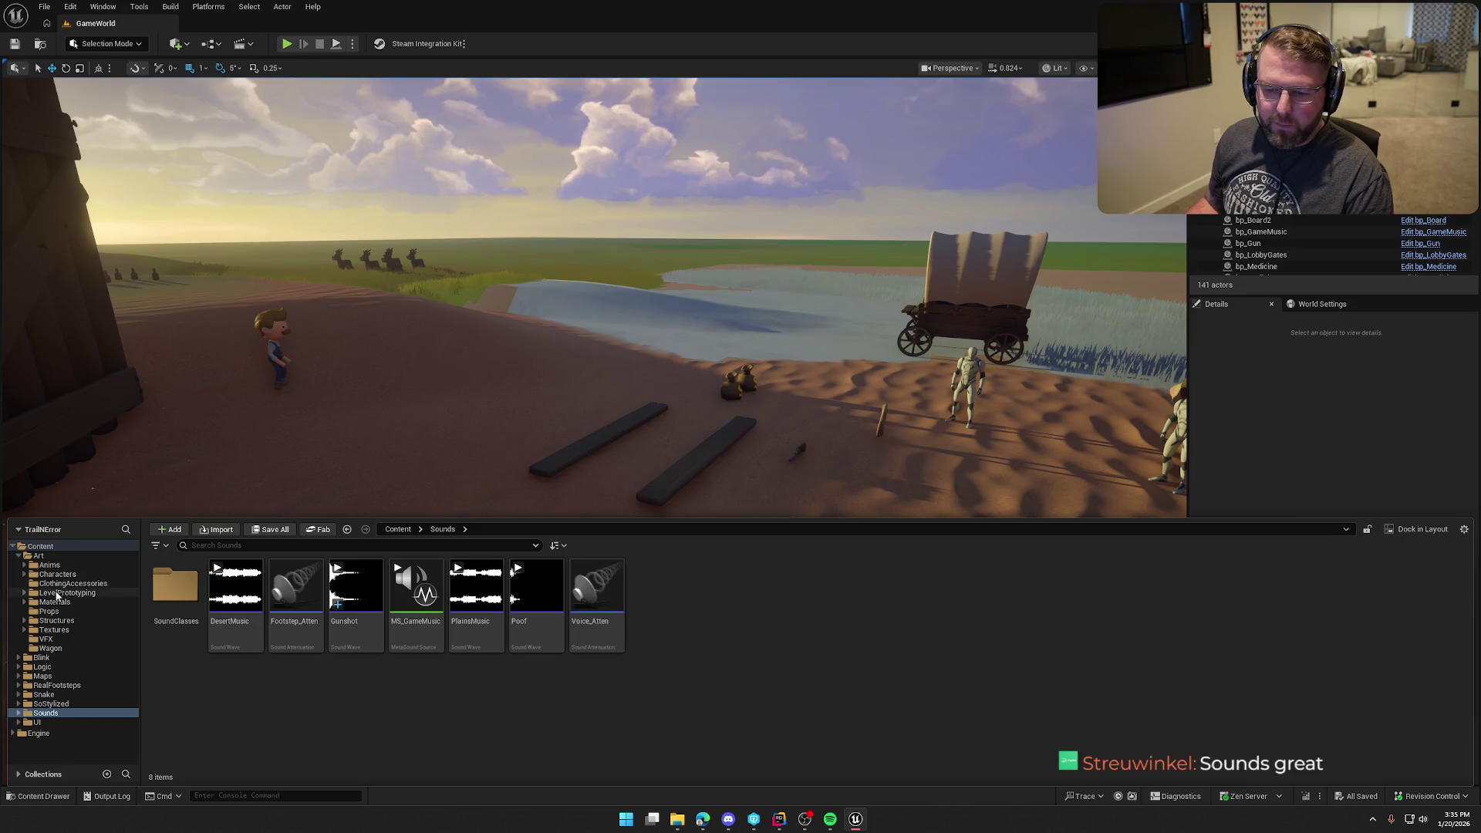
- Browse Logic > Interactables > Items in the Content Drawer and open the bp_Gun Blueprint
left_click(18, 555)
left_click(56, 575)
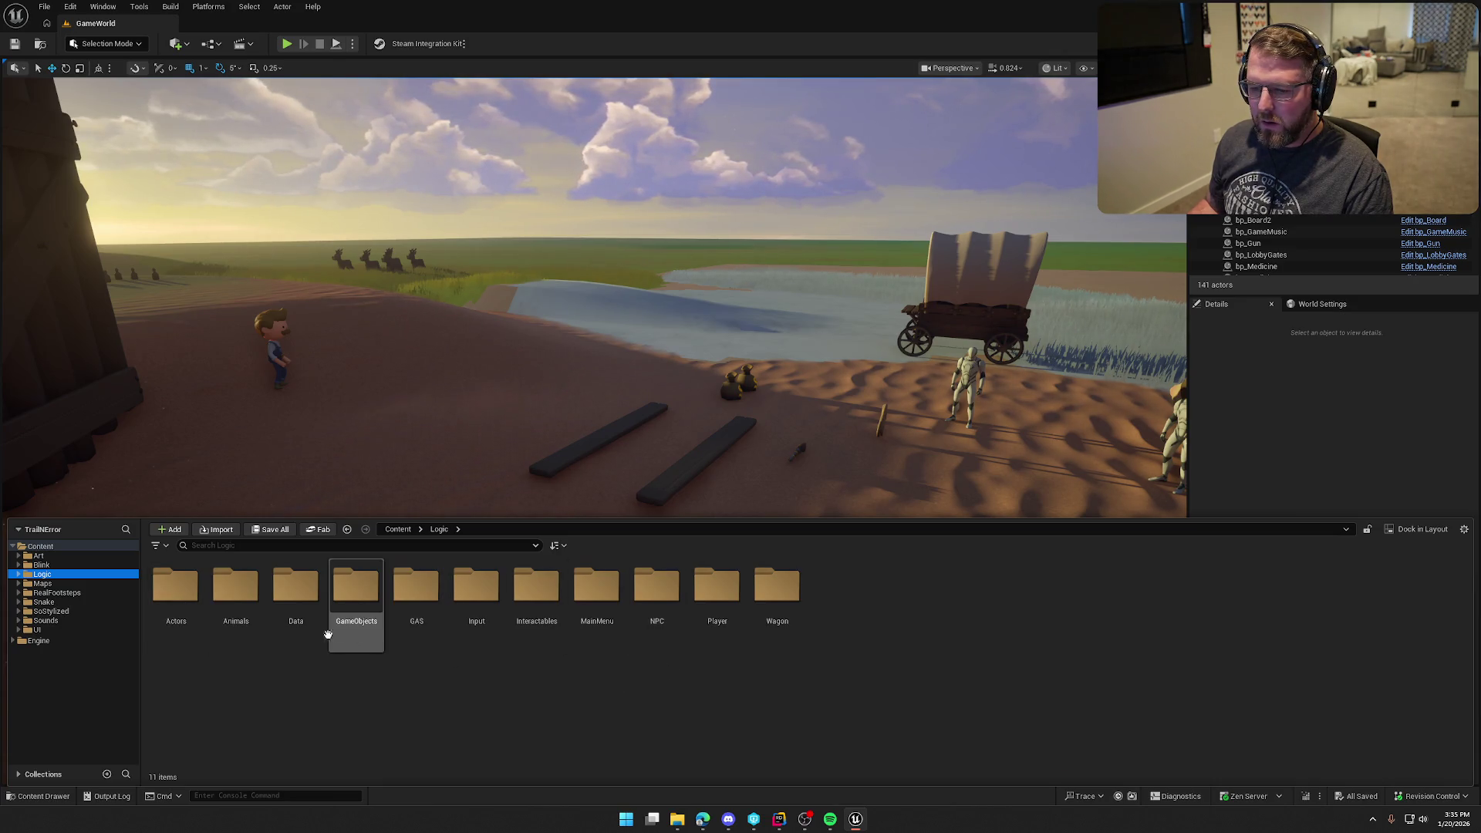
double_click(536, 590)
double_click(182, 594)
double_click(417, 594)
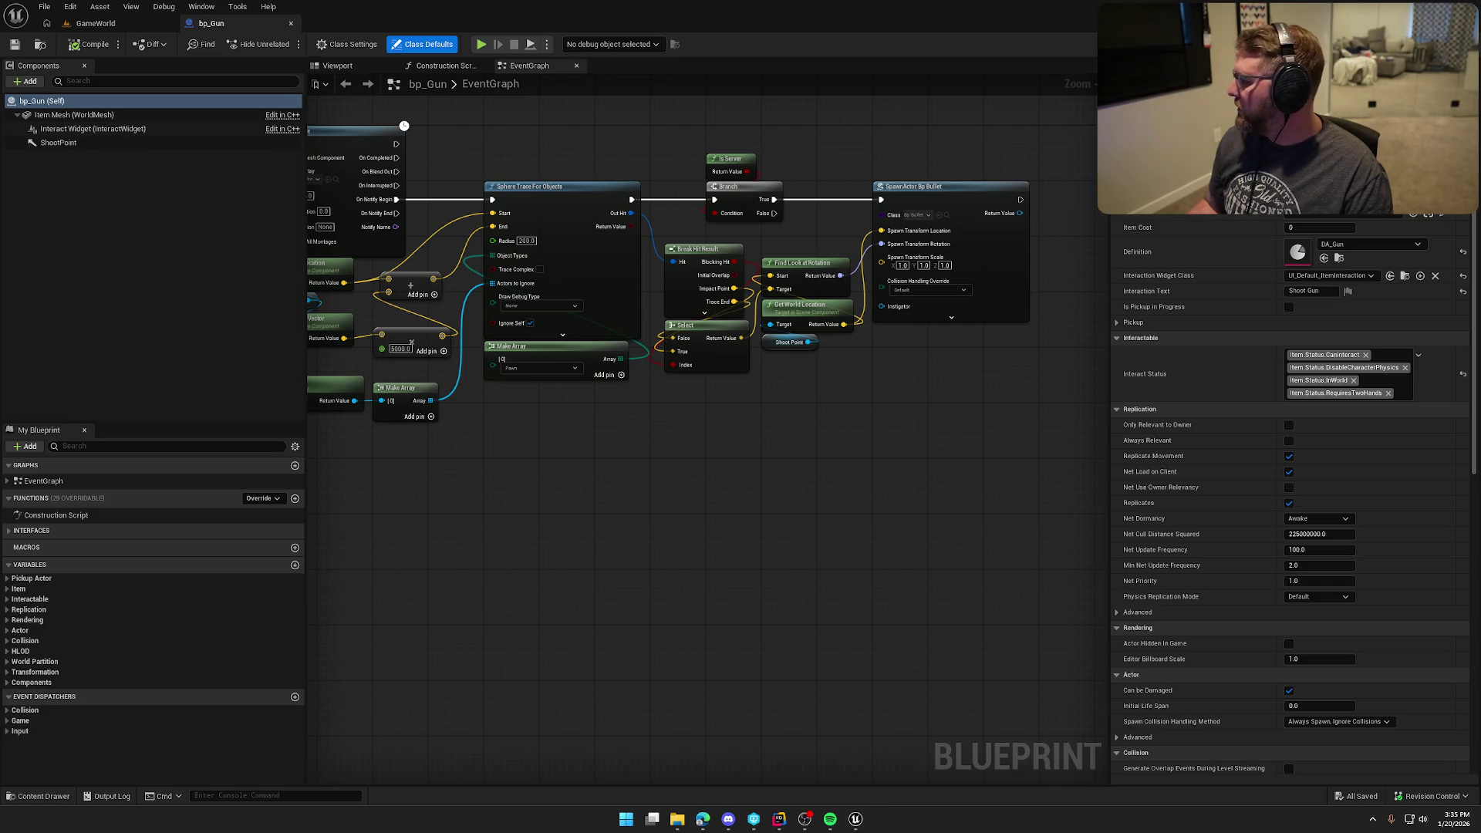
- Frame all bp_Gun event graph nodes with Home for review, then return to GameWorld
key("Home")
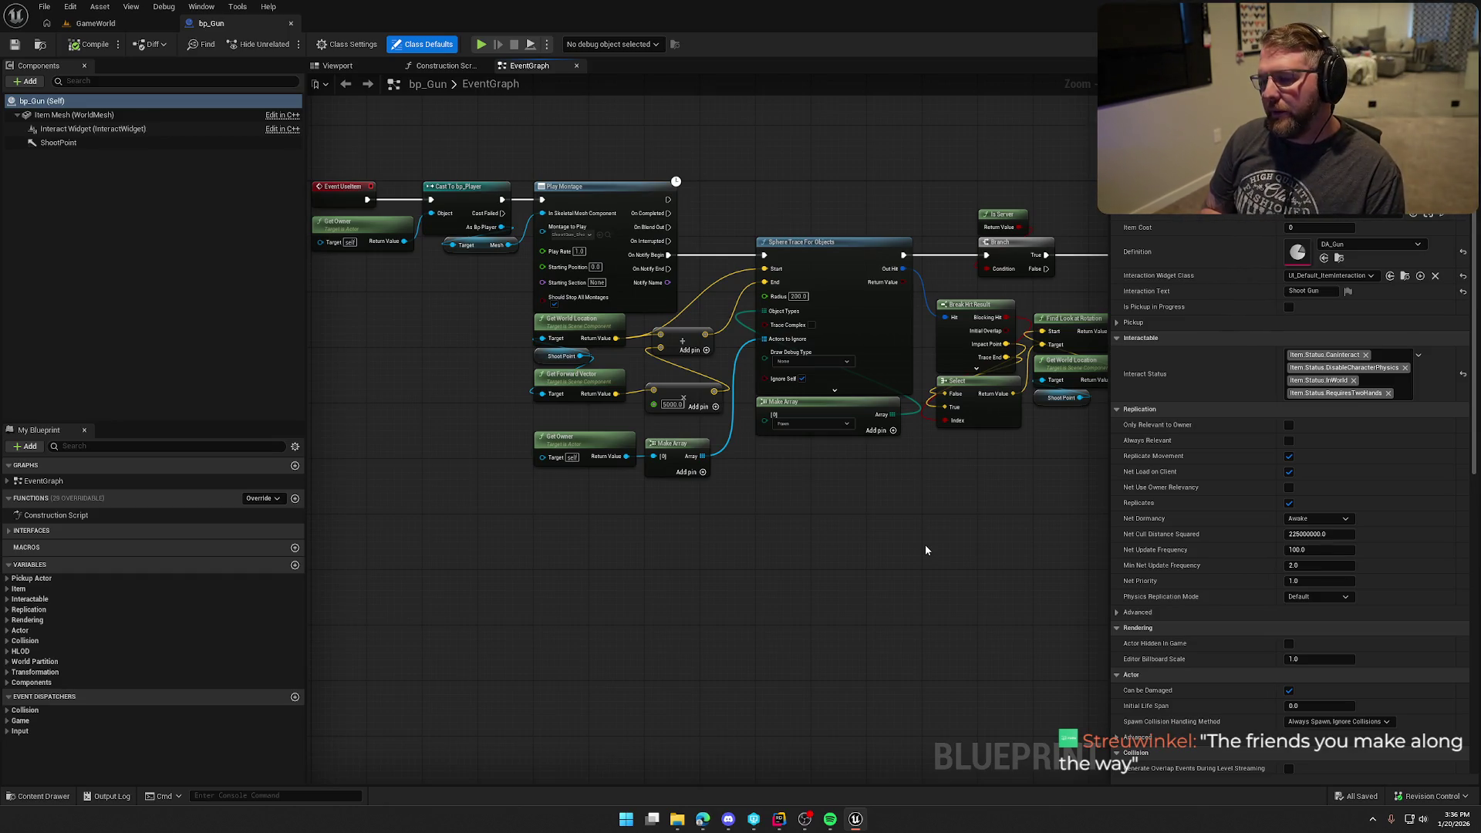
left_click(95, 24)
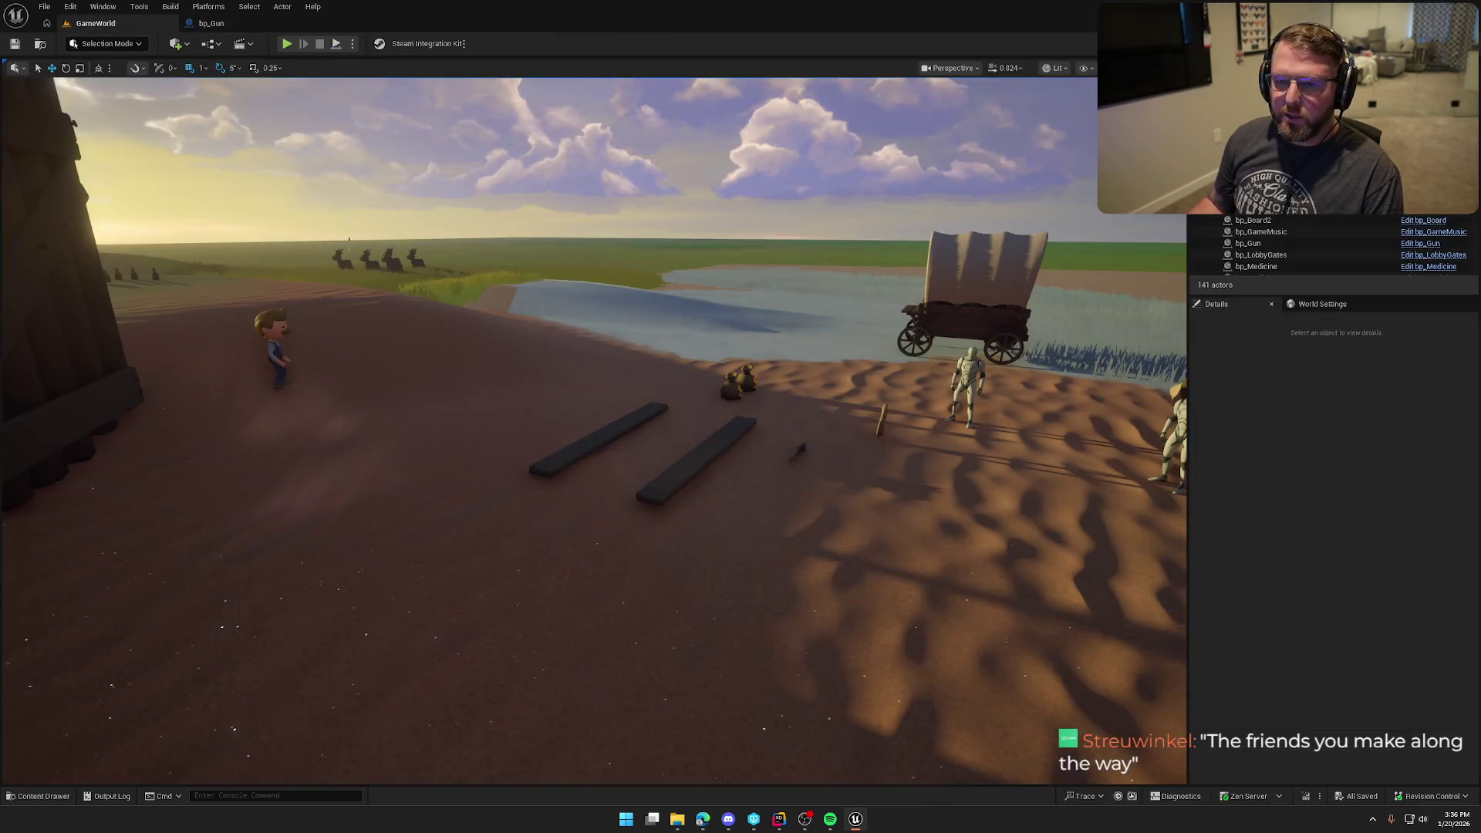
- Load the TrailMap level from the Maps folder and select its Anim_Char_Idle actor
key("ctrl+space")
left_click(18, 574)
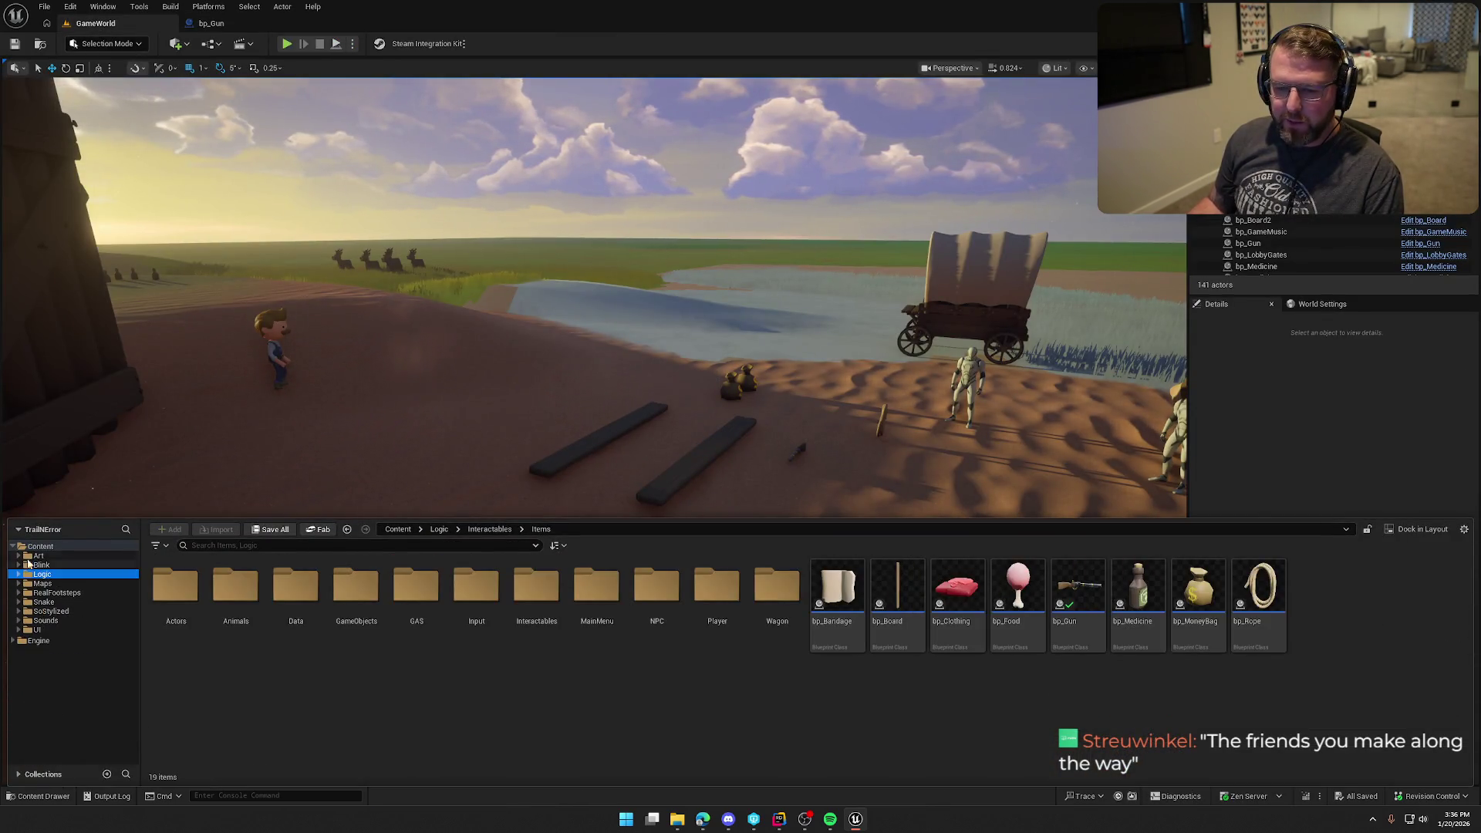
left_click(42, 583)
left_click(351, 590)
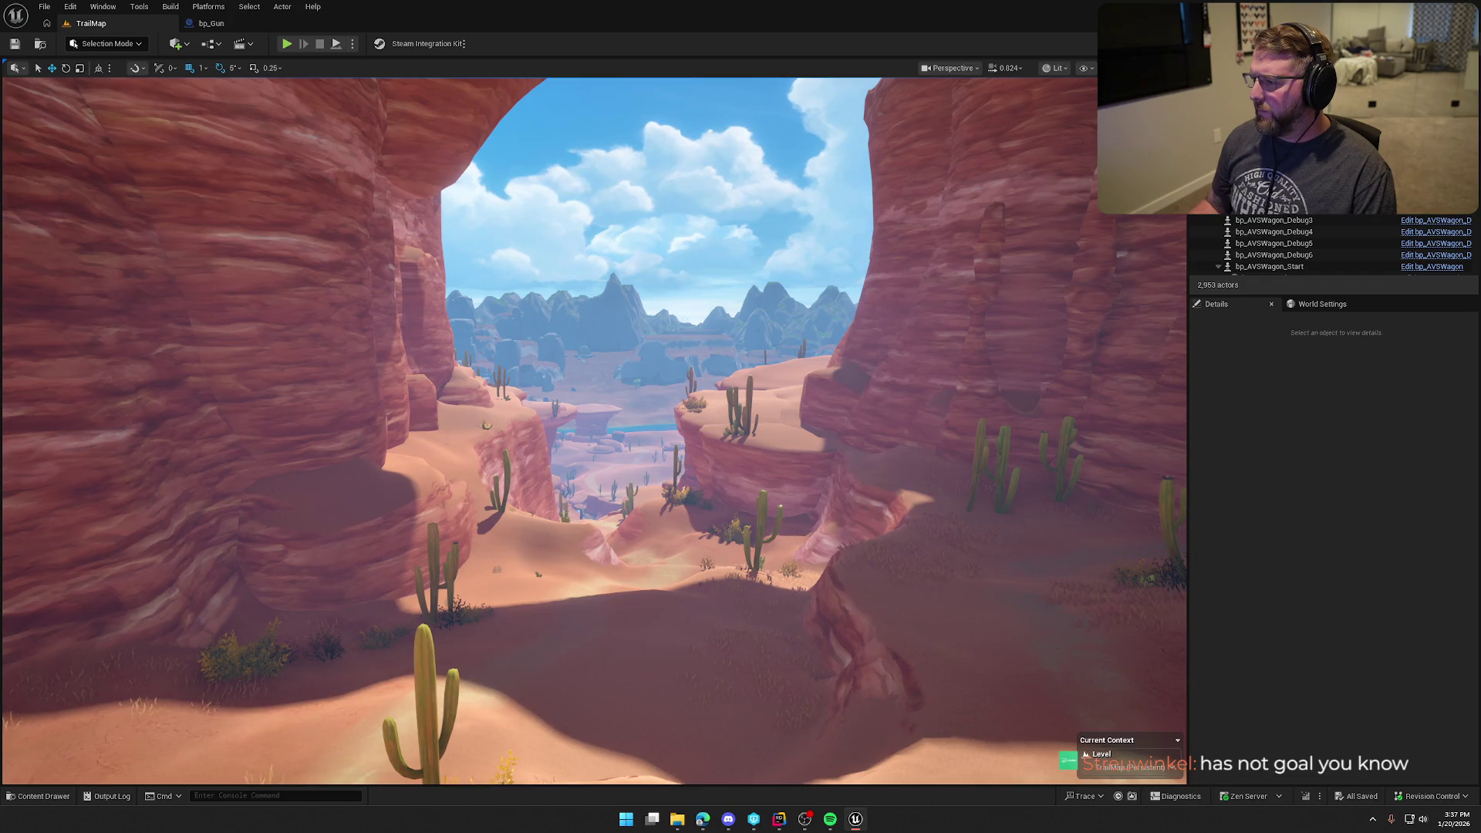
left_click(708, 335)
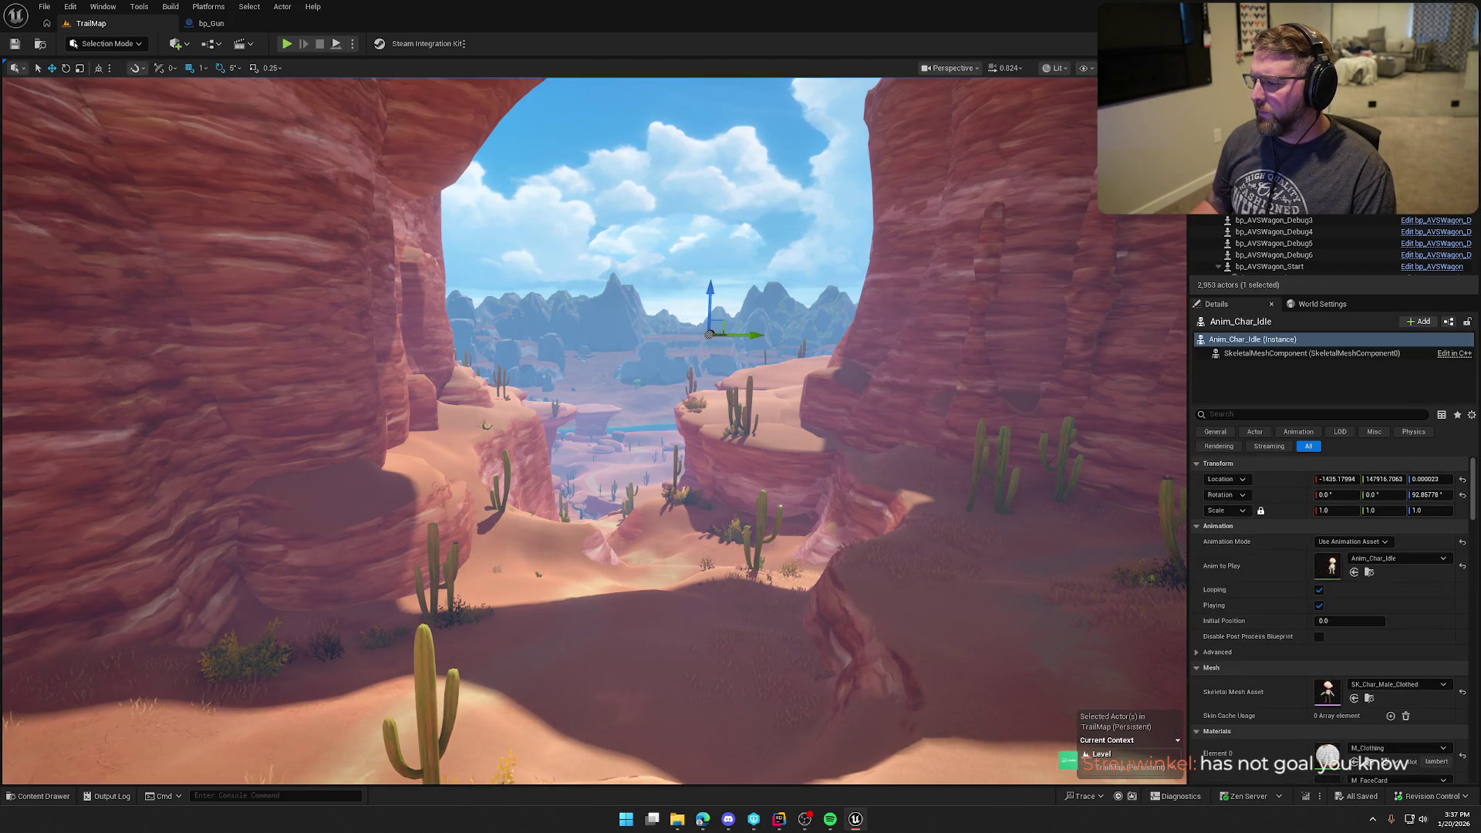
- Focus the view on bp_AVSWagon_Start, deselect it, and rise for an overhead view of the palisade fort
scroll(1300, 239, "down", 2)
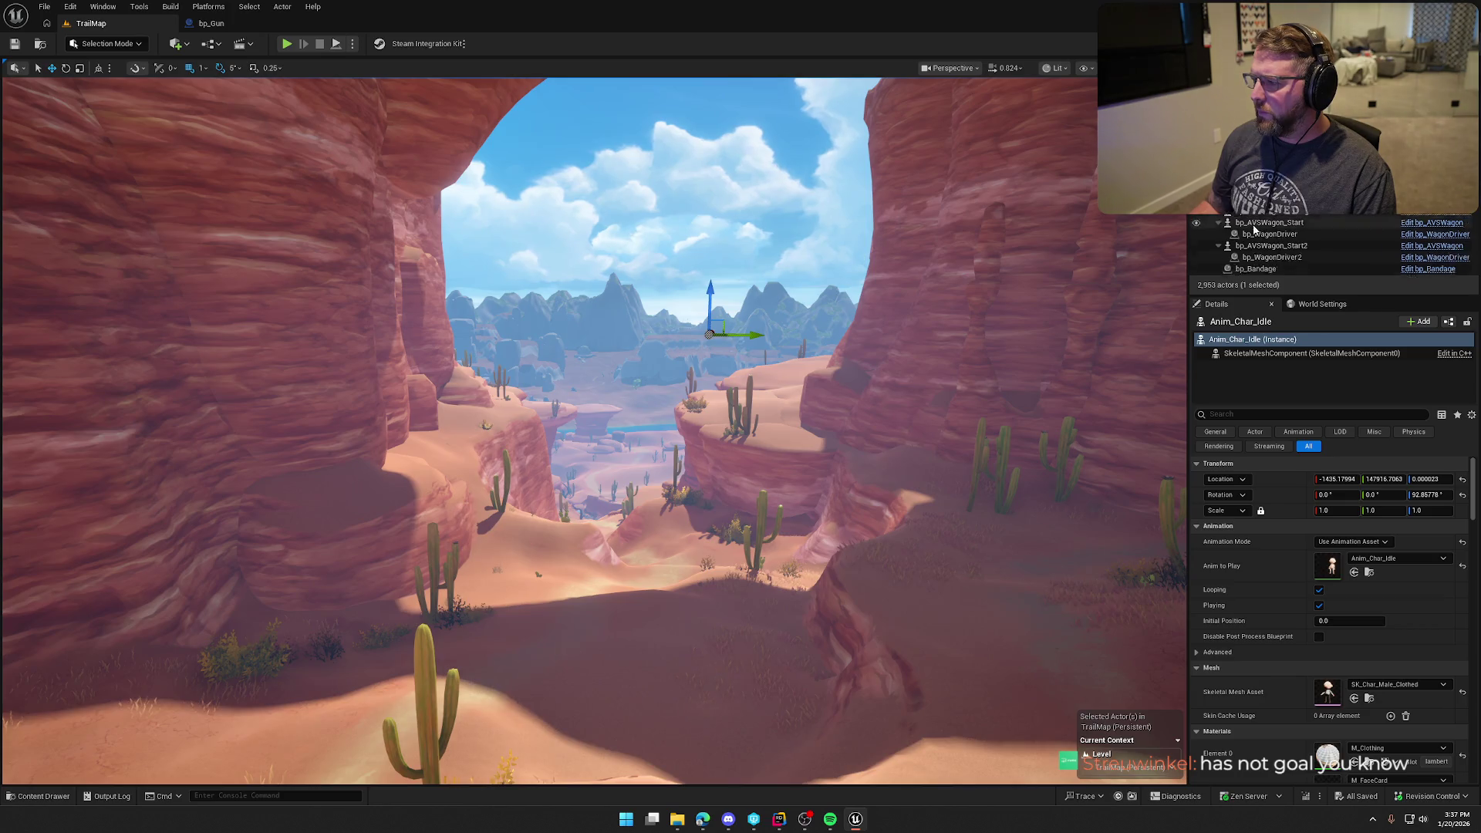
scroll(1300, 234, "down", 1)
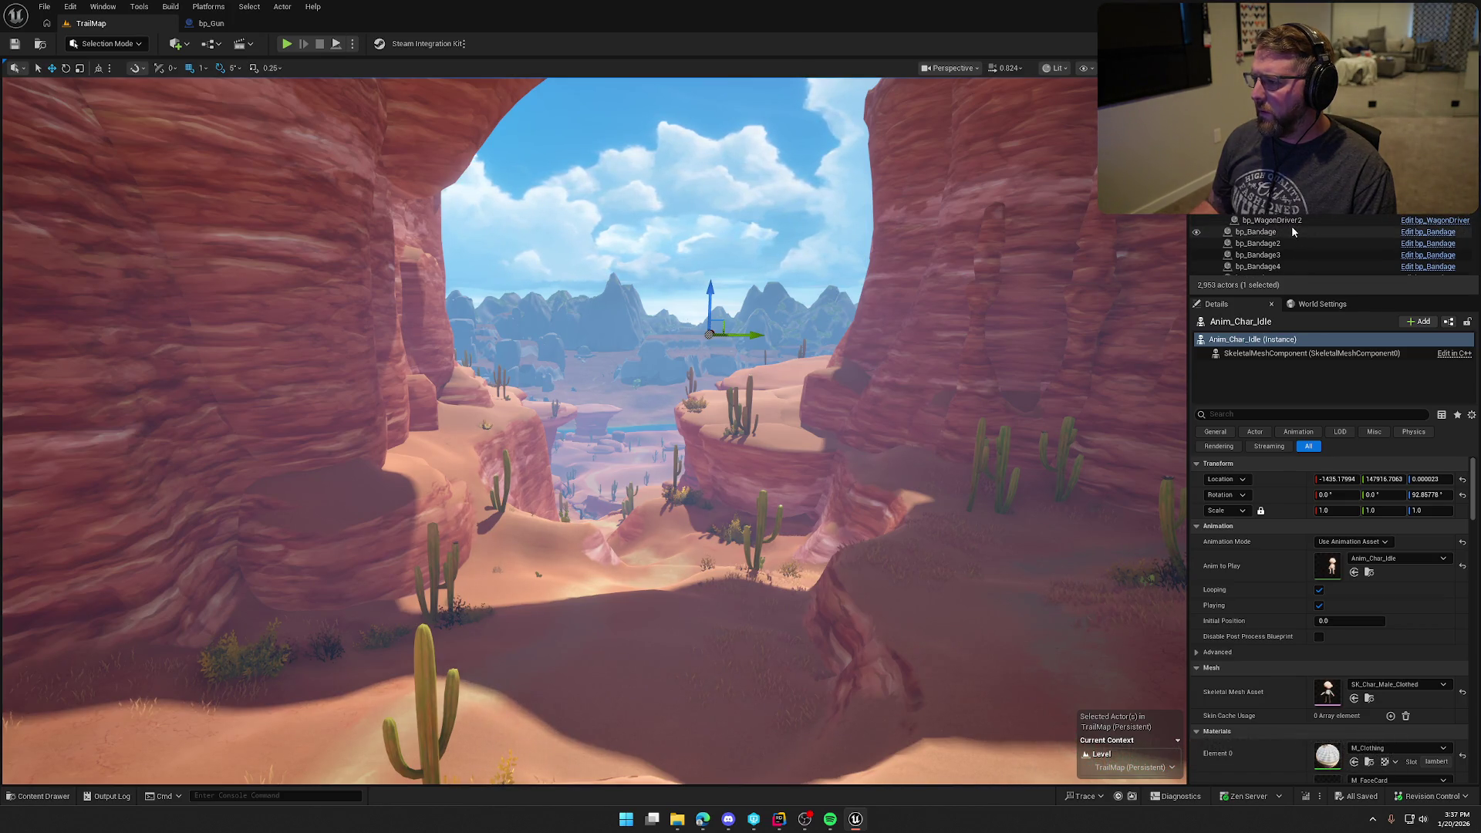
left_click(709, 335)
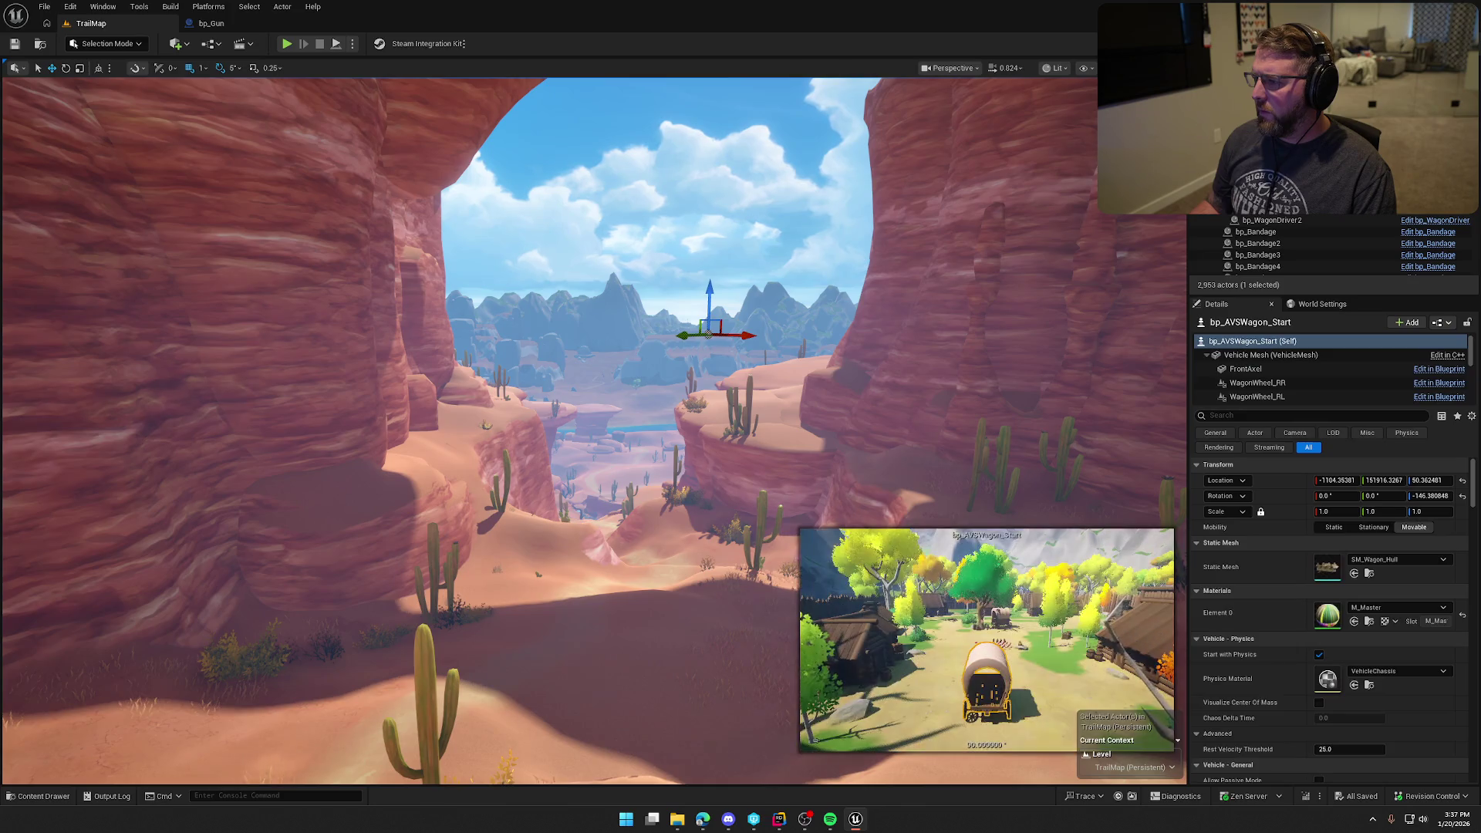
key("f")
key("Escape")
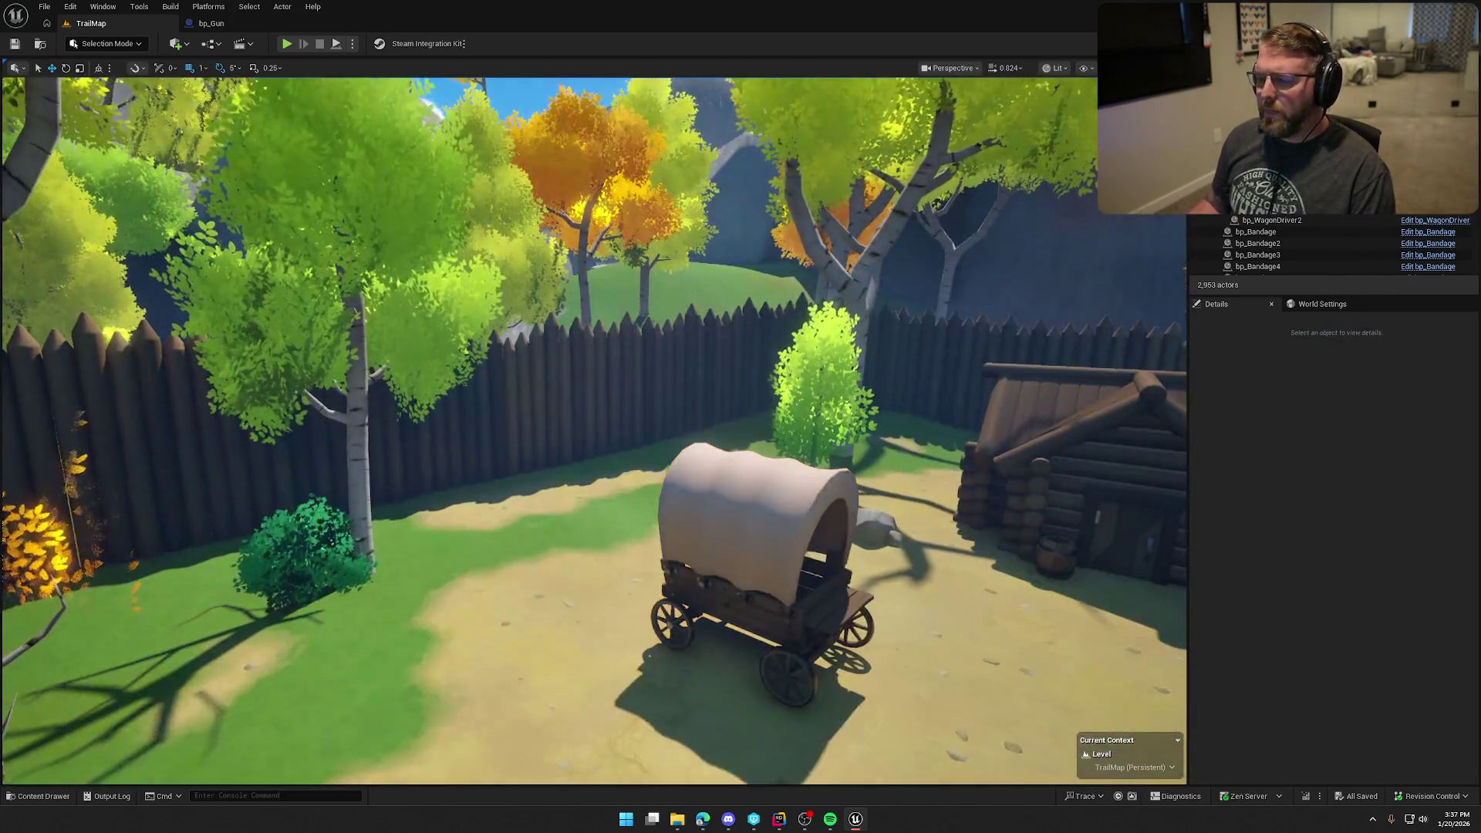
scroll(594, 430, "down", 10)
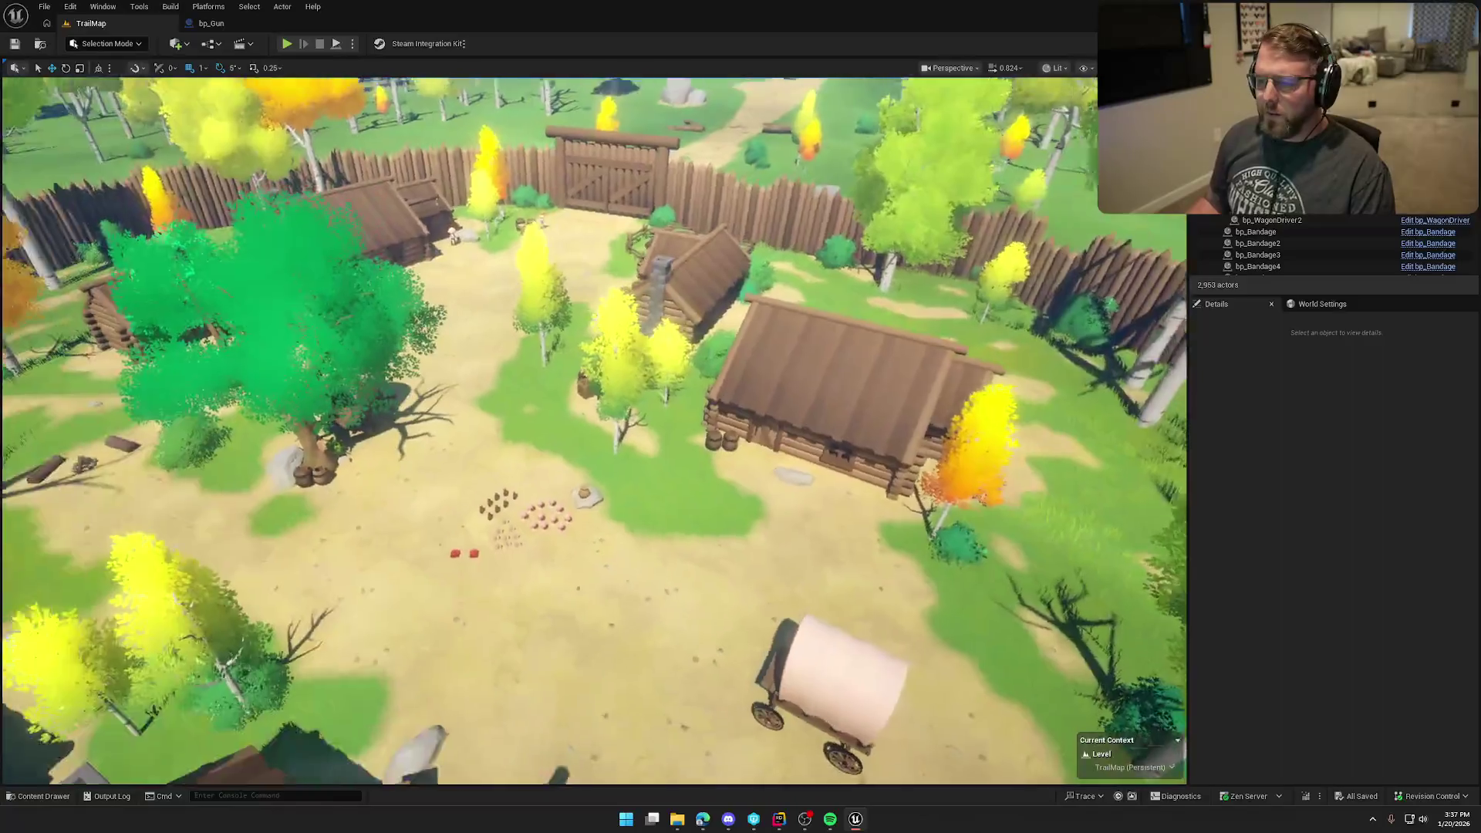
scroll(594, 430, "down", 10)
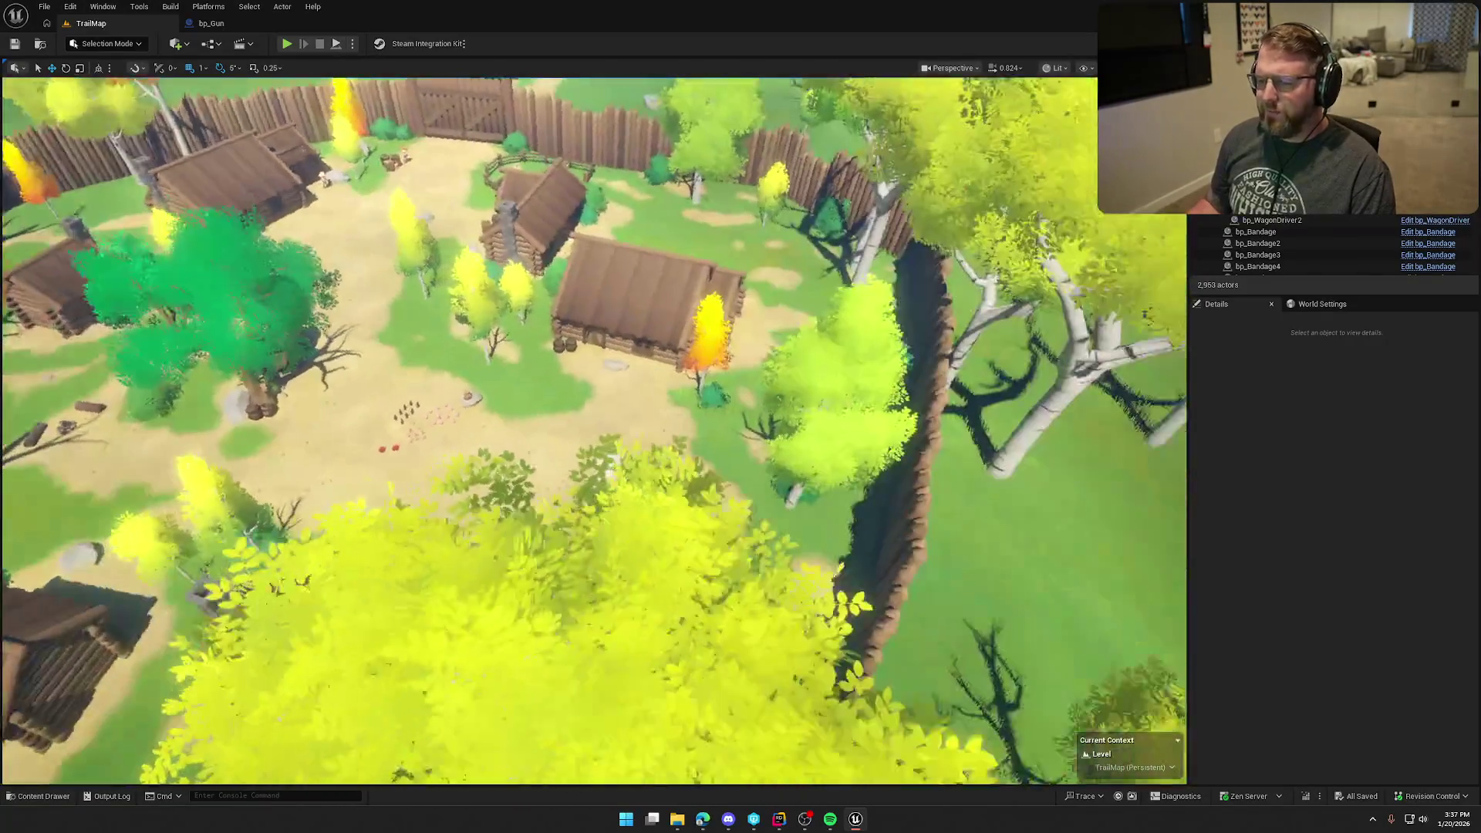
scroll(594, 431, "up", 10)
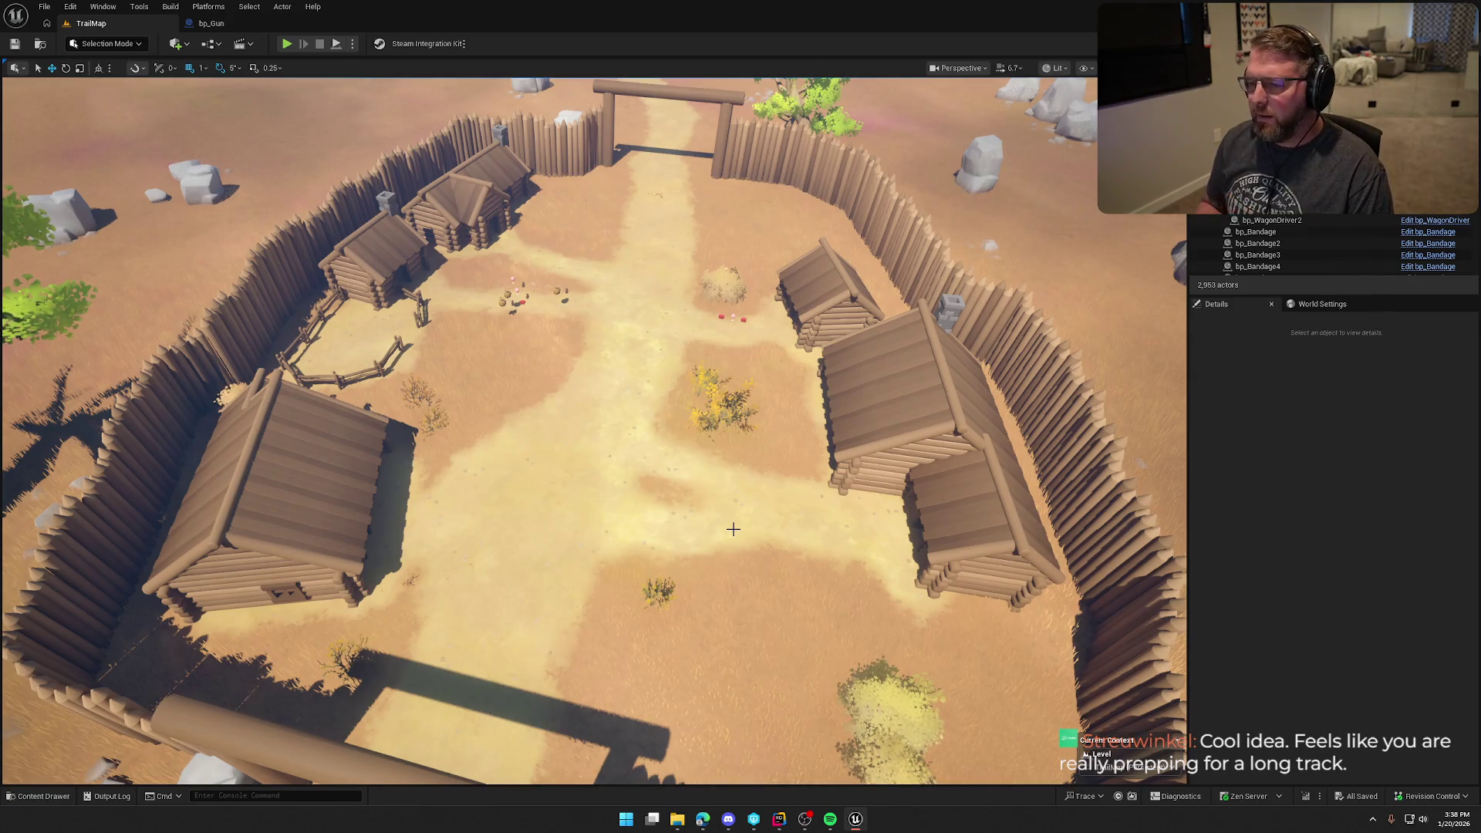
- Bring the view down to the fort's gate path and launch Play in Editor
mouse_move(755, 480)
left_mouse_down()
mouse_move(748, 451)
mouse_move(752, 509)
mouse_move(754, 420)
mouse_move(740, 479)
mouse_move(741, 416)
mouse_move(740, 463)
left_mouse_up()
scroll(740, 472, "down", 3)
scroll(740, 451, "down", 1)
left_click(1315, 306)
left_click(1257, 305)
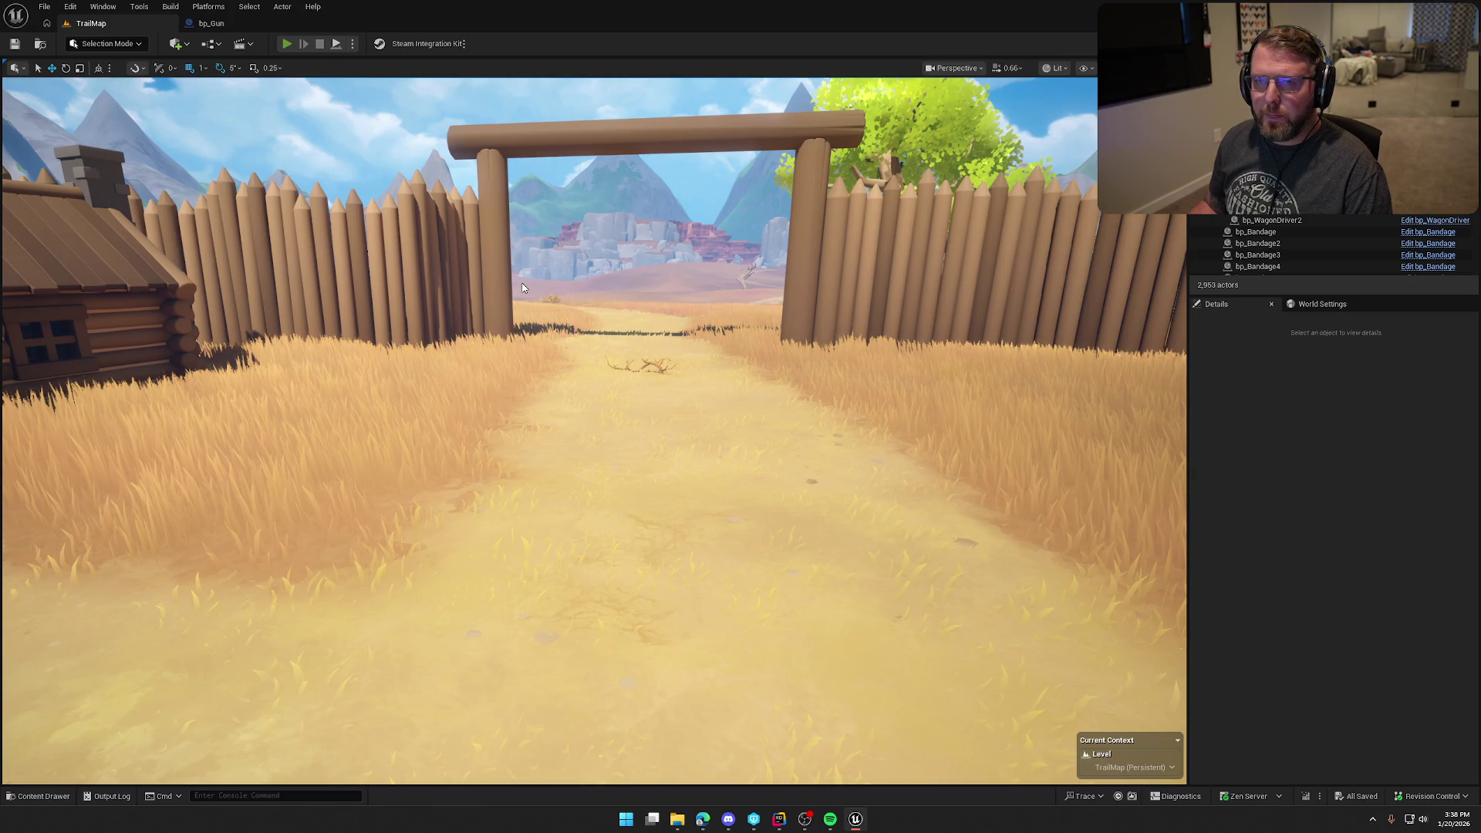
key("alt+p")
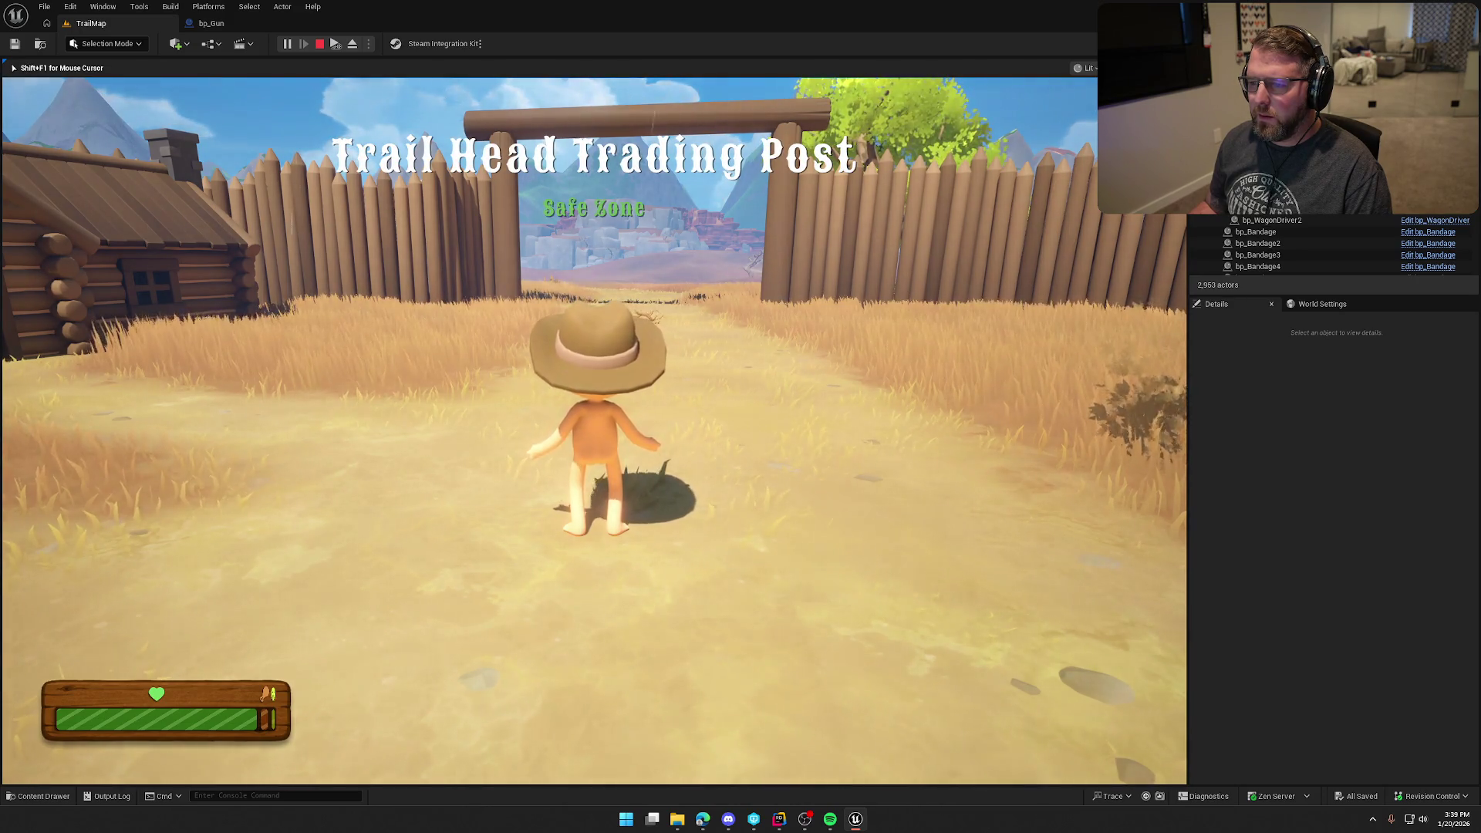
- Walk and sprint the hat character along the trail beyond the gate, then stop the playtest
mouse_move(740, 416)
key("shift+w")
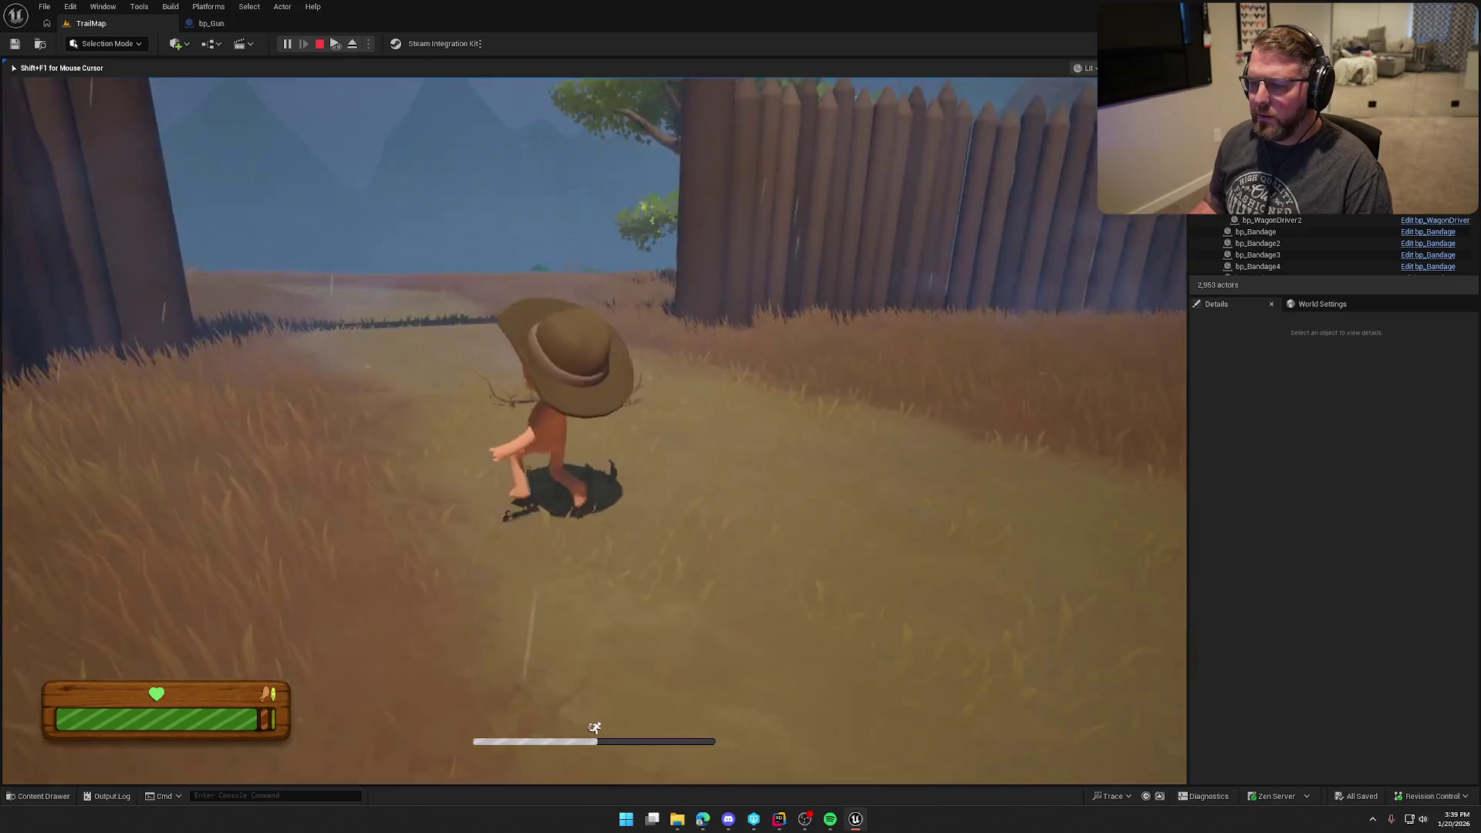
key("w")
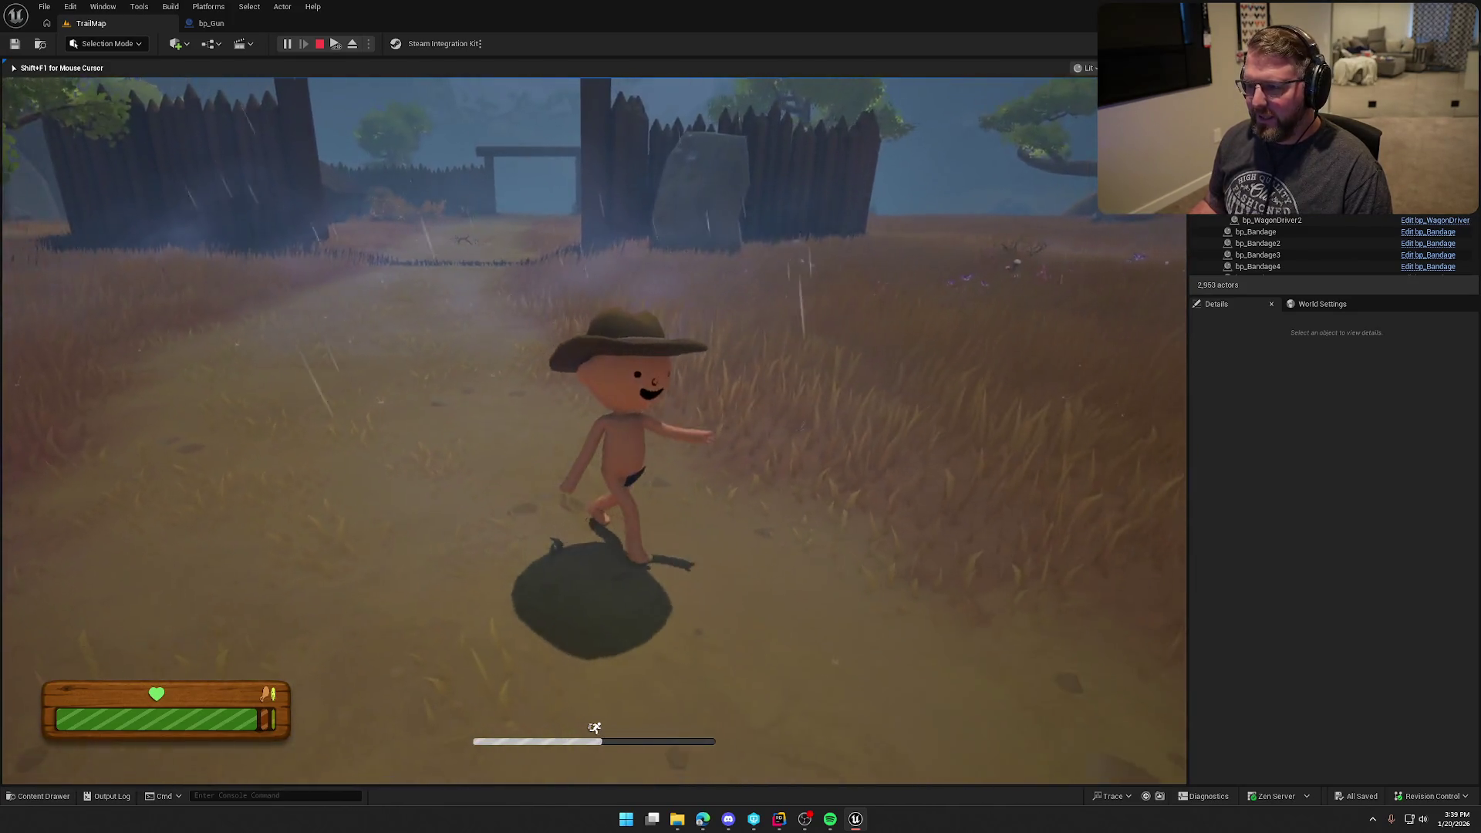
key("shift")
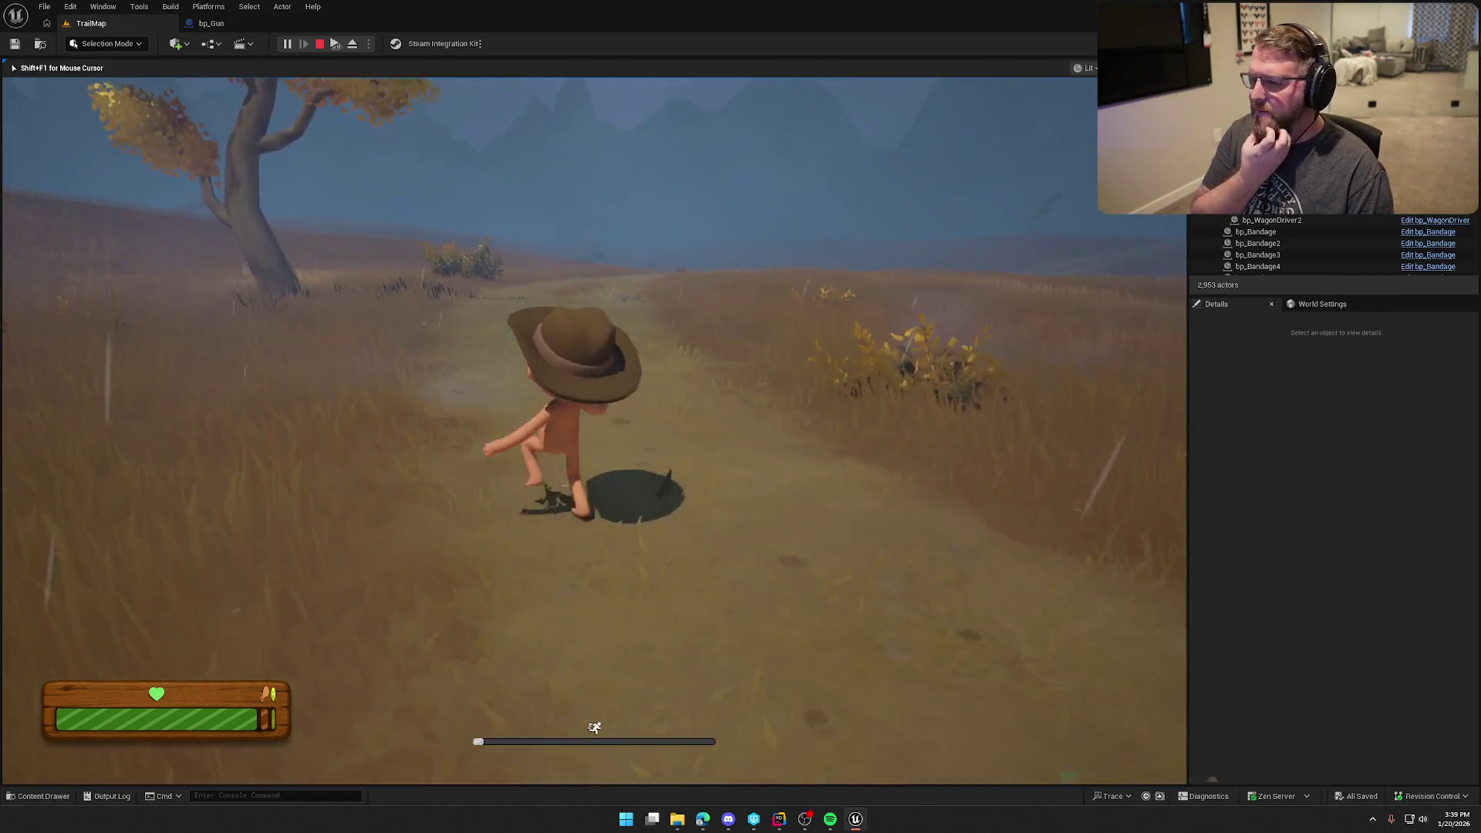
key("s")
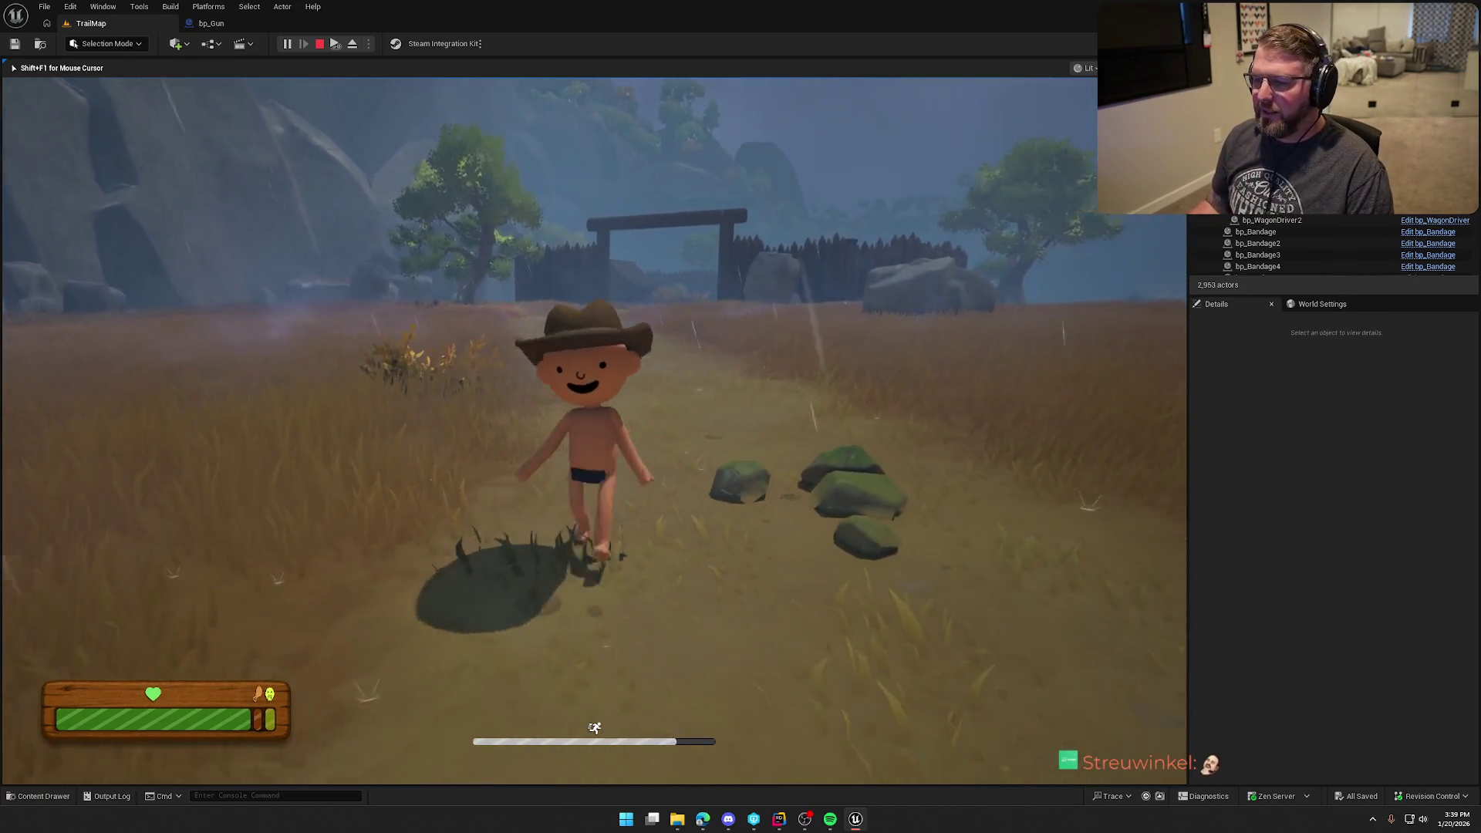
key("w")
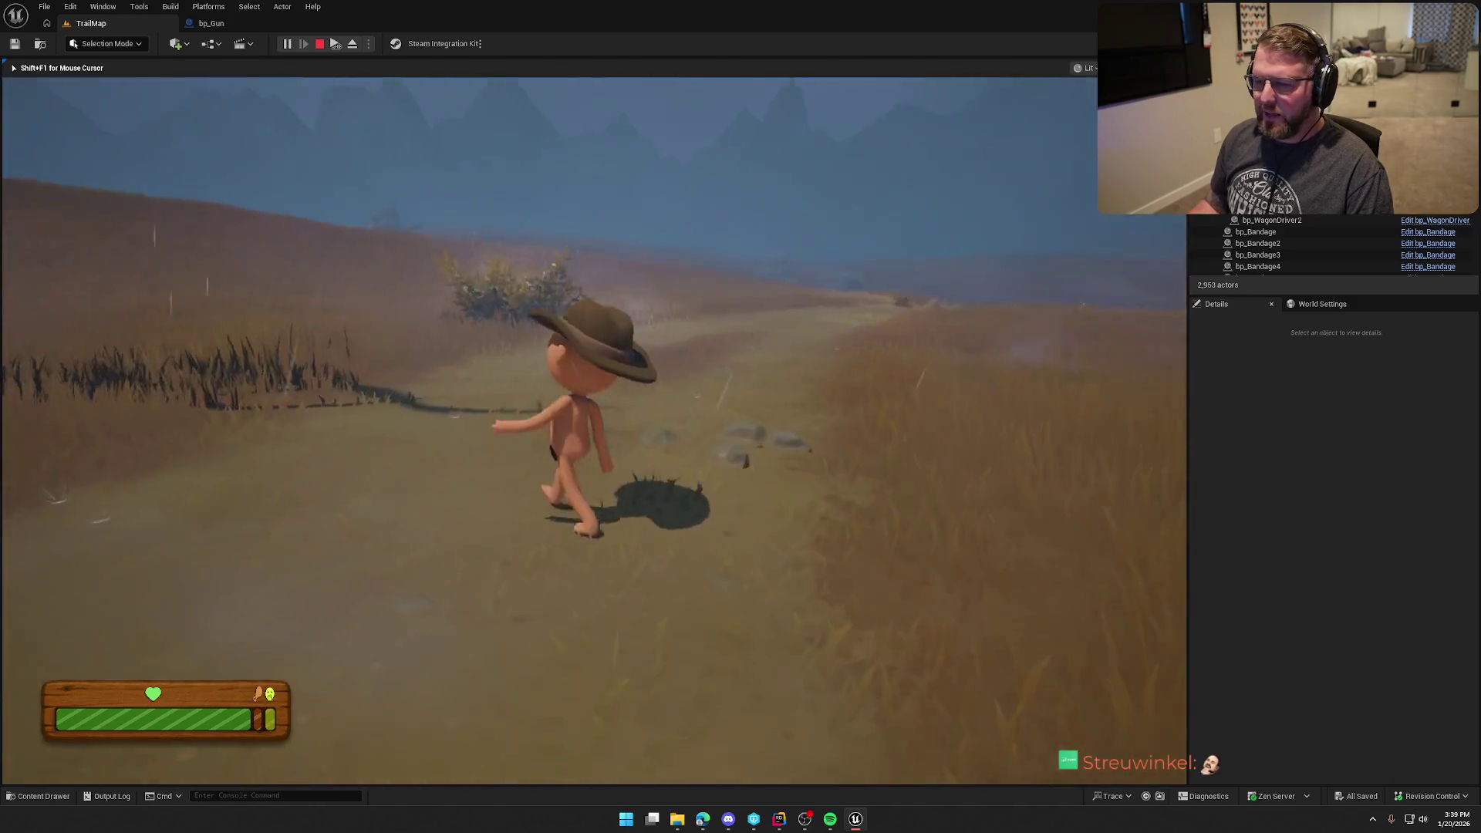
key("shift")
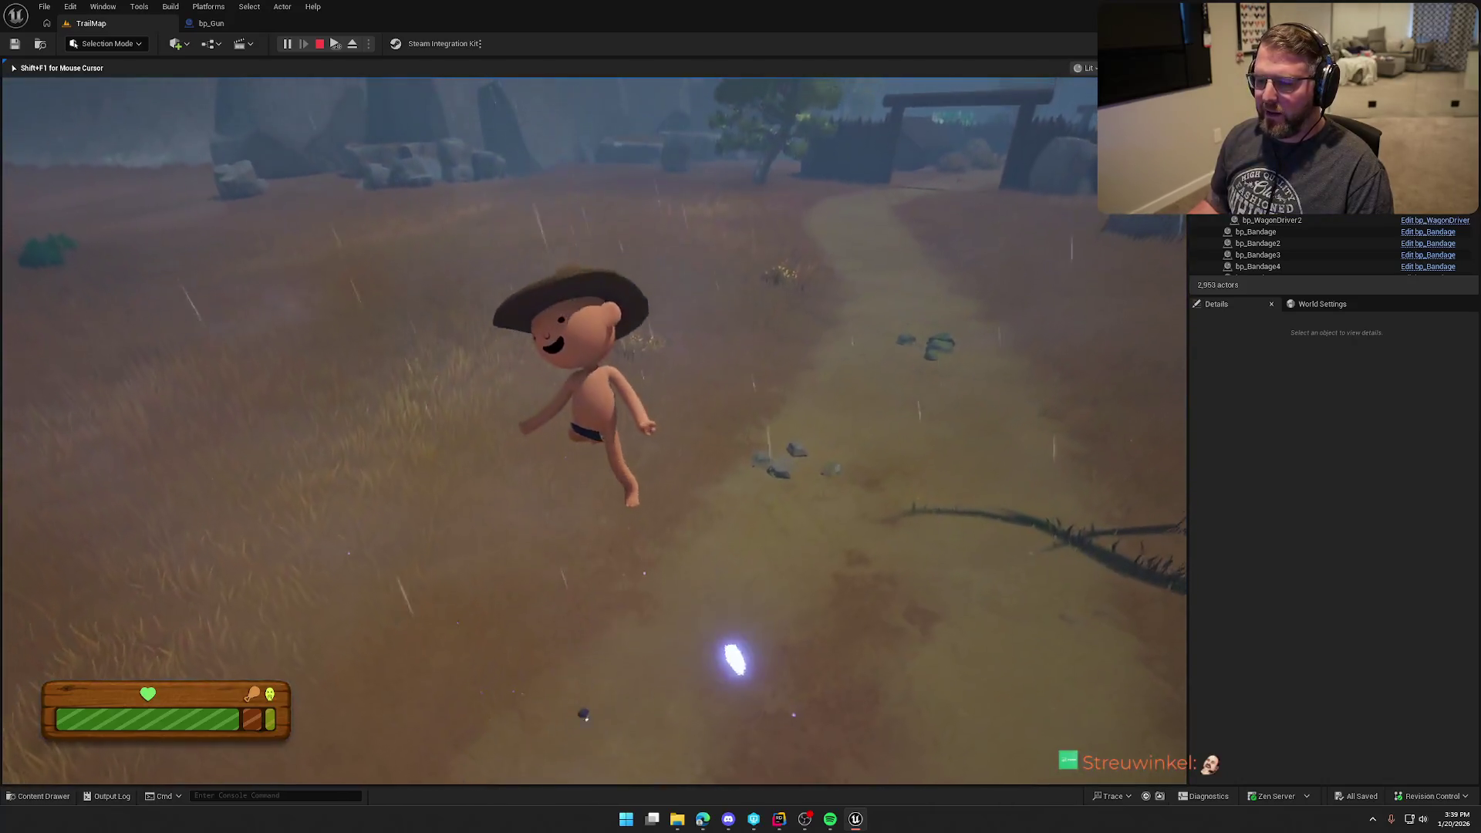
key("w")
key("shift")
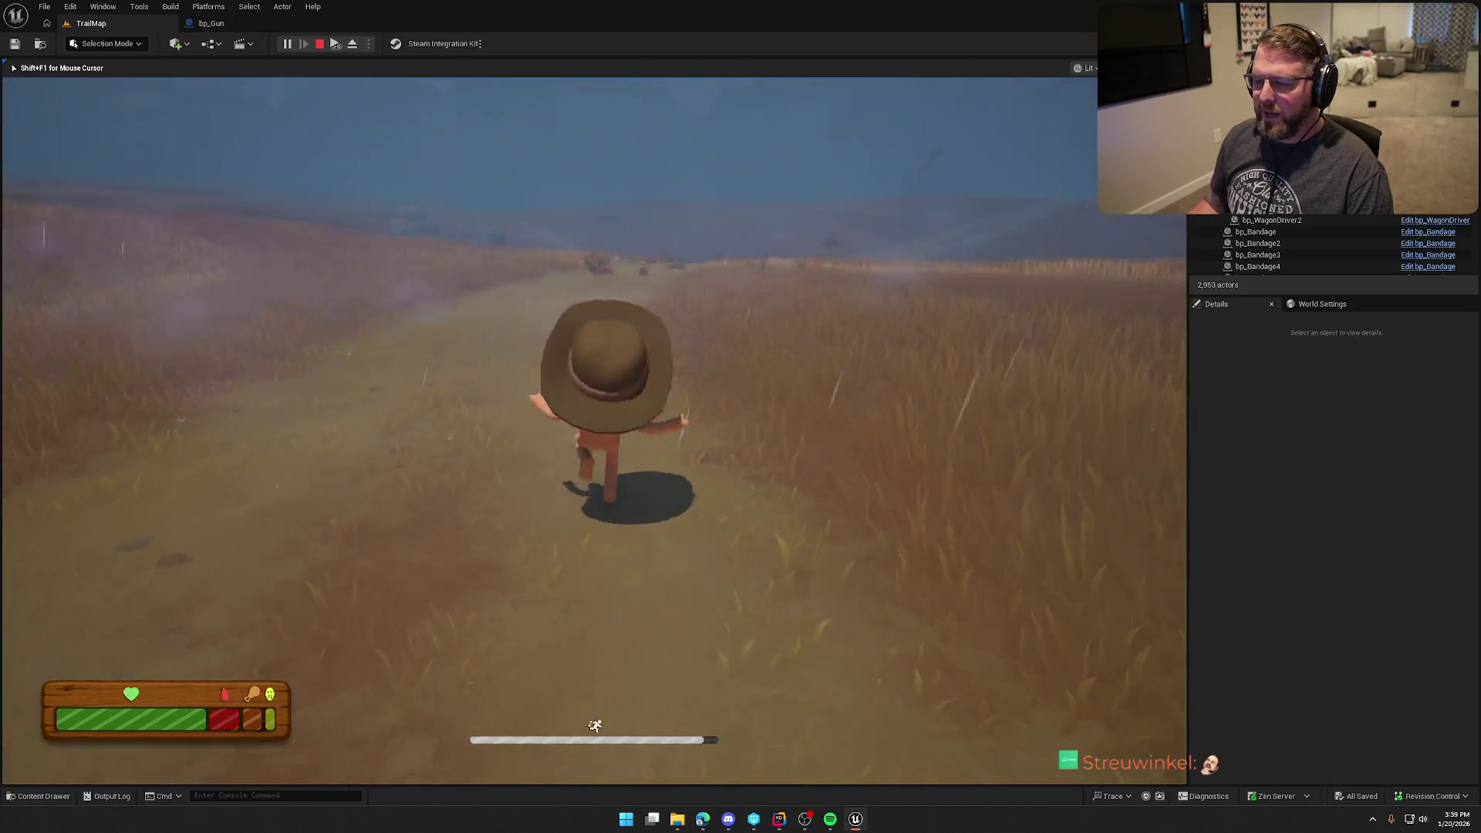
key("a")
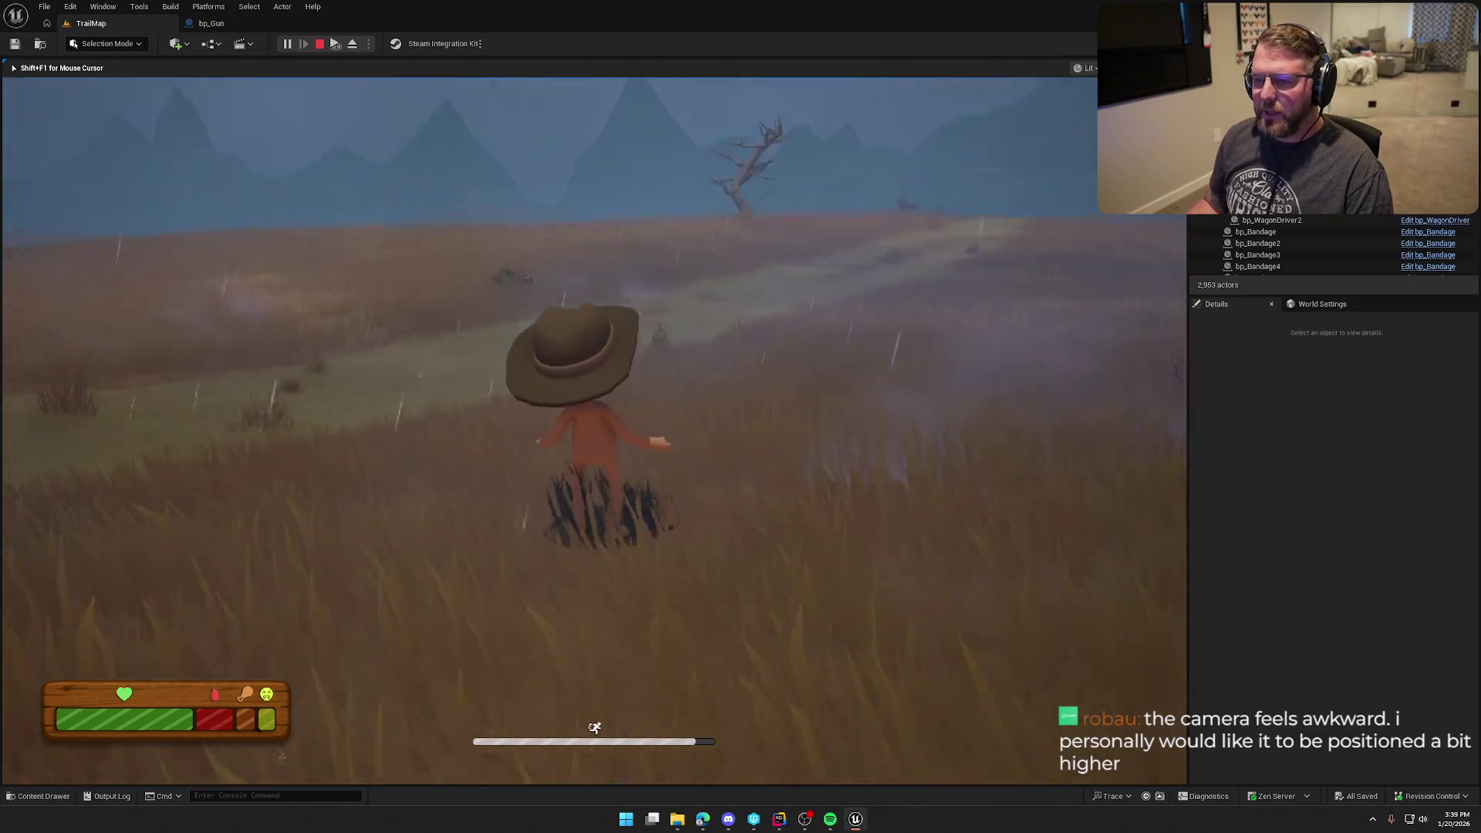
key("Escape")
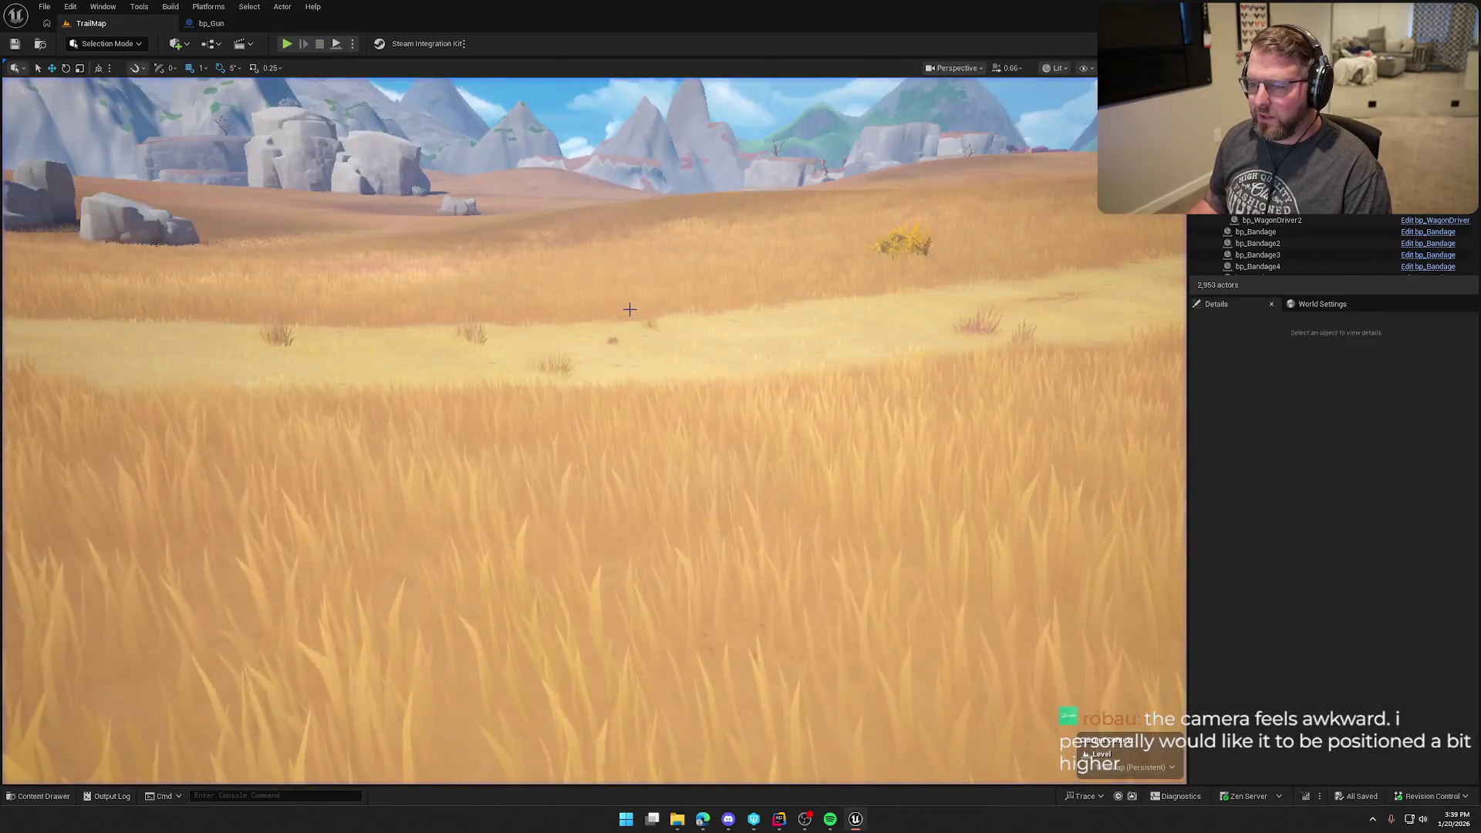
- Fly the editor view from the fenced village across the field to the desert trail and mountains
scroll(593, 430, "up", 2)
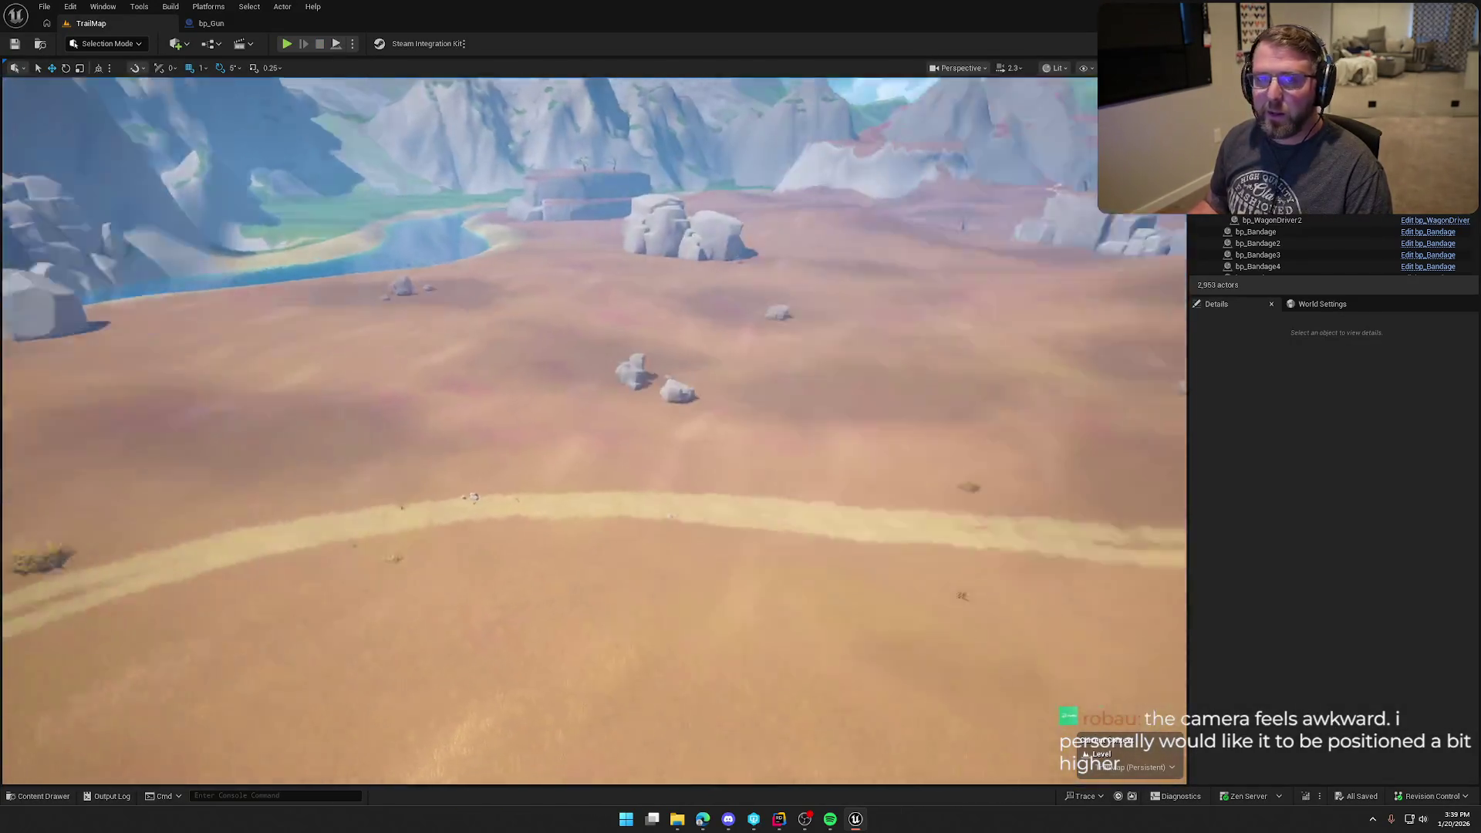
left_click_drag(633, 306, 634, 306)
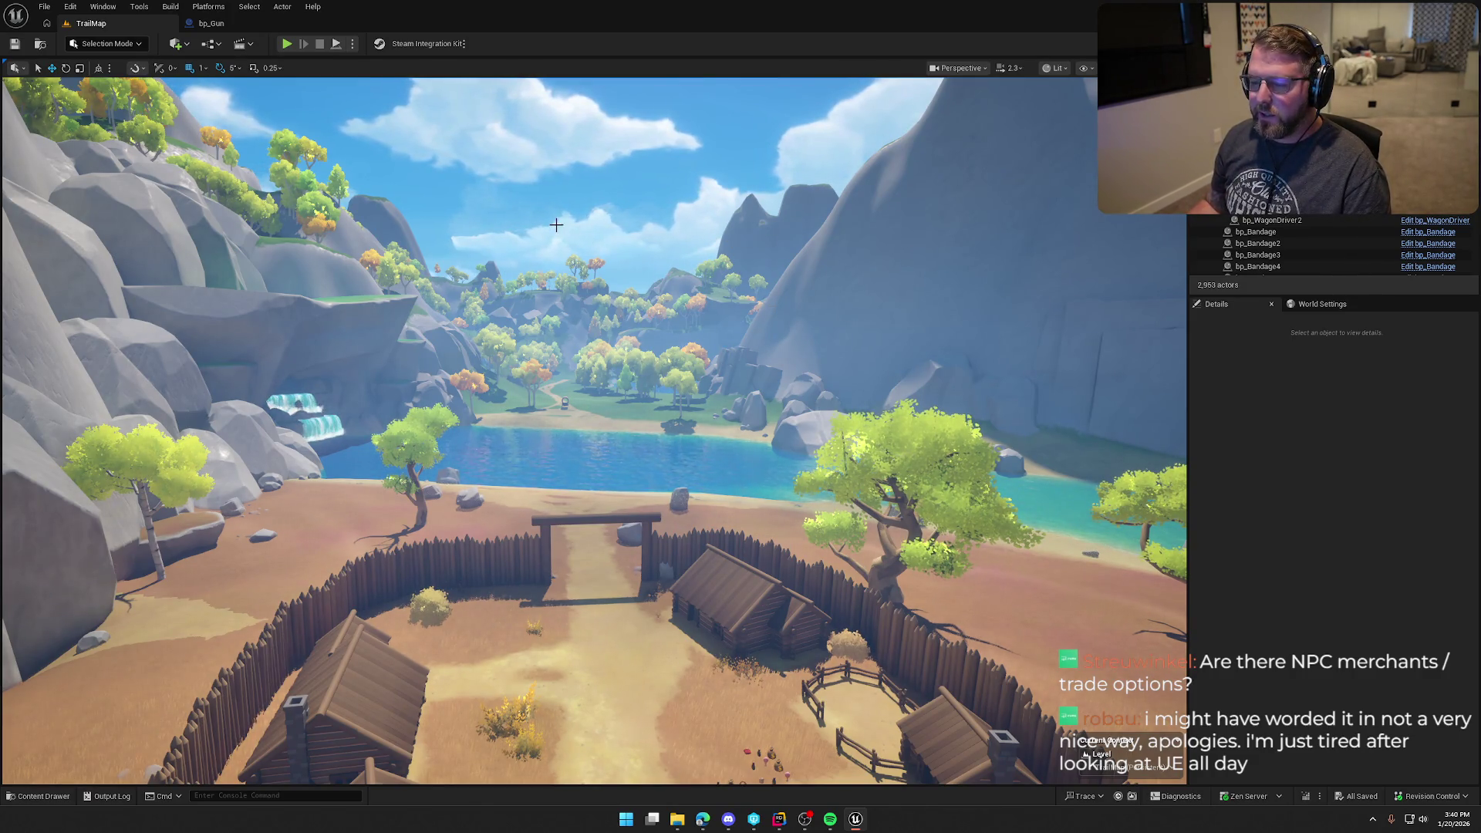
mouse_move(590, 262)
left_mouse_down()
mouse_move(589, 139)
mouse_move(575, 261)
mouse_move(559, 261)
mouse_move(590, 261)
left_mouse_up()
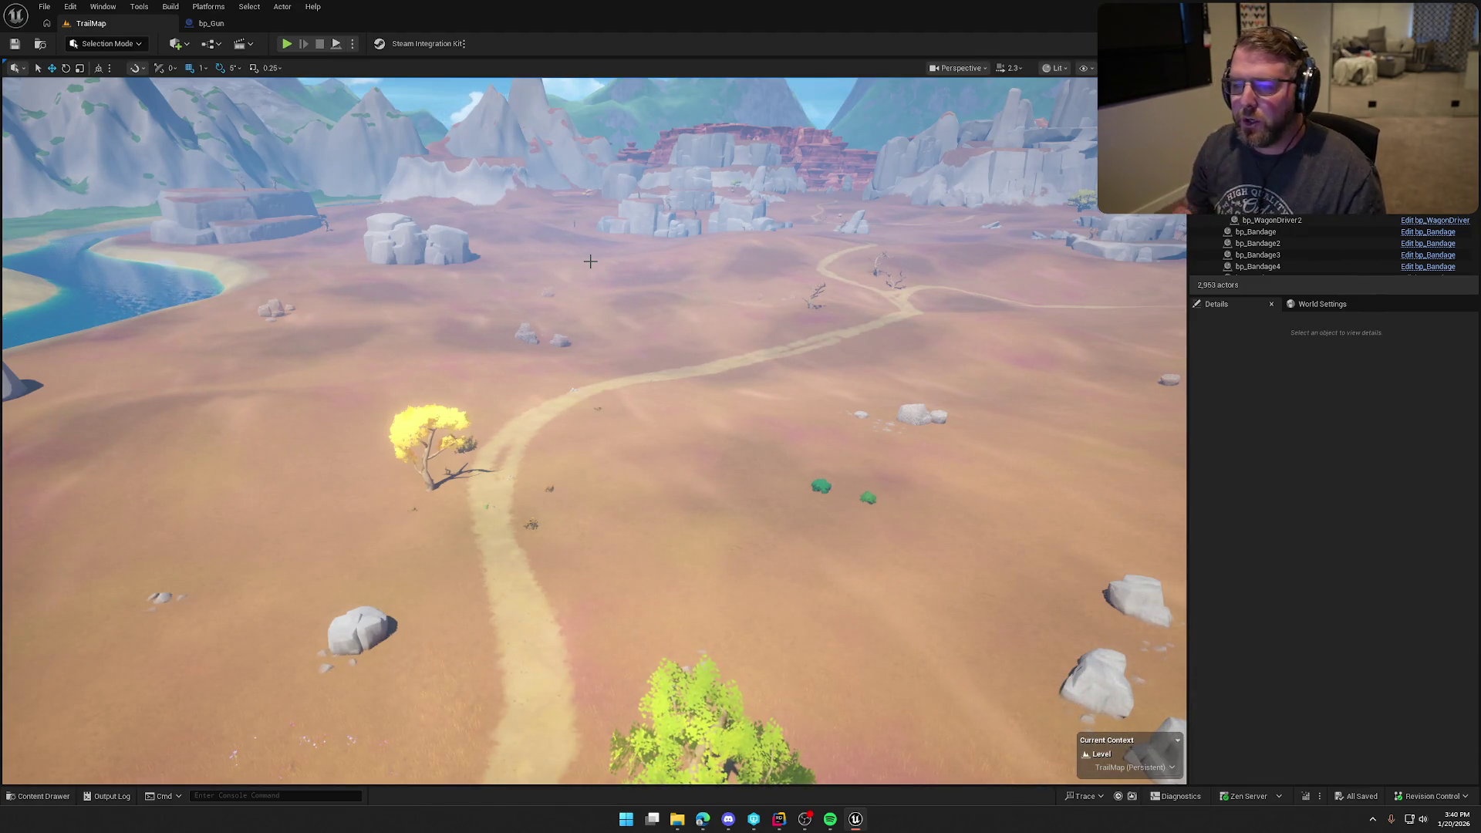
mouse_move(614, 321)
left_mouse_down()
mouse_move(615, 246)
mouse_move(631, 243)
left_mouse_up()
- Raise camera speed and fly over the river to the cabin settlement beneath the red mesas
scroll(614, 247, "up", 4)
scroll(594, 430, "up", 2)
key("w")
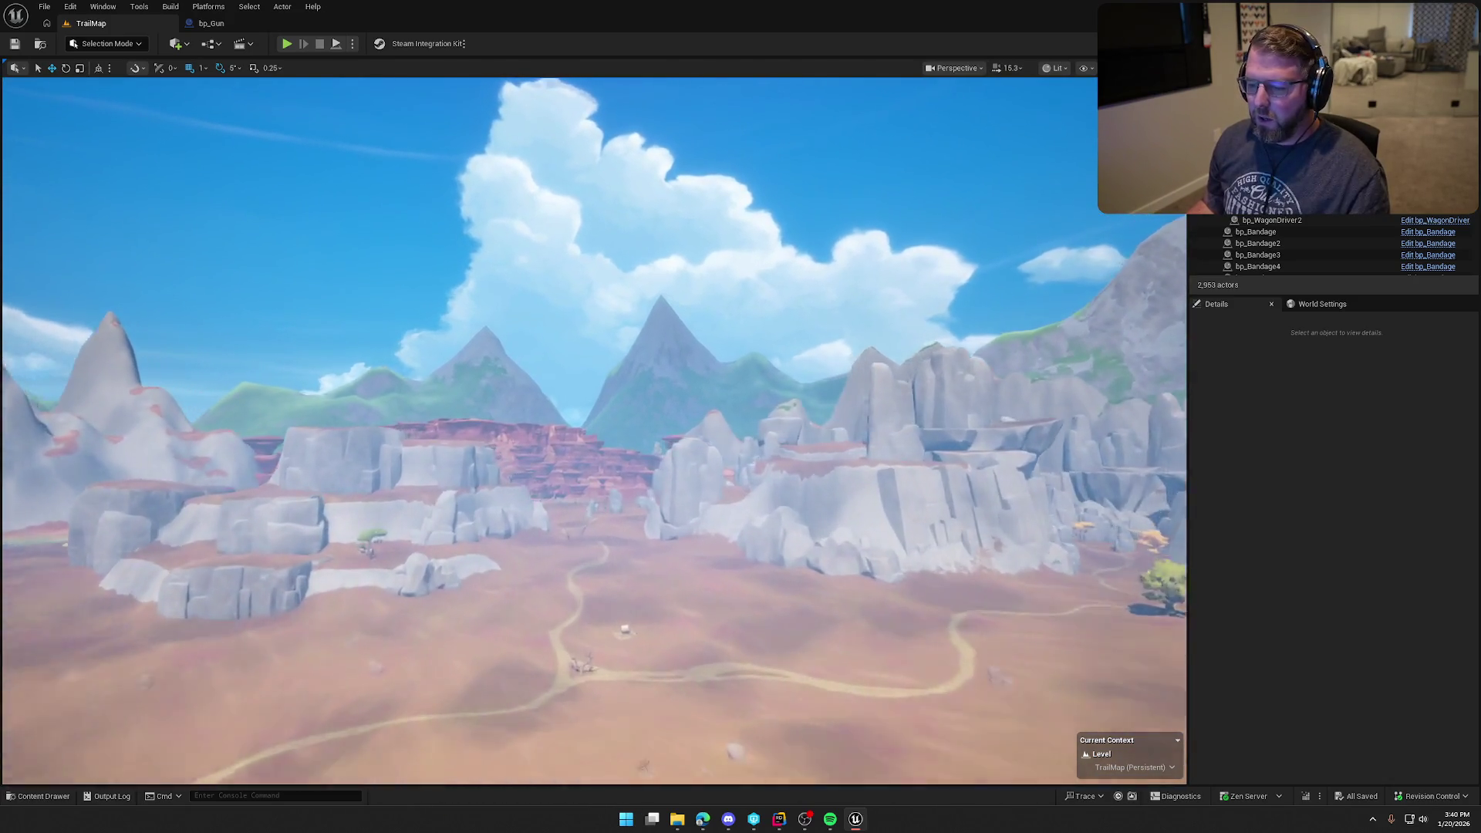
key("w")
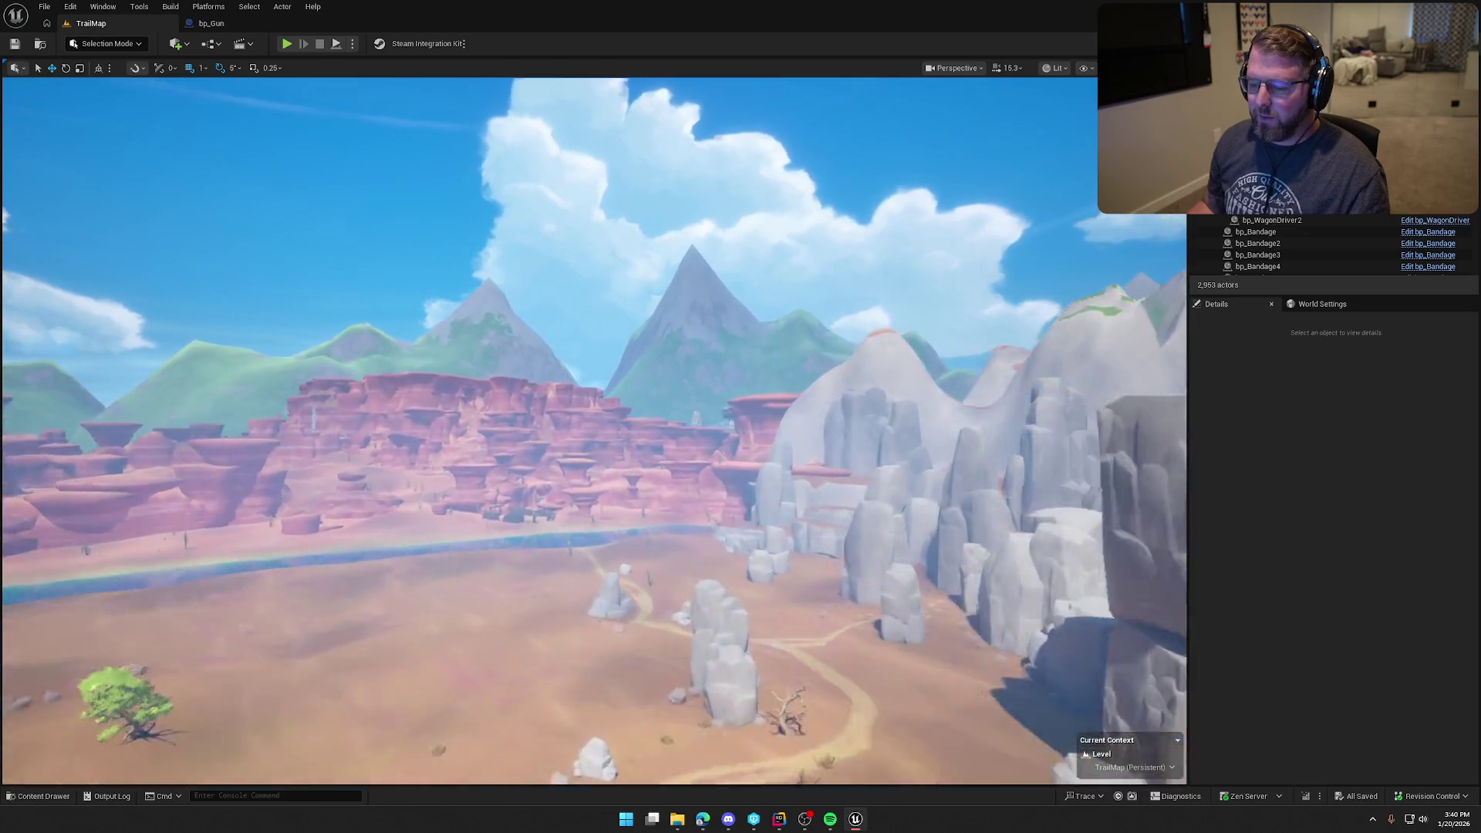
key("w")
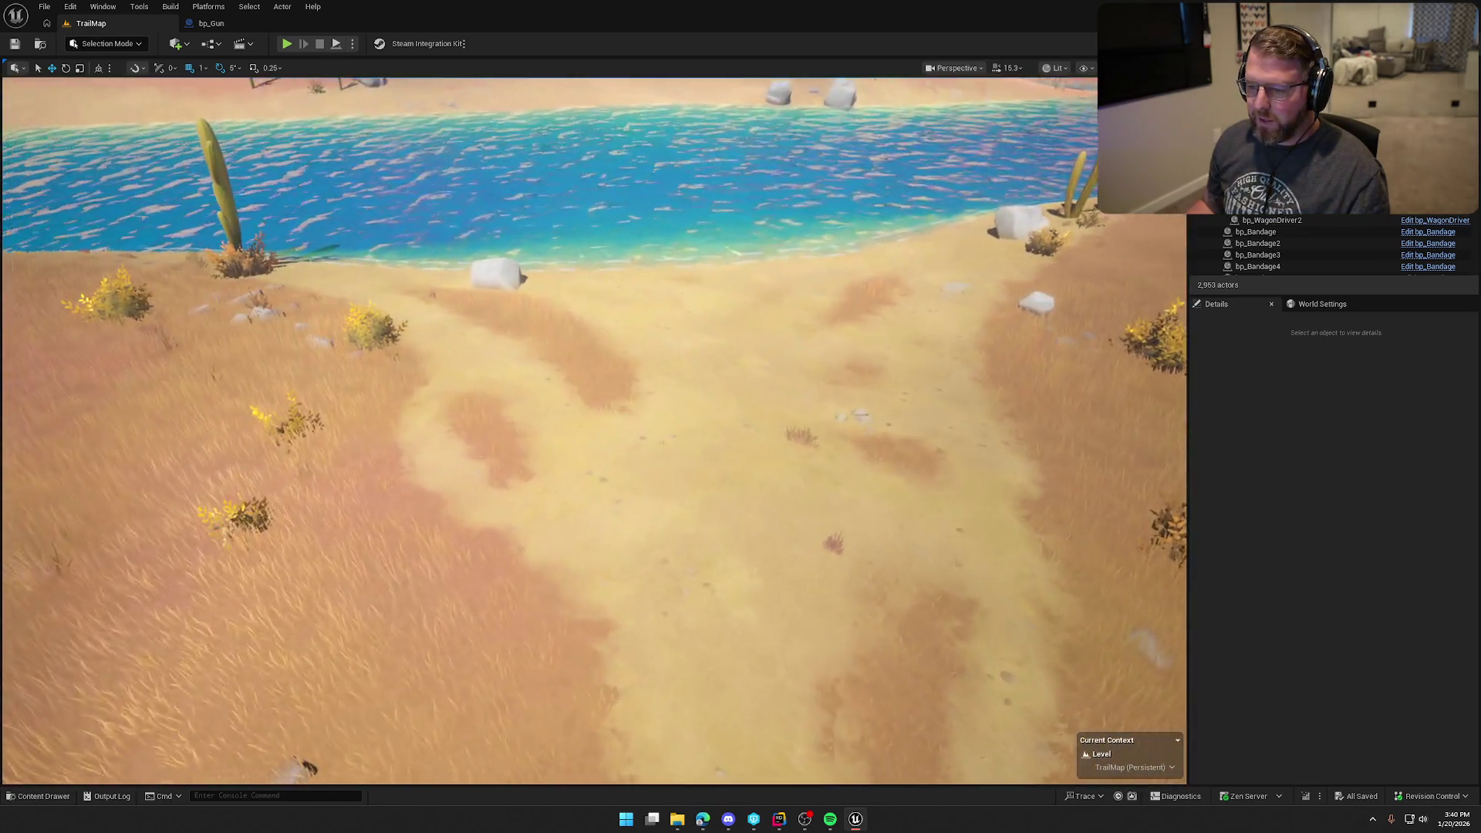
key("w")
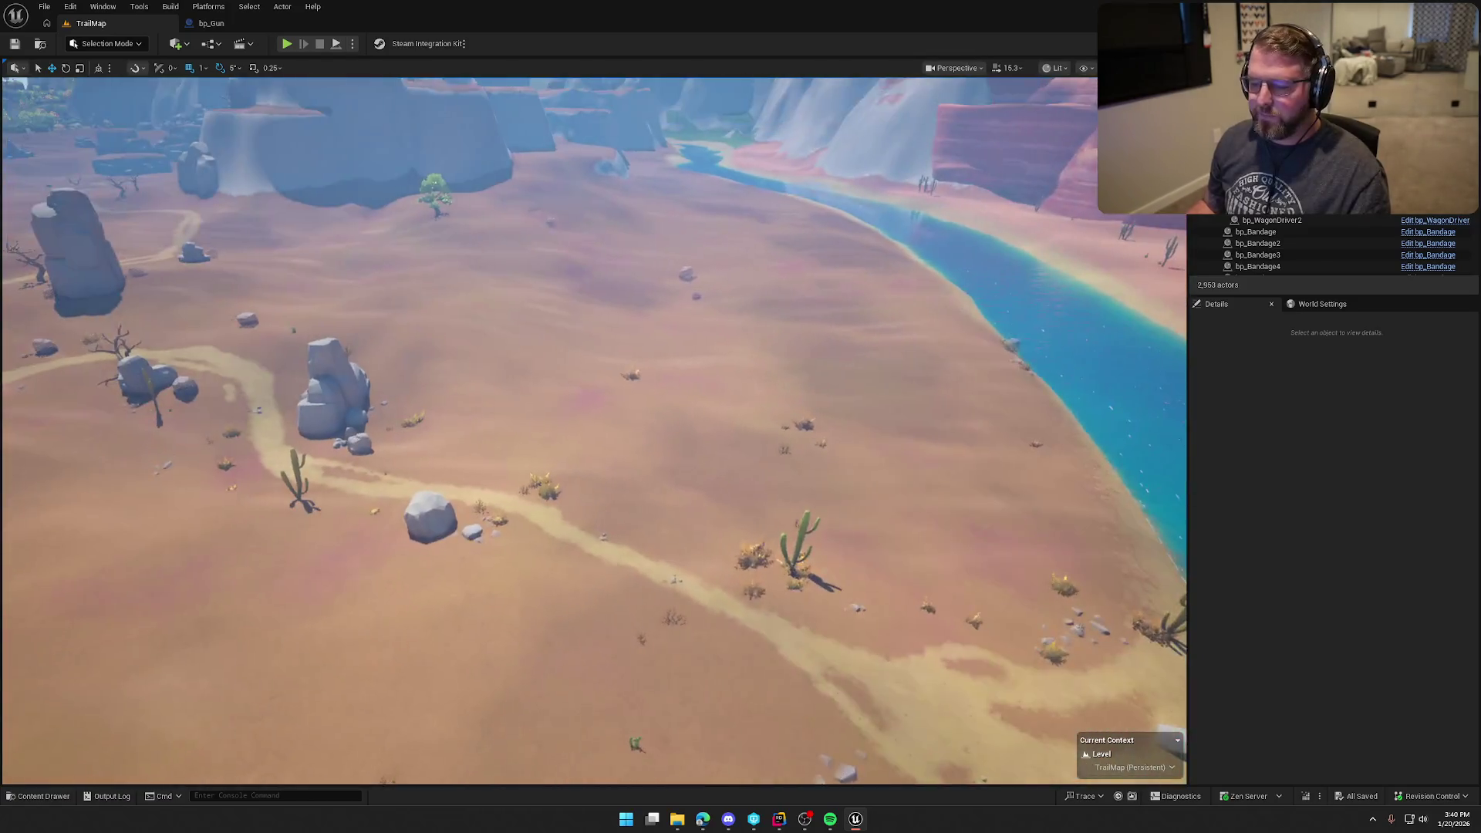
key("w")
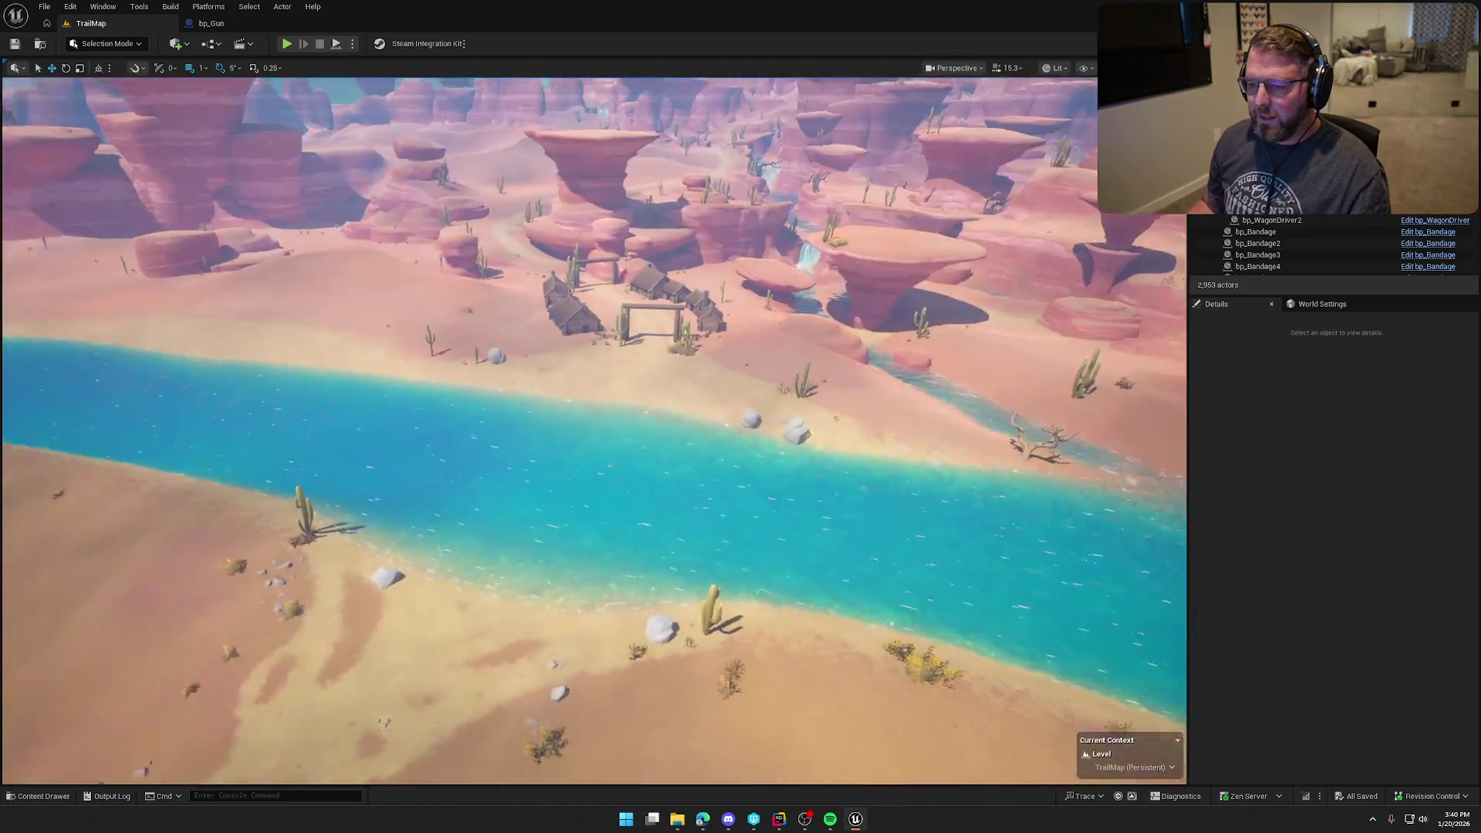
key("w")
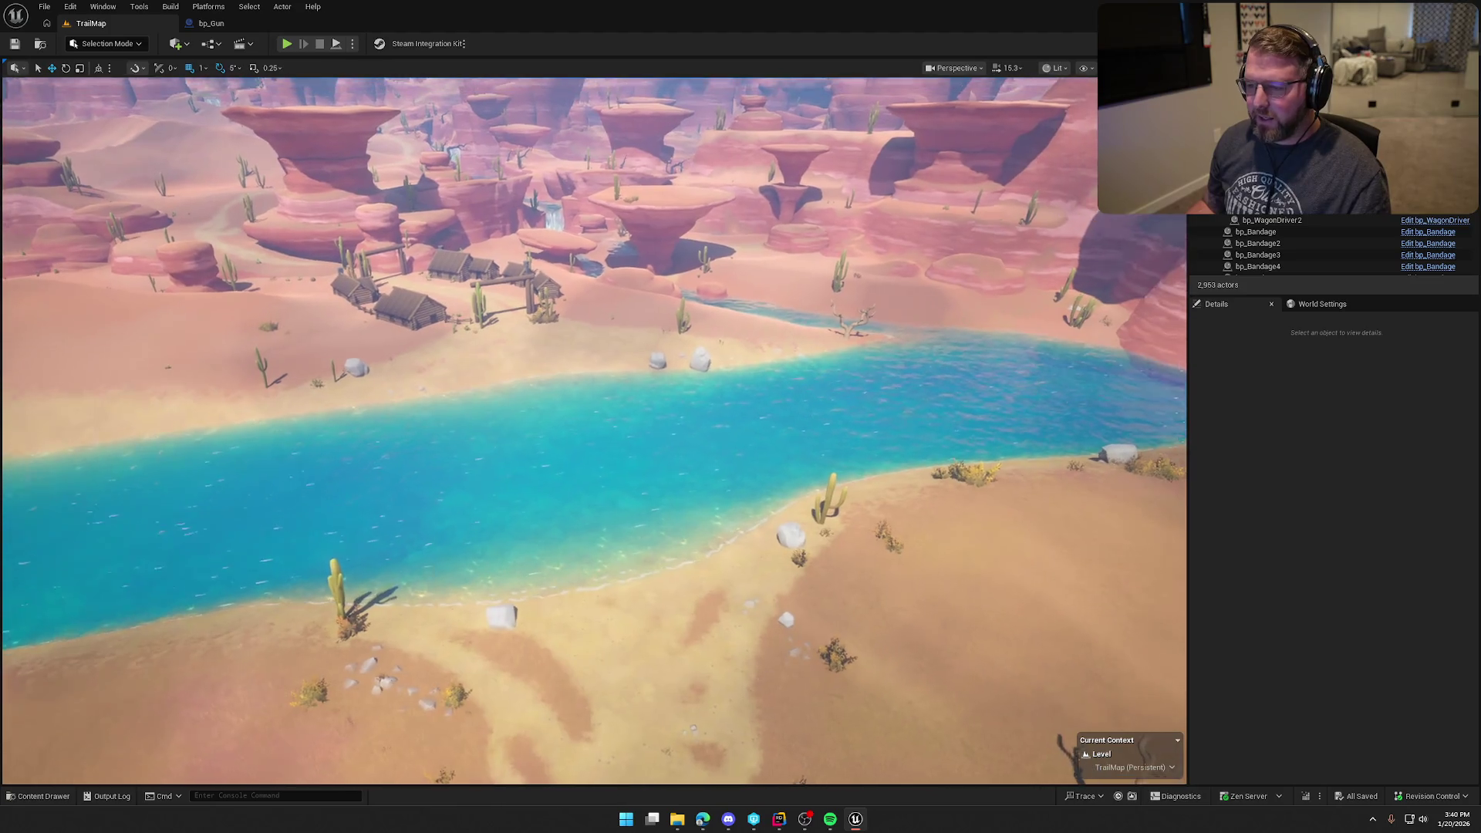
key("s")
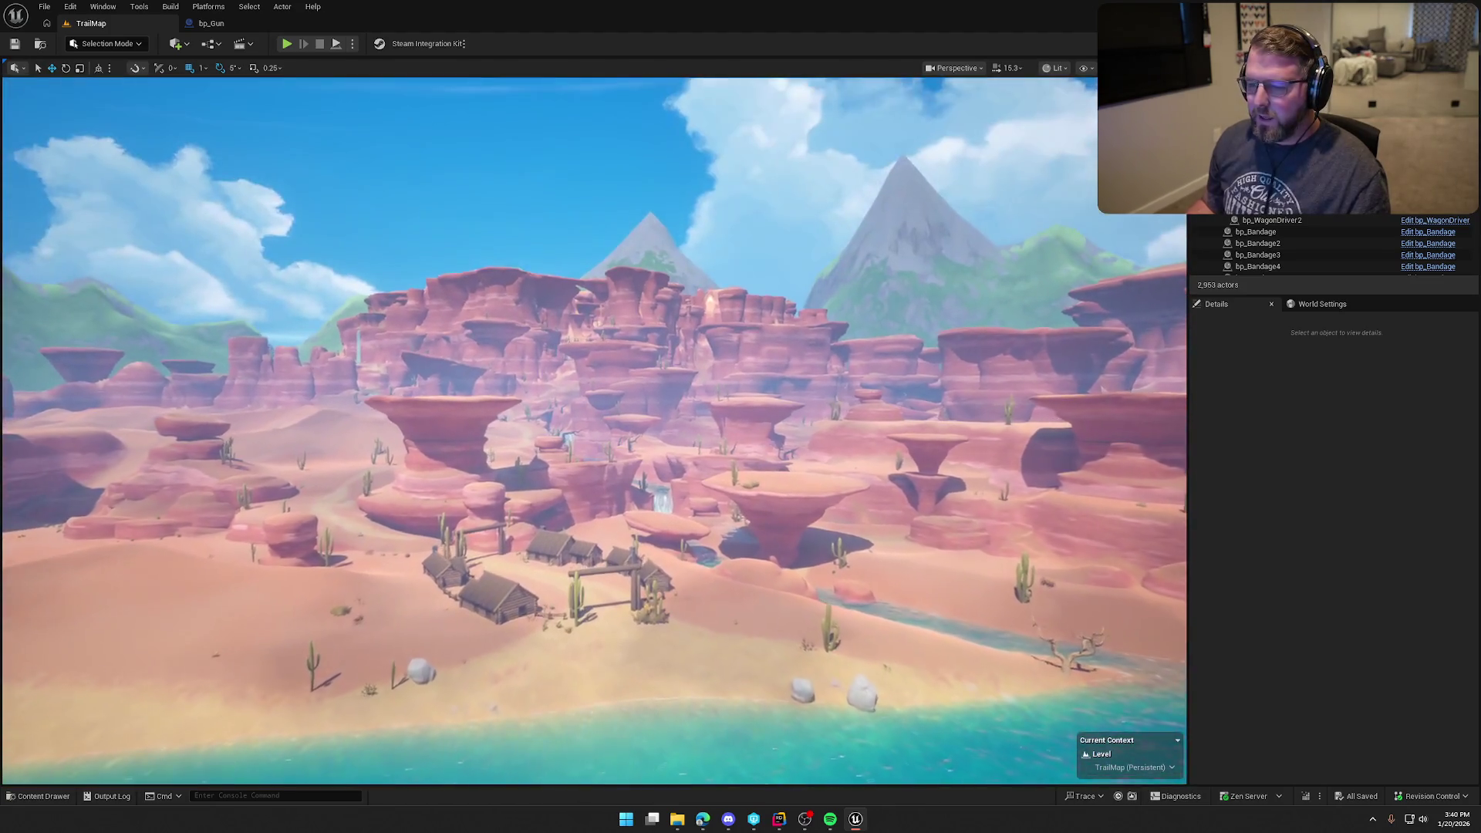
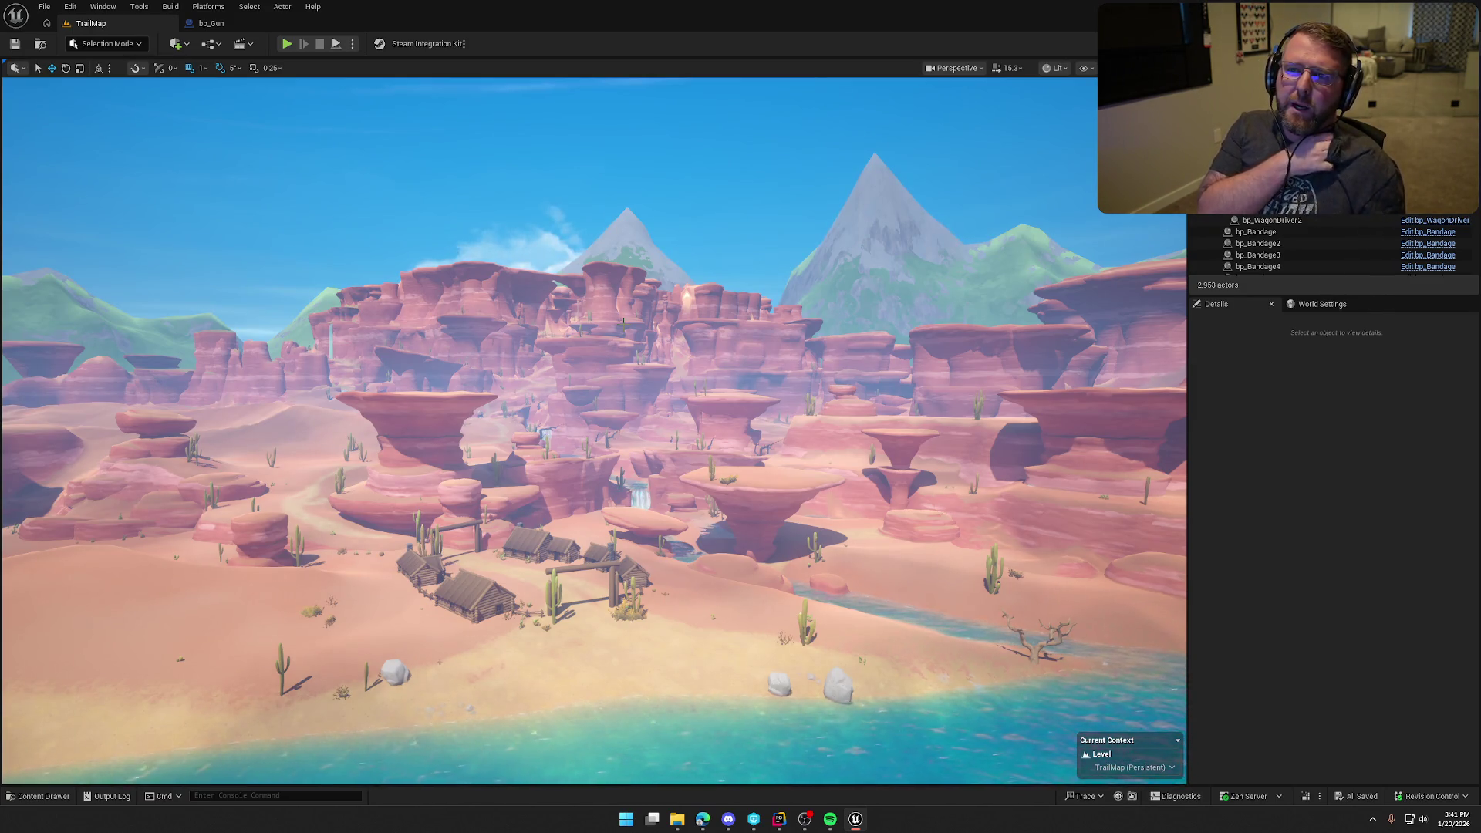
- Fly the view across the canyon, through the fort gate, and circle the Abandoned Wagon
left_click_drag(550, 337, 550, 337)
left_click_drag(721, 453, 721, 453)
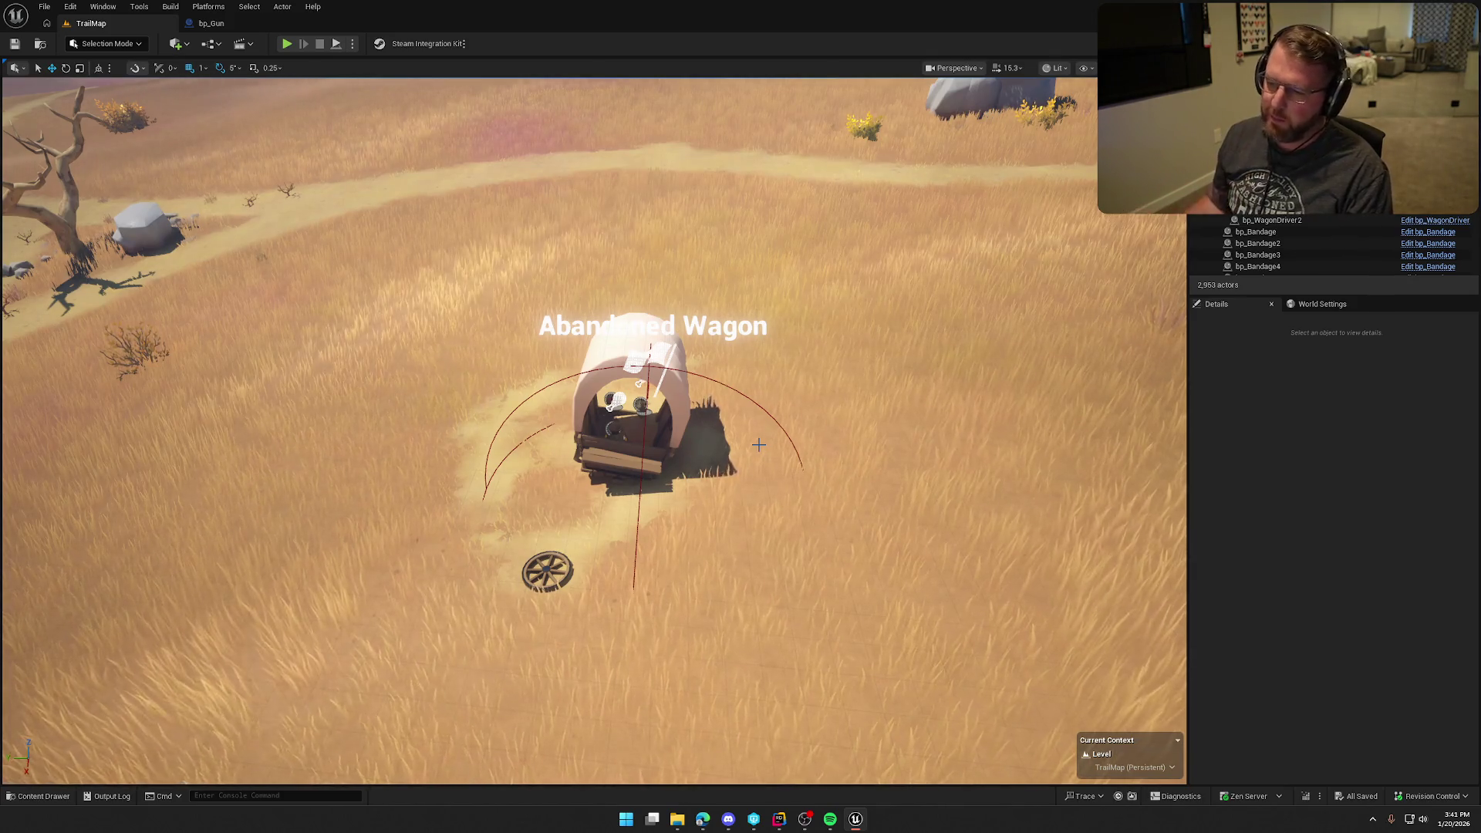
scroll(688, 457, "up", 5)
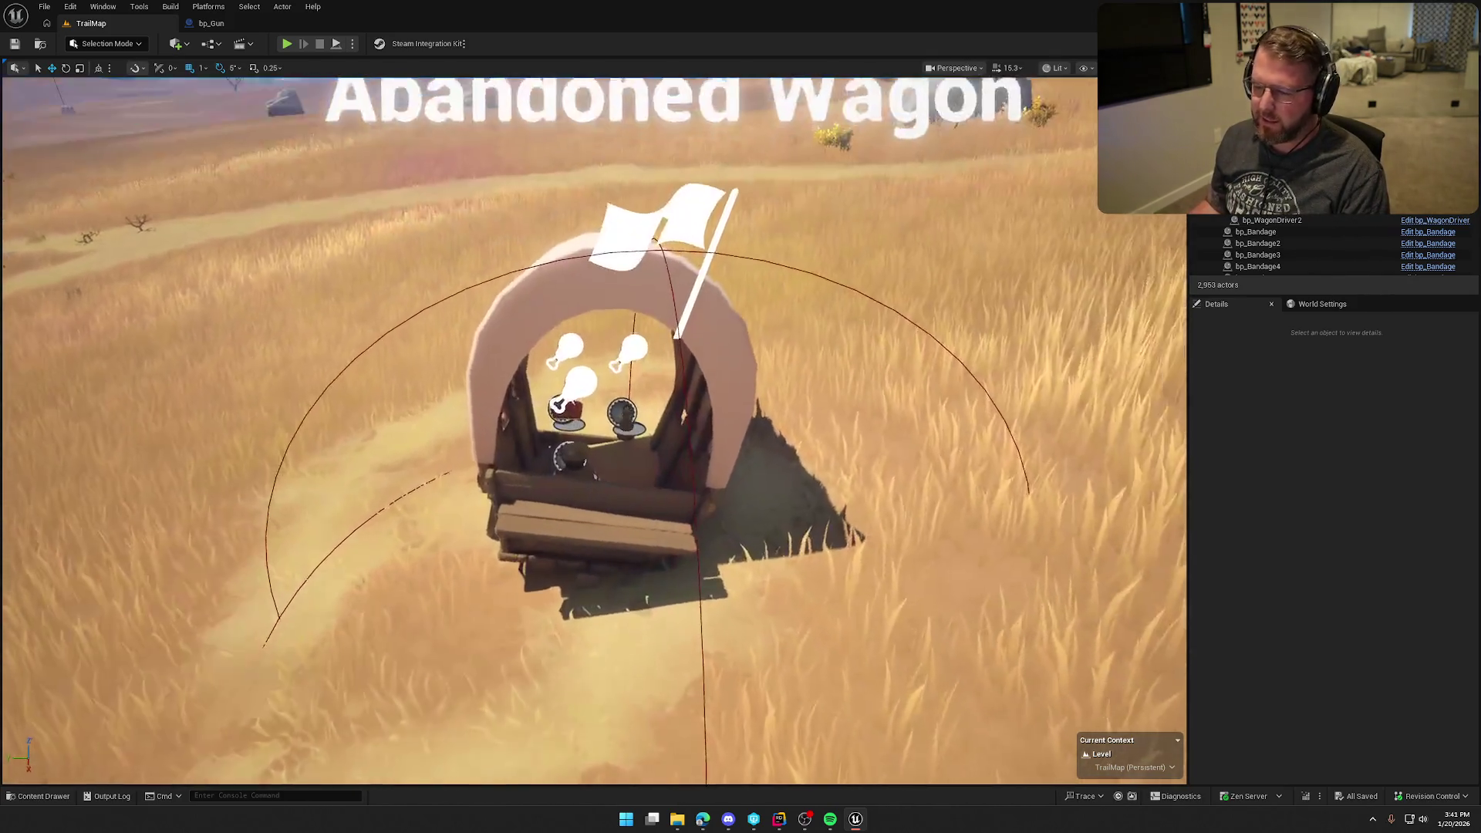
scroll(687, 457, "down", 4)
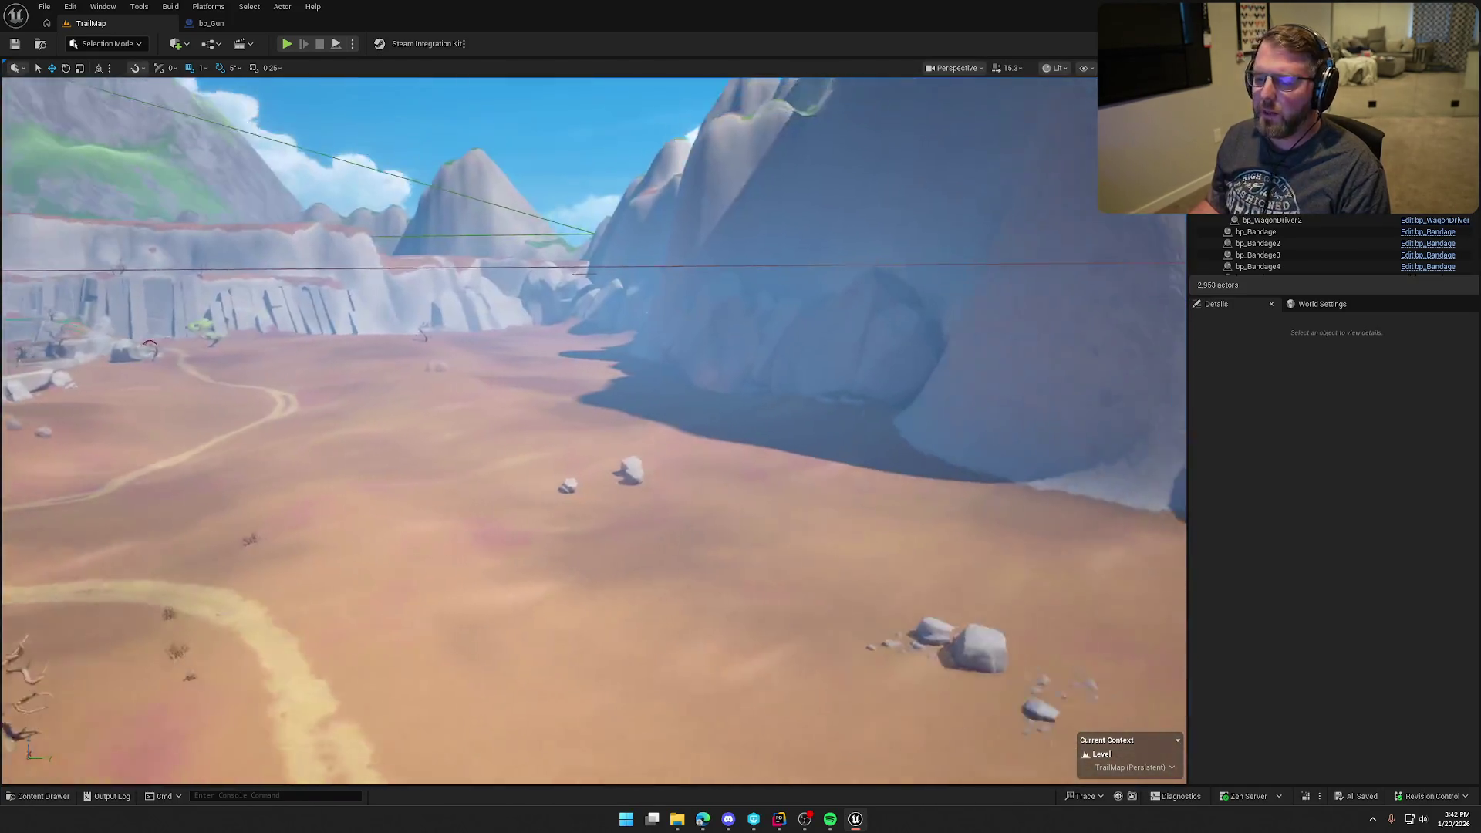
left_click_drag(593, 432, 463, 432)
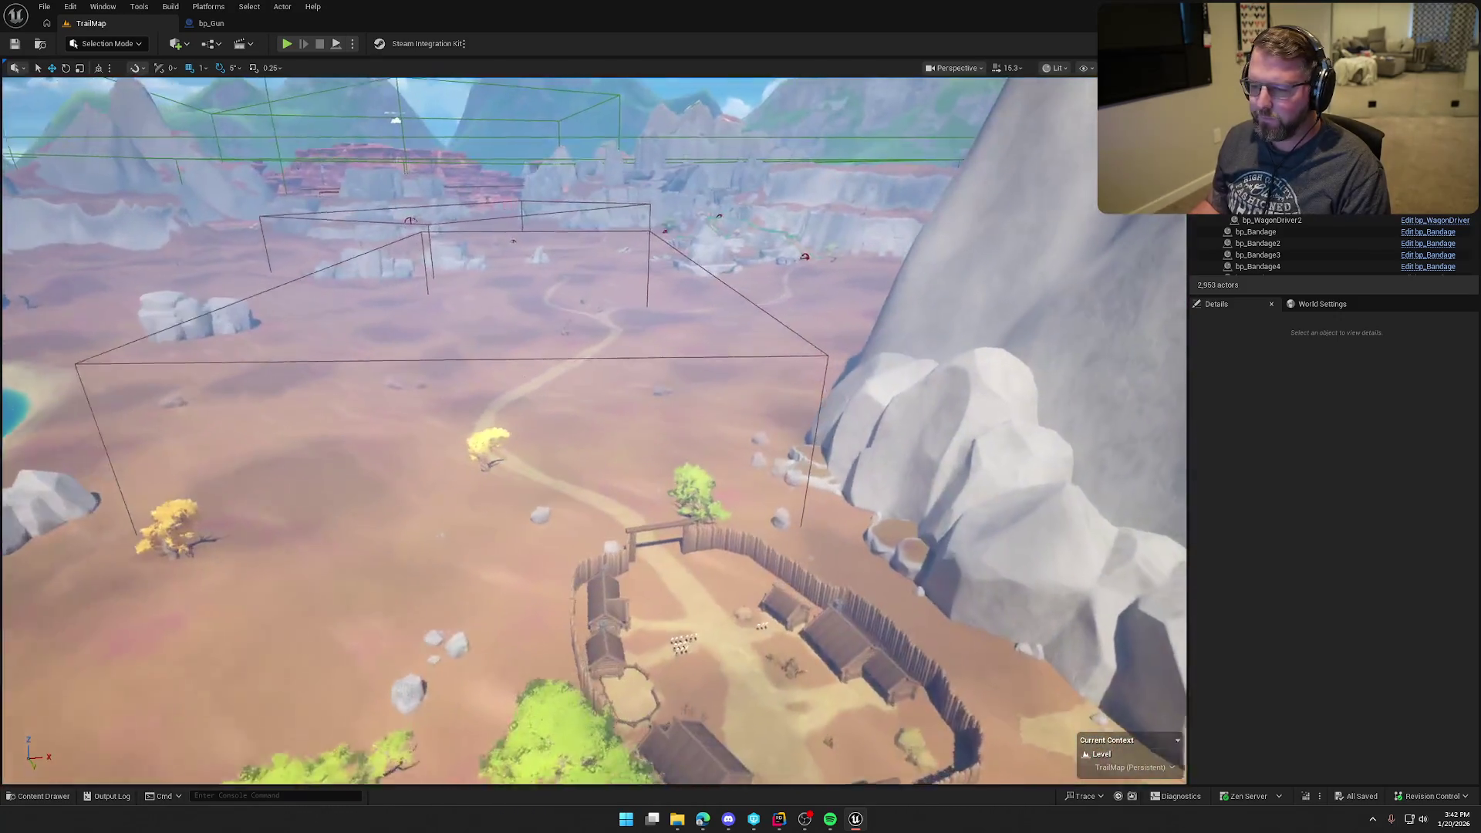
mouse_move(593, 432)
left_mouse_down()
mouse_move(592, 386)
mouse_move(593, 479)
left_mouse_up()
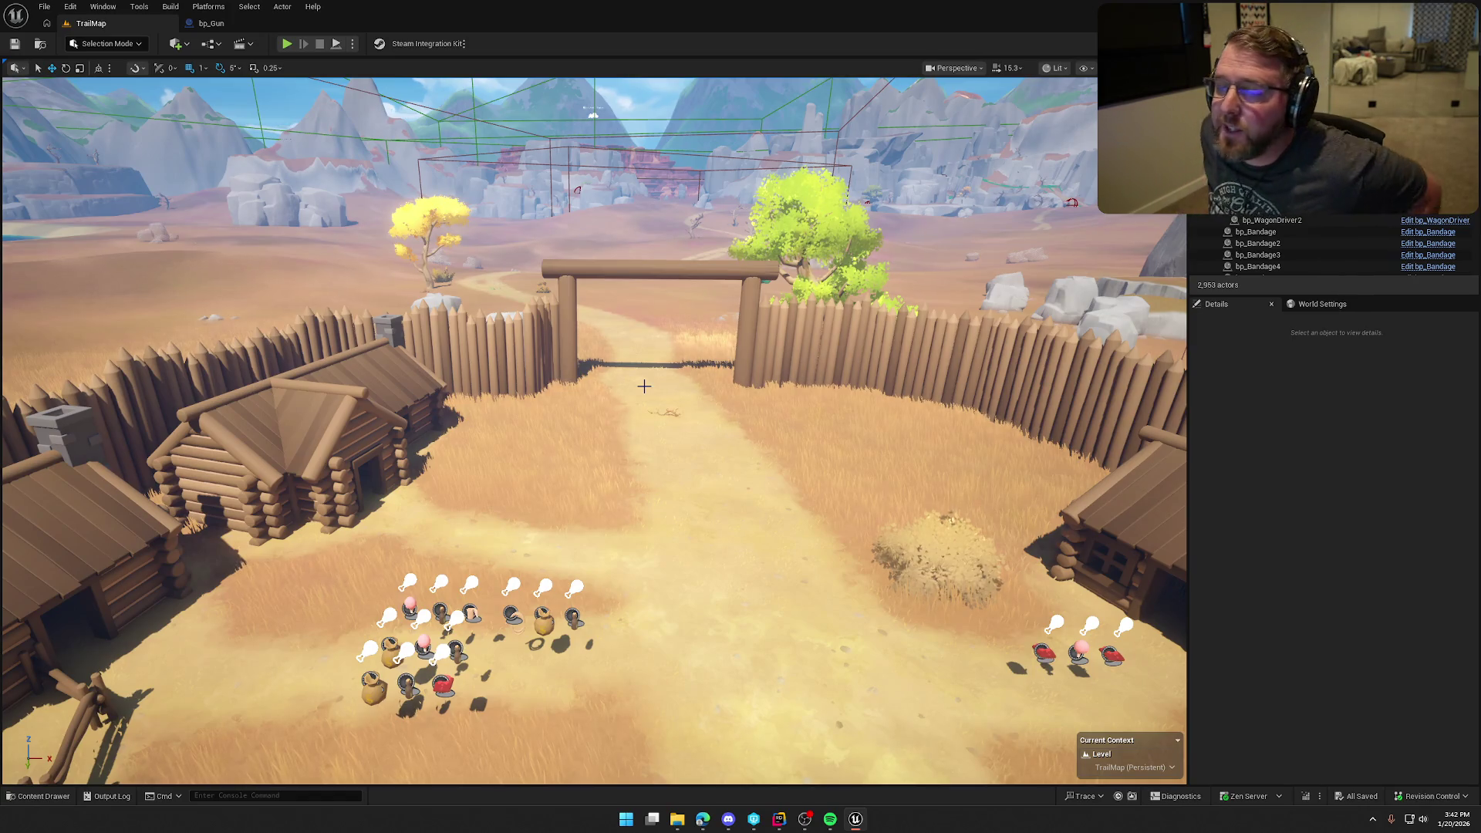
mouse_move(680, 393)
left_mouse_down()
mouse_move(640, 193)
mouse_move(640, 224)
left_mouse_up()
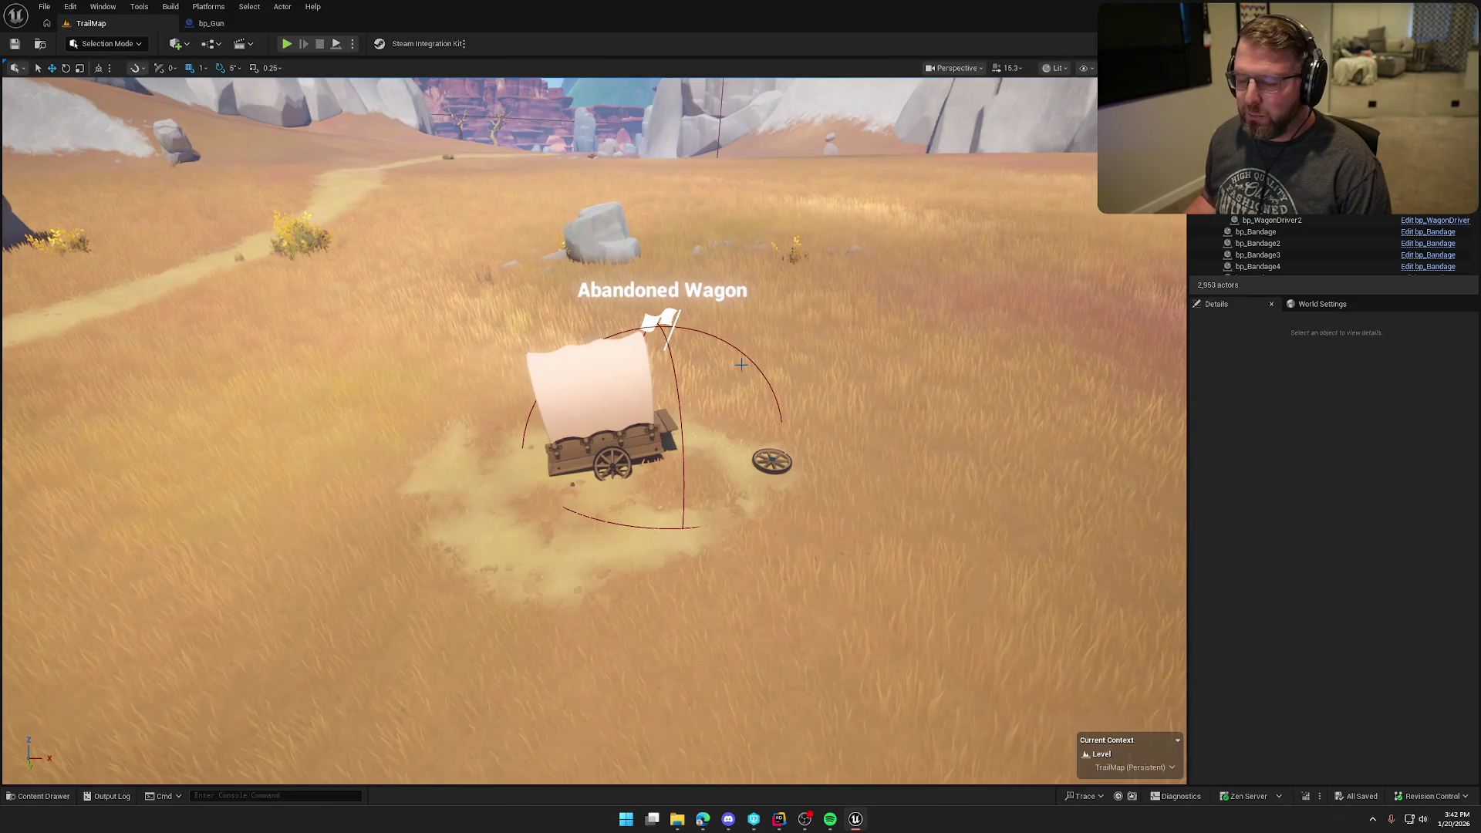
left_click_drag(640, 224, 548, 223)
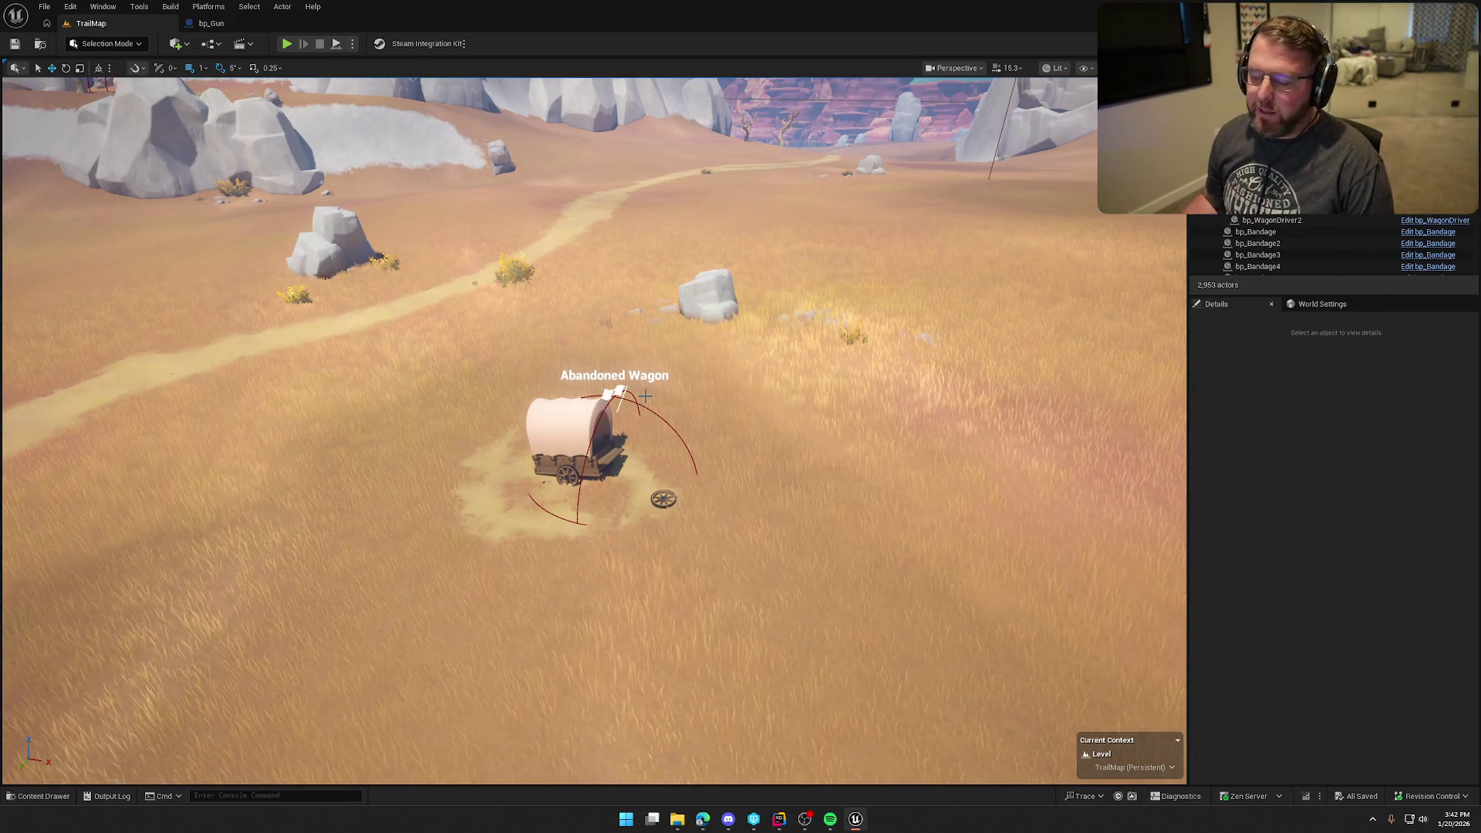
- Pull back to the Hiding From Lightning tree scene, then open the Content Drawer at Content/Maps
scroll(742, 392, "down", 5)
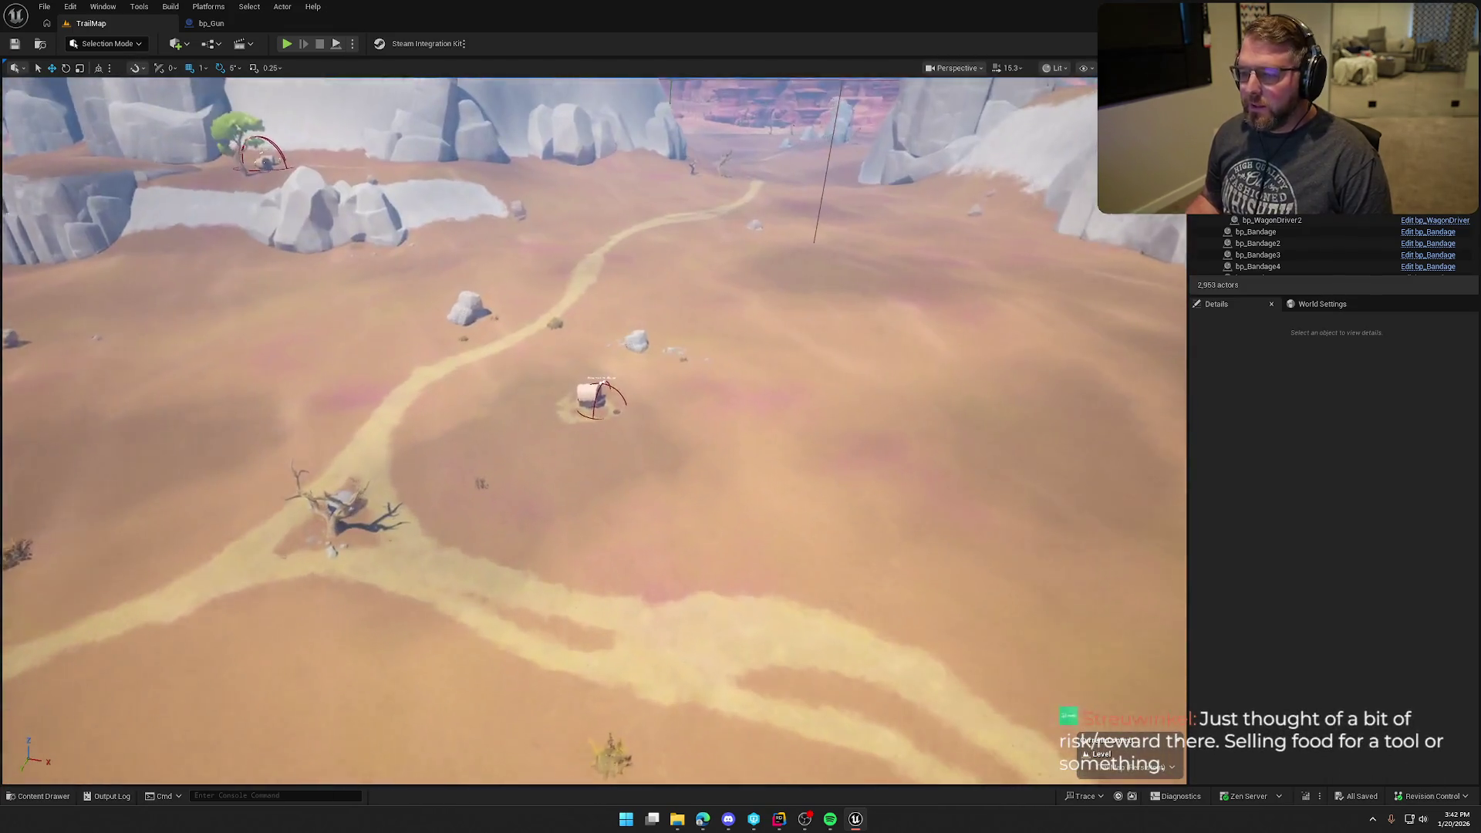
scroll(593, 432, "up", 5)
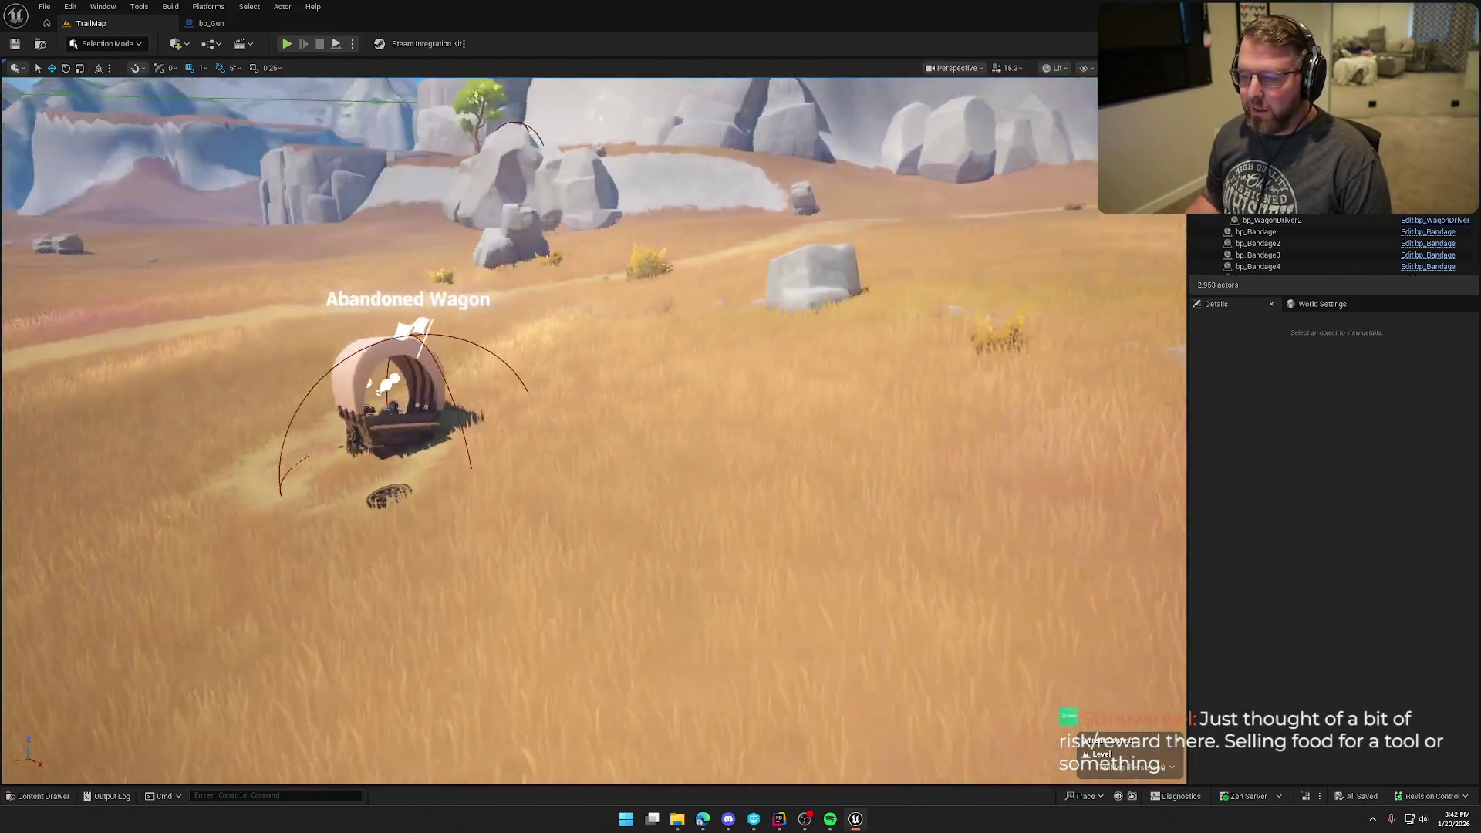
scroll(640, 426, "up", 5)
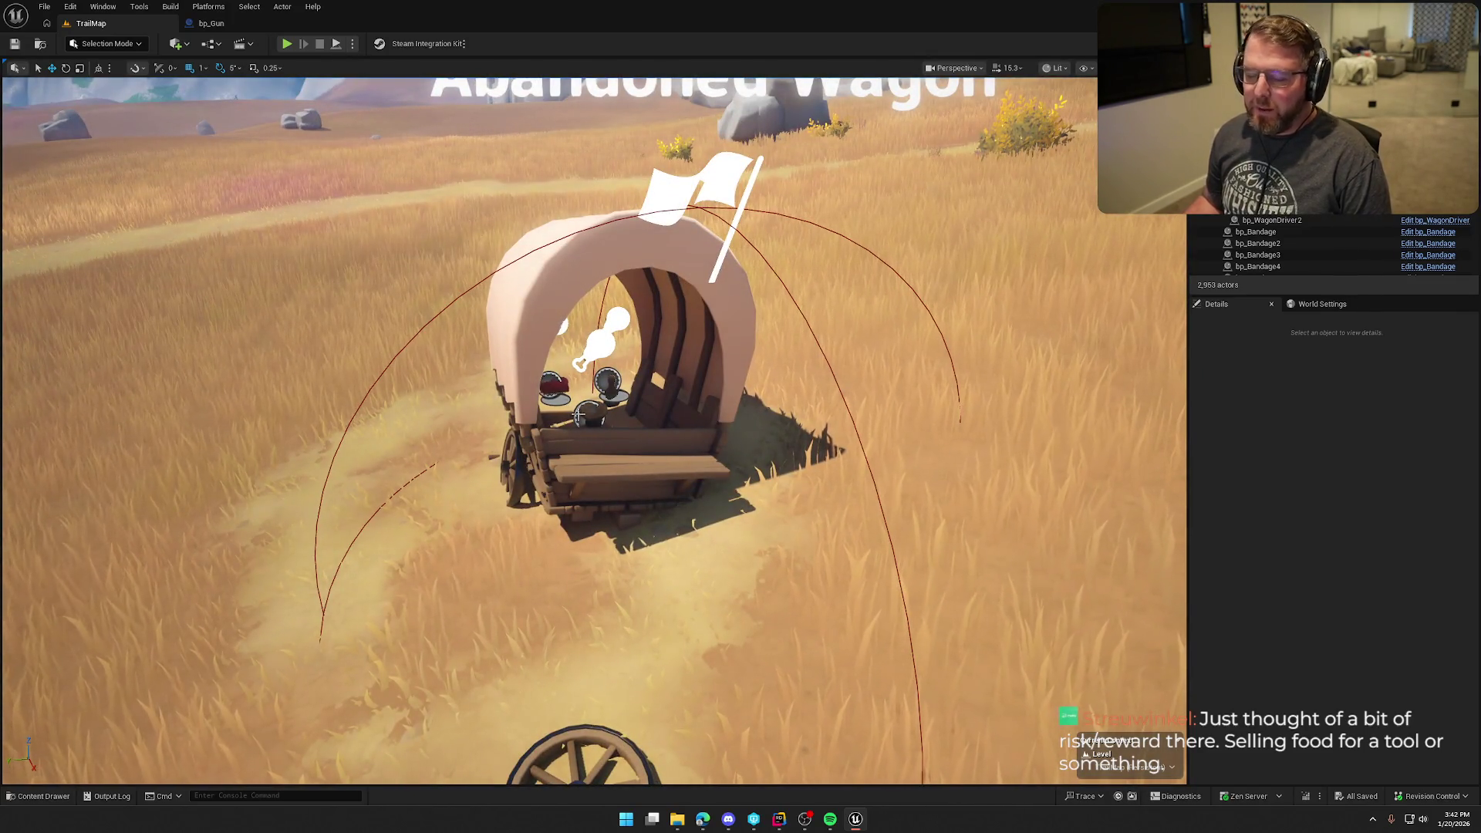
scroll(787, 329, "down", 10)
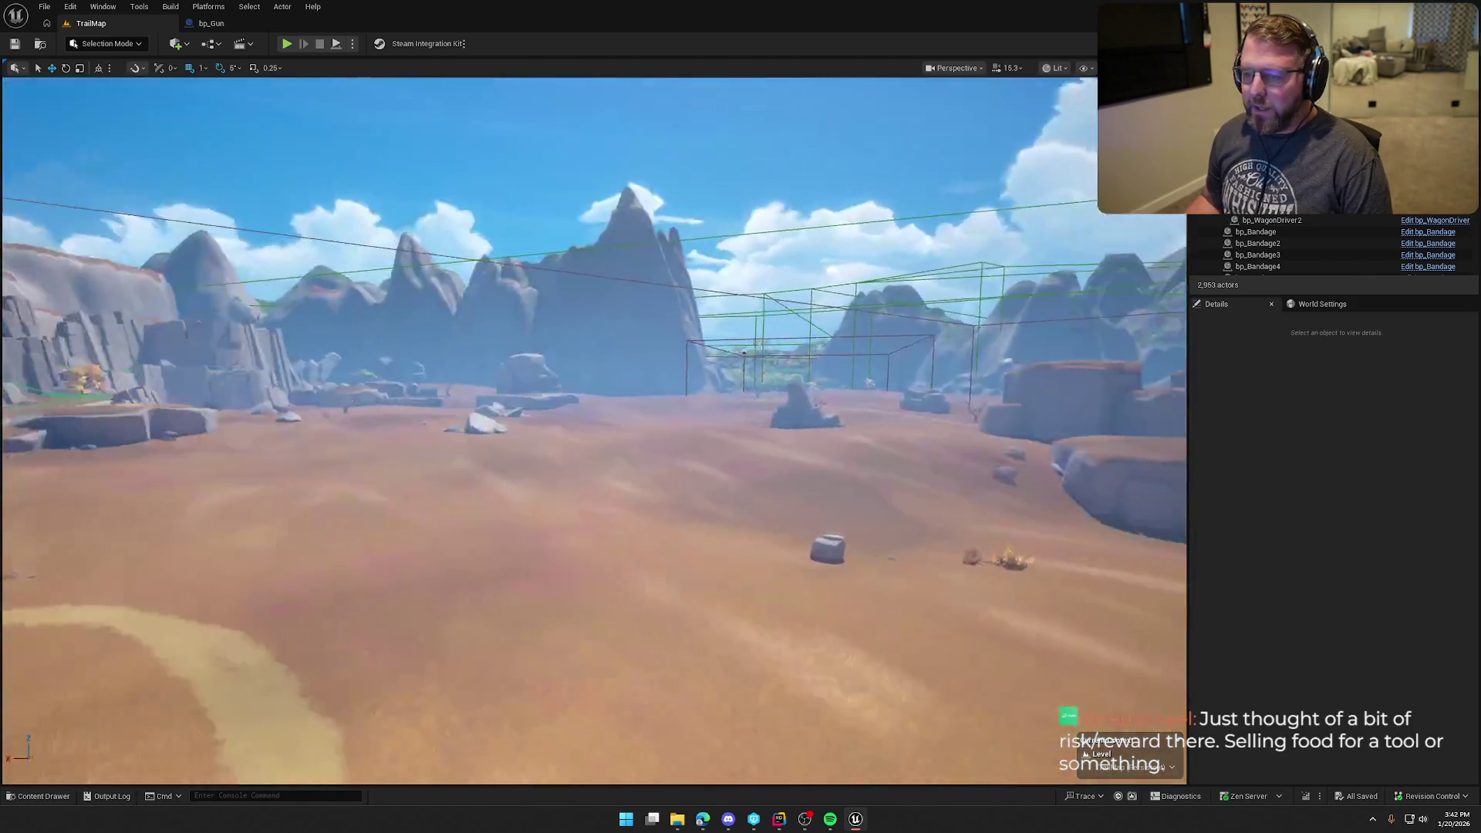
scroll(588, 340, "up", 6)
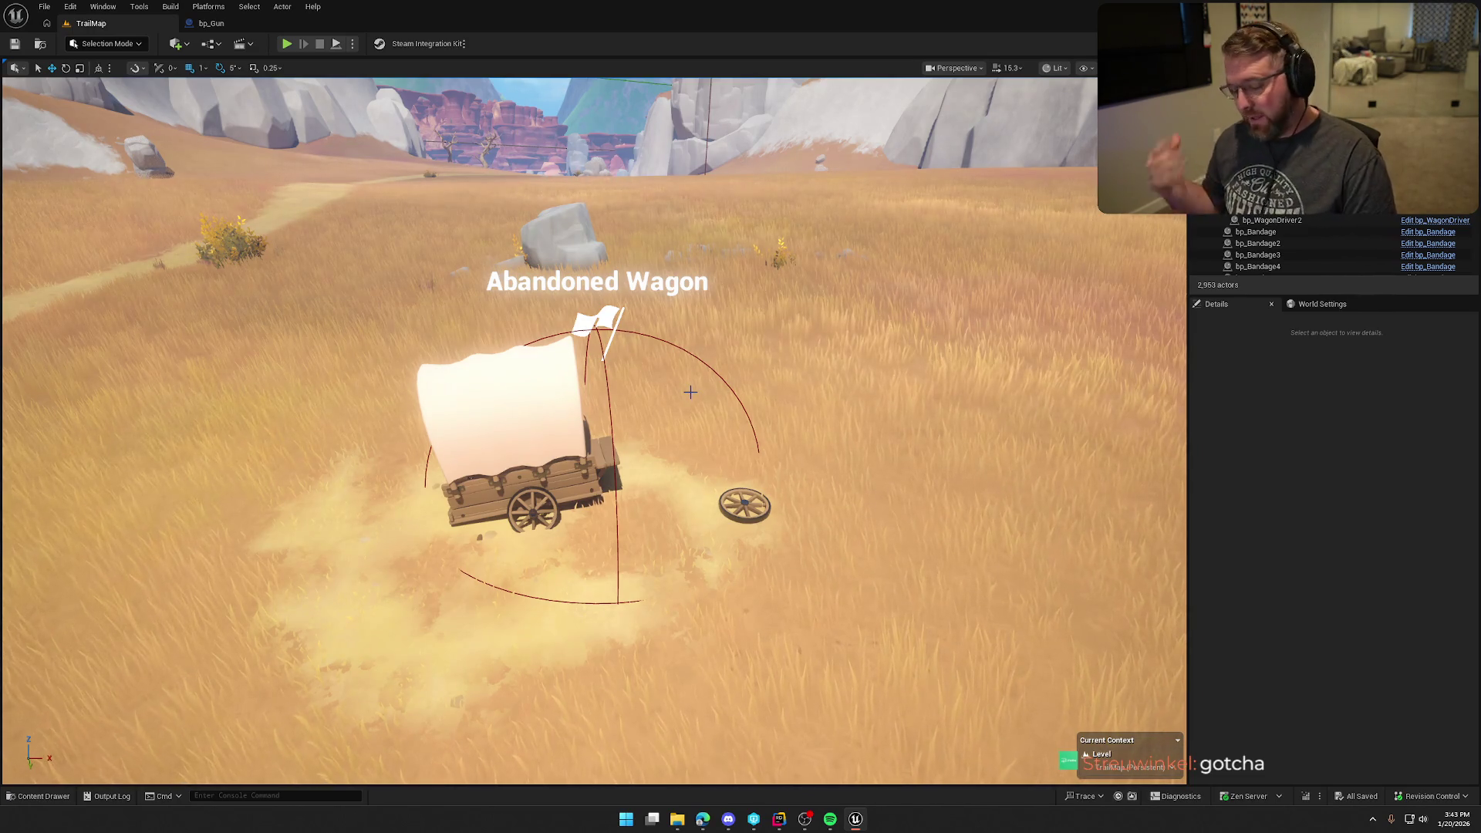
scroll(690, 392, "down", 10)
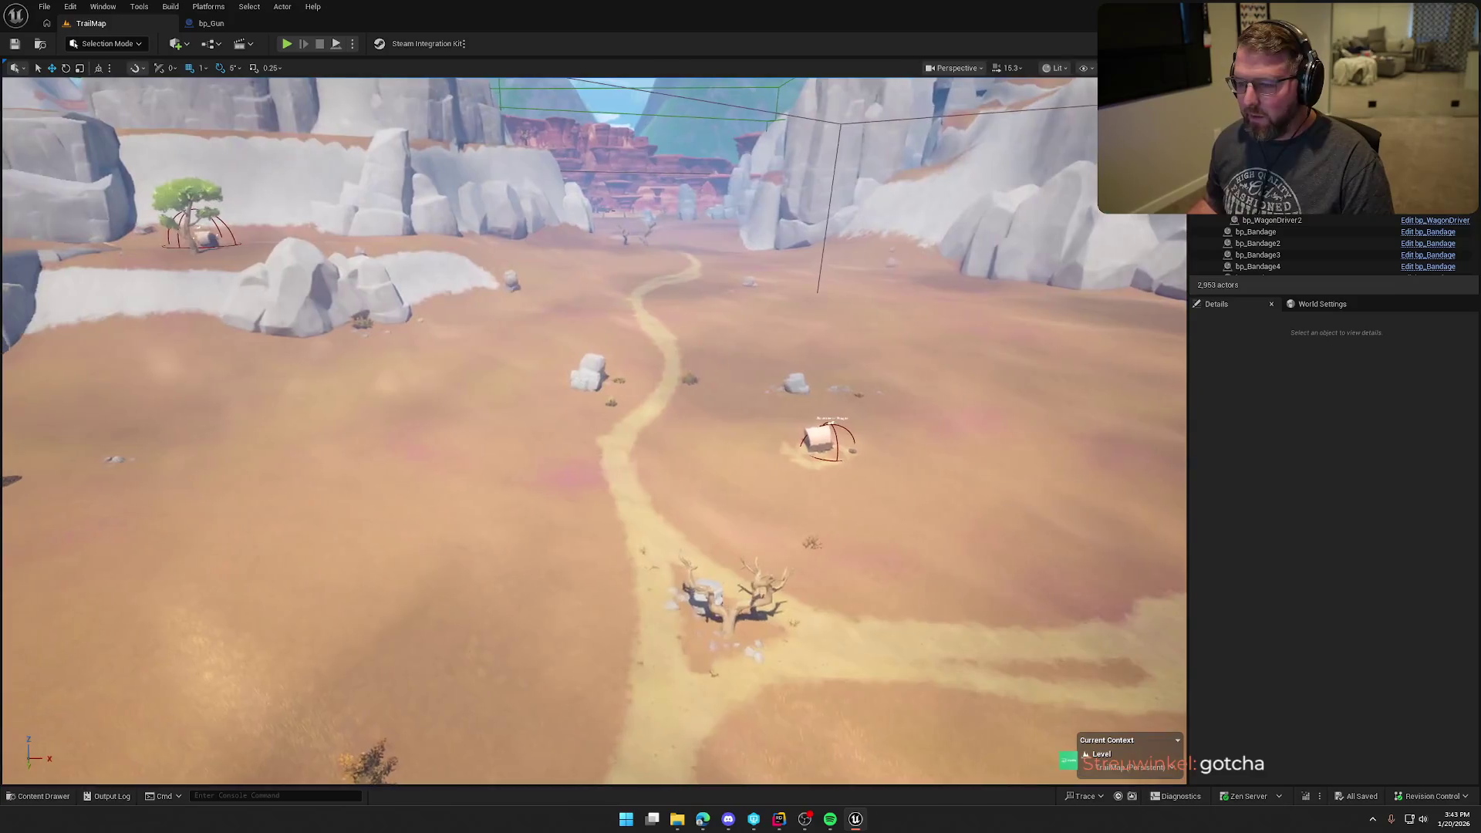
mouse_move(691, 392)
left_mouse_down()
mouse_move(679, 417)
mouse_move(447, 424)
mouse_move(509, 412)
mouse_move(448, 413)
mouse_move(475, 409)
left_mouse_up()
left_click_drag(833, 406, 833, 406)
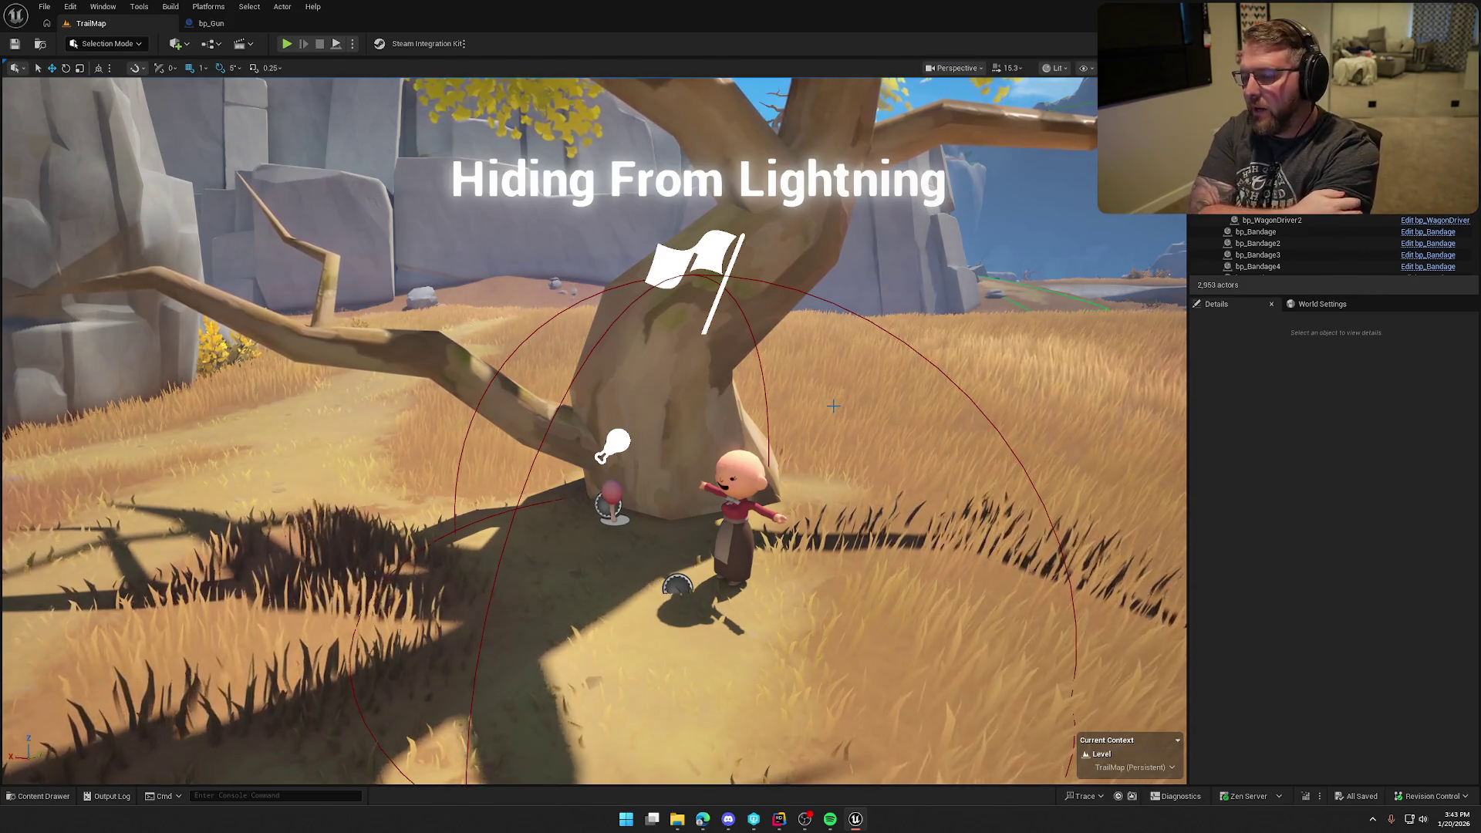
key("ctrl+space")
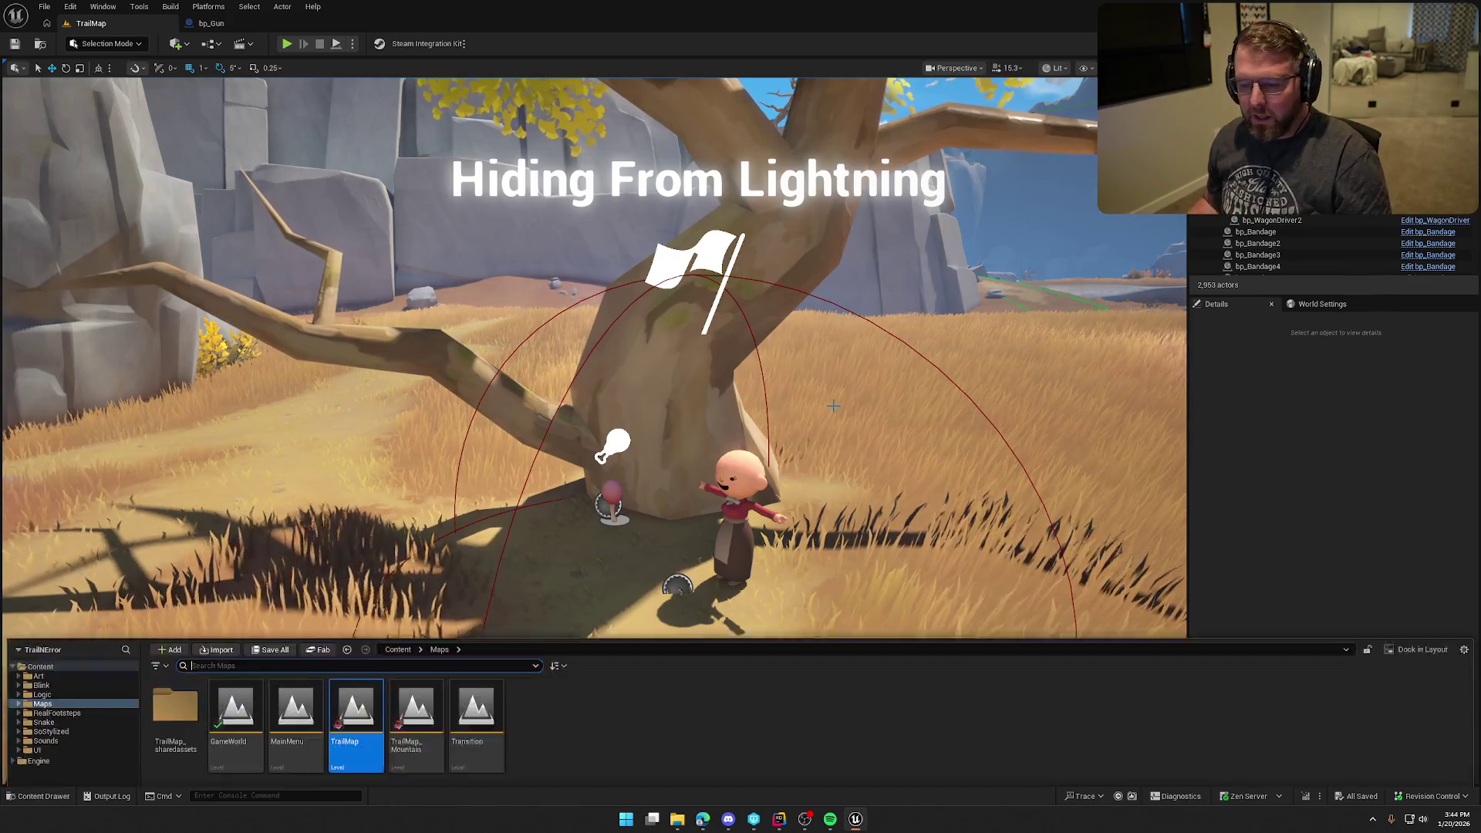
- Open the GameWorld level and fly to the cabin doorway with editor icons hidden (G)
double_click(240, 583)
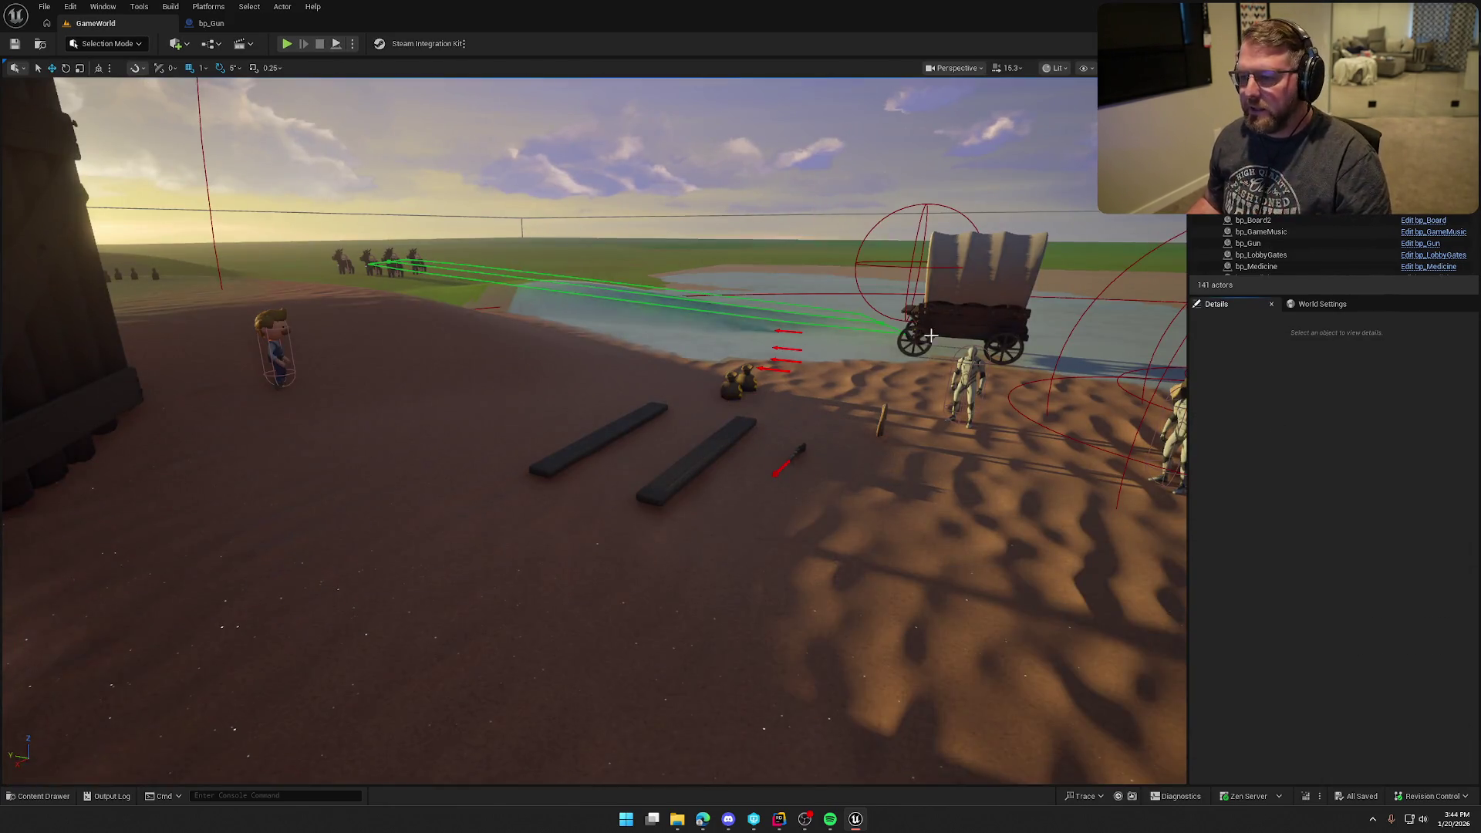
mouse_move(931, 336)
left_mouse_down()
mouse_move(740, 525)
mouse_move(756, 503)
mouse_move(733, 420)
mouse_move(905, 322)
left_mouse_up()
scroll(756, 503, "down", 1)
key("g")
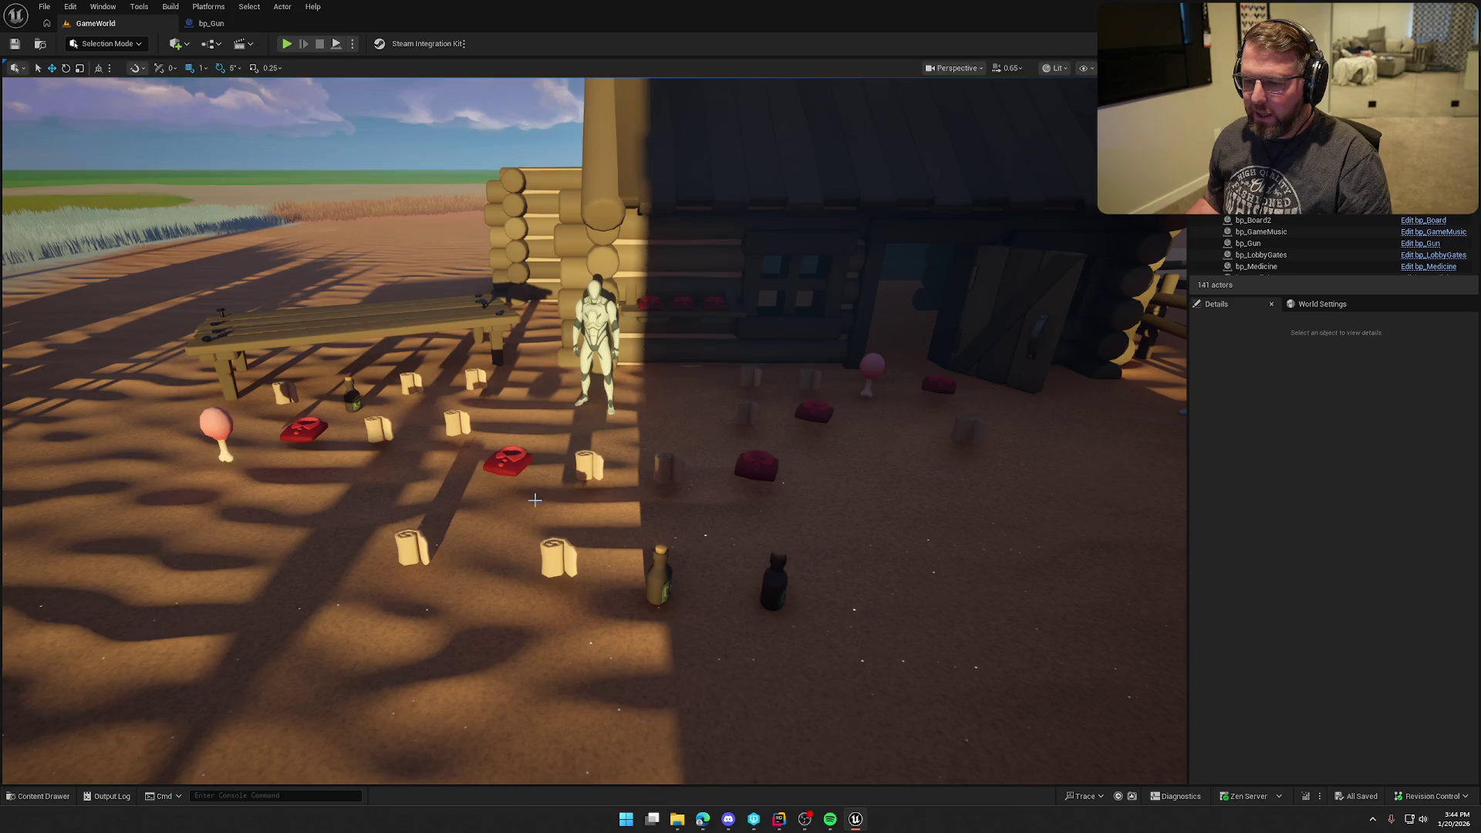
mouse_move(782, 426)
left_mouse_down()
mouse_move(775, 463)
mouse_move(770, 324)
mouse_move(767, 555)
mouse_move(795, 417)
left_mouse_up()
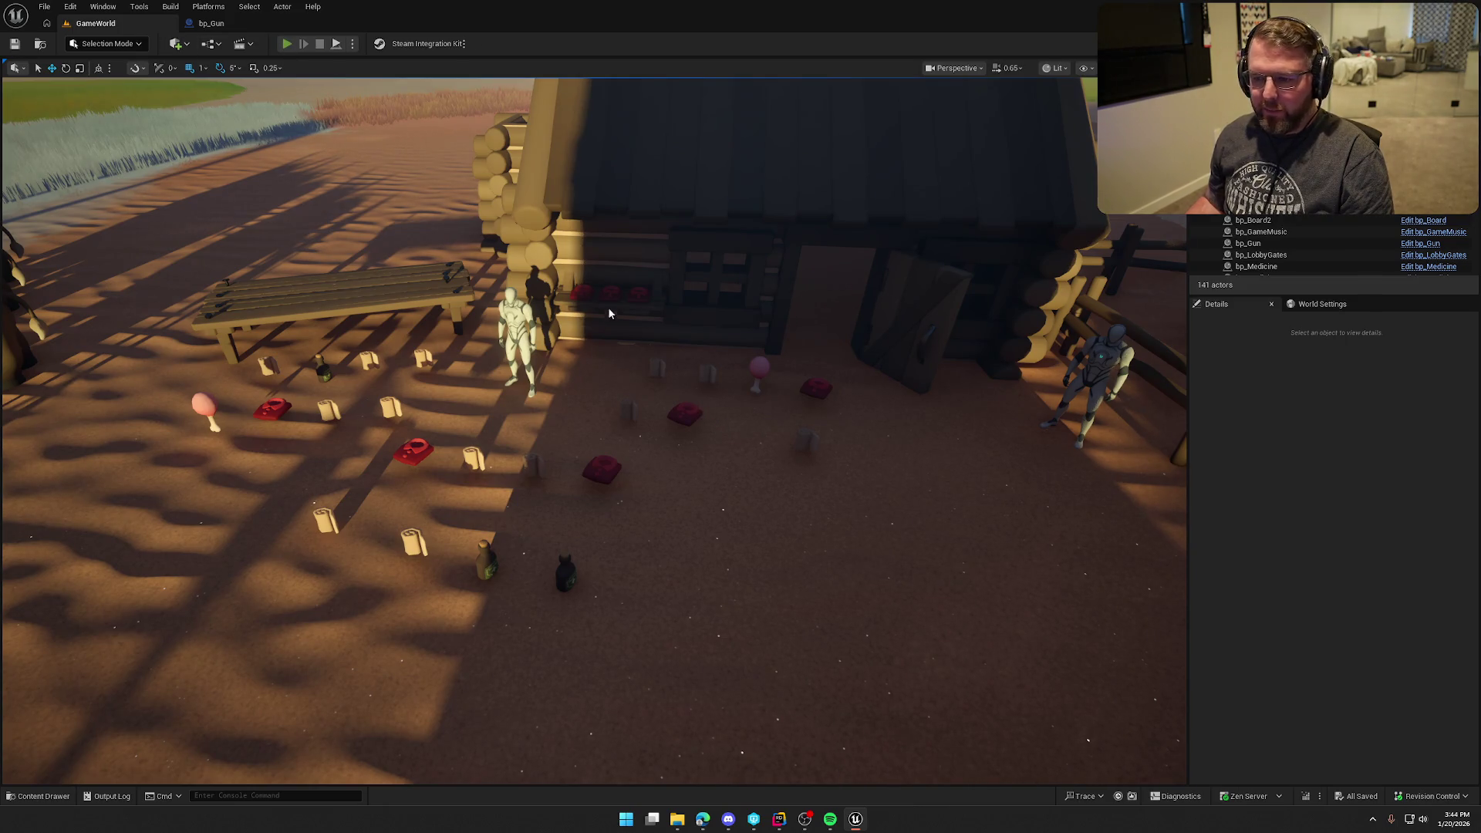
- Start Play In Editor, grab a bandage at Trail Head Trading Post and pick up a money bag
key("alt+p")
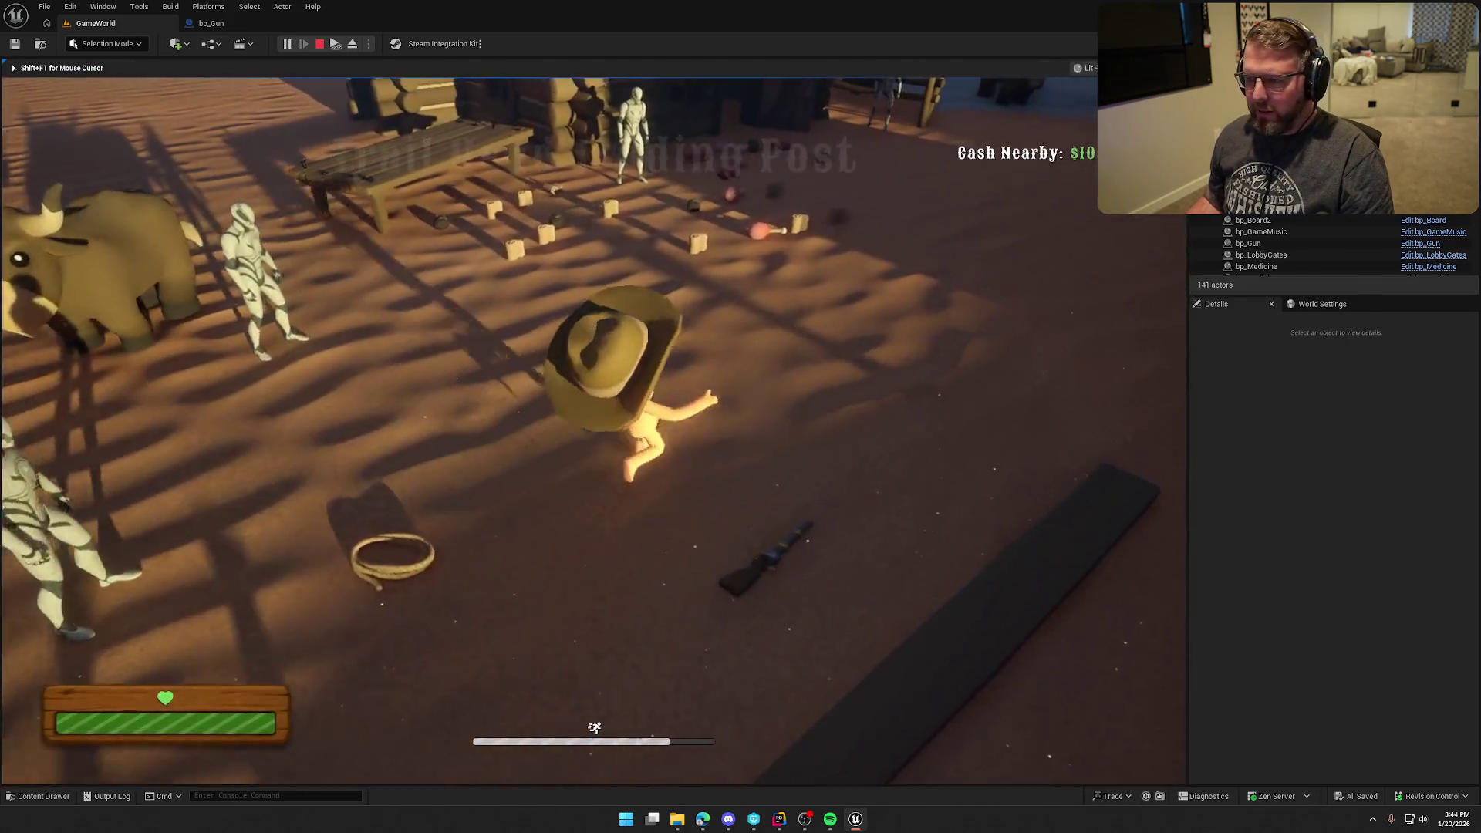
key("w")
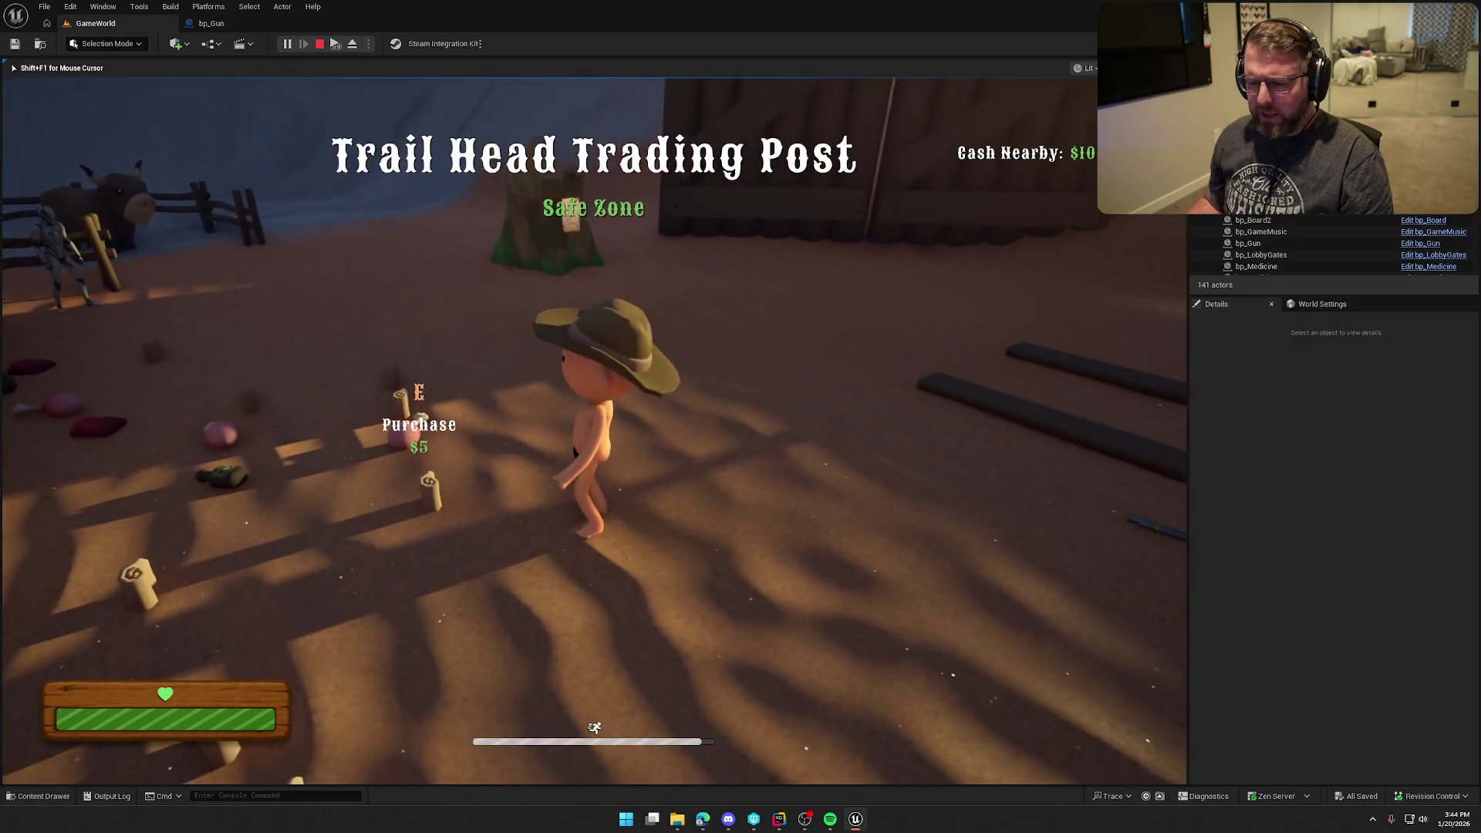
key("e")
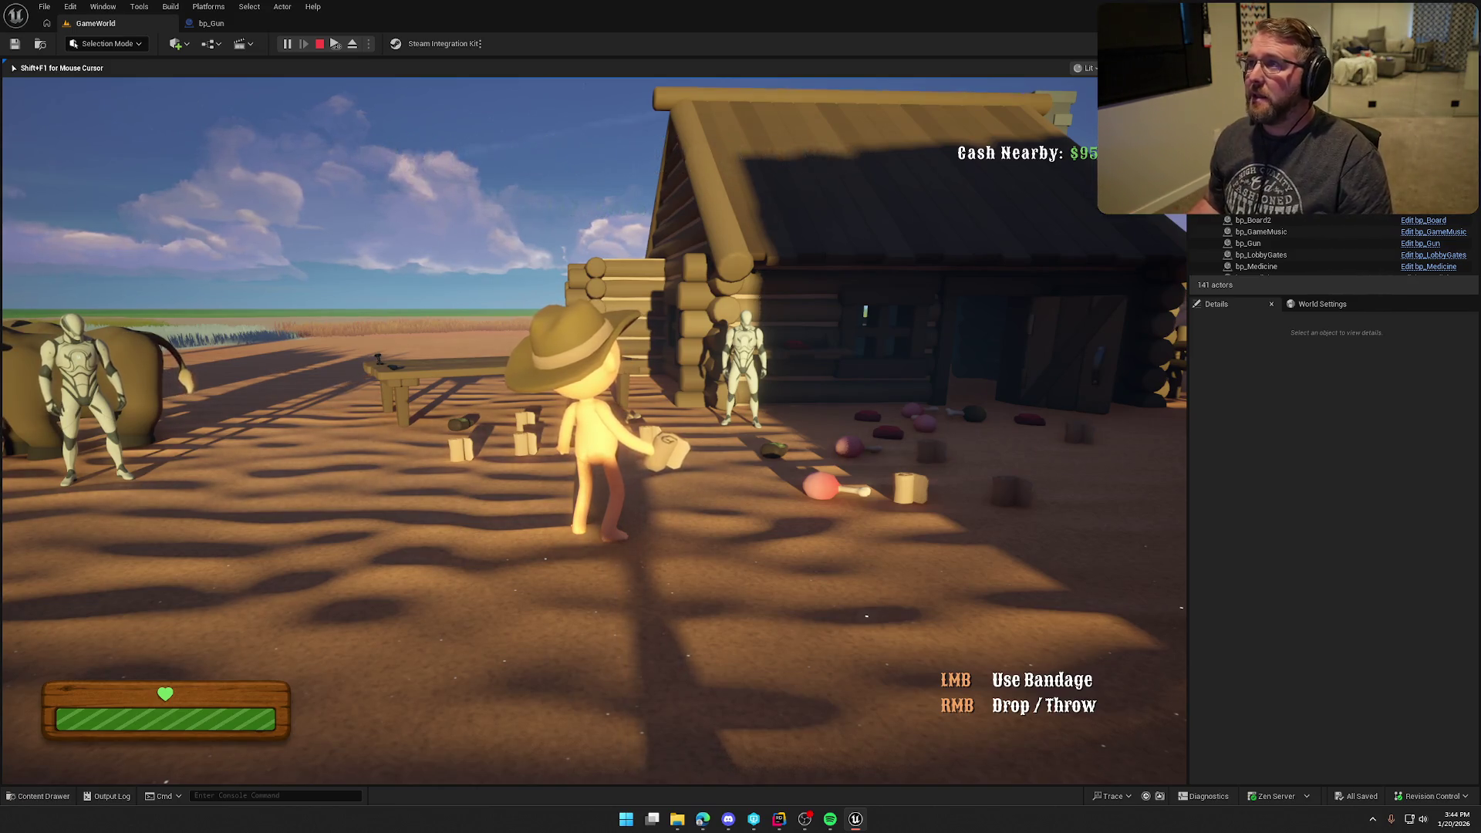
key("s")
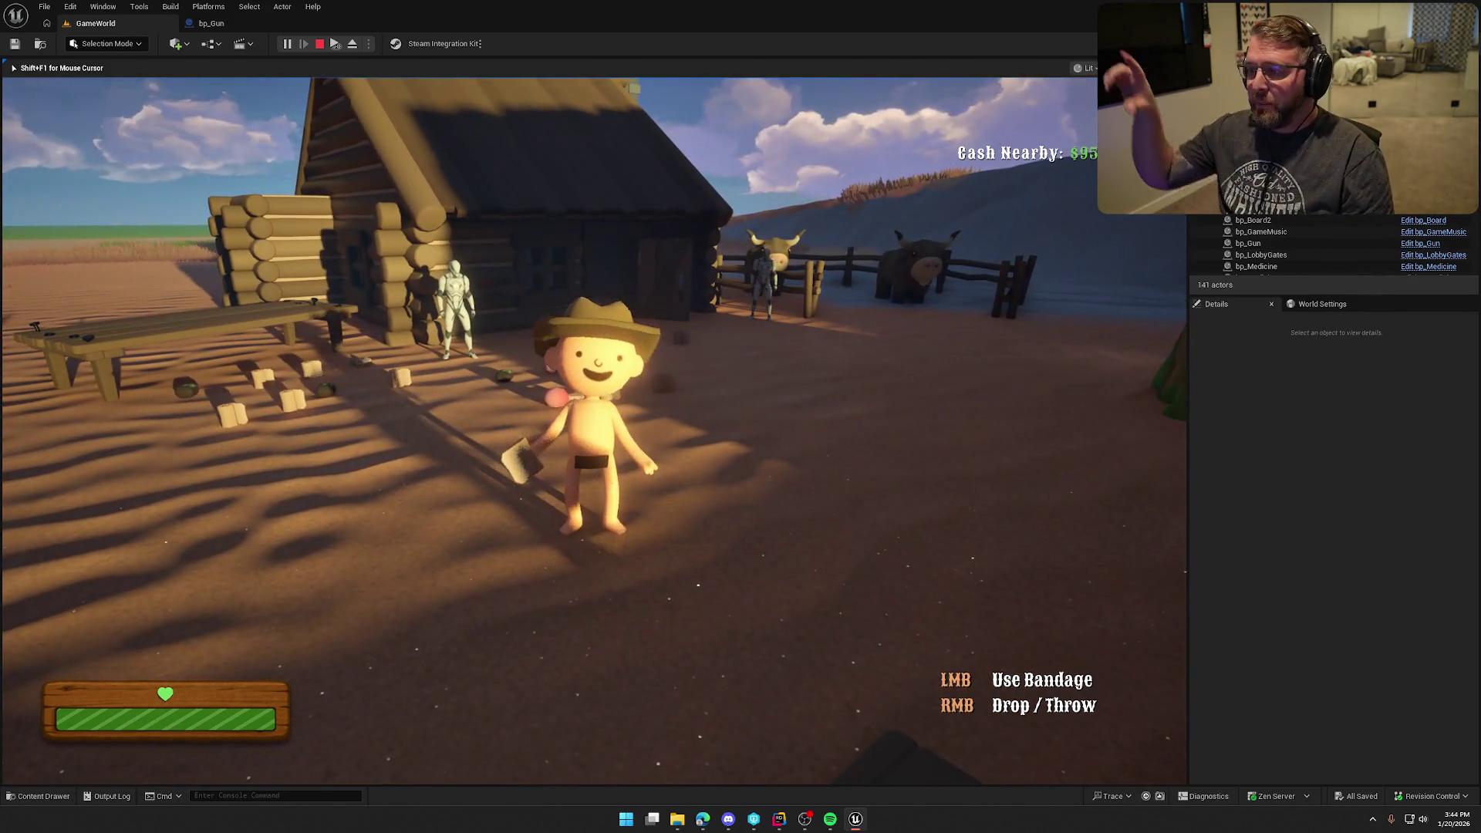
key("w")
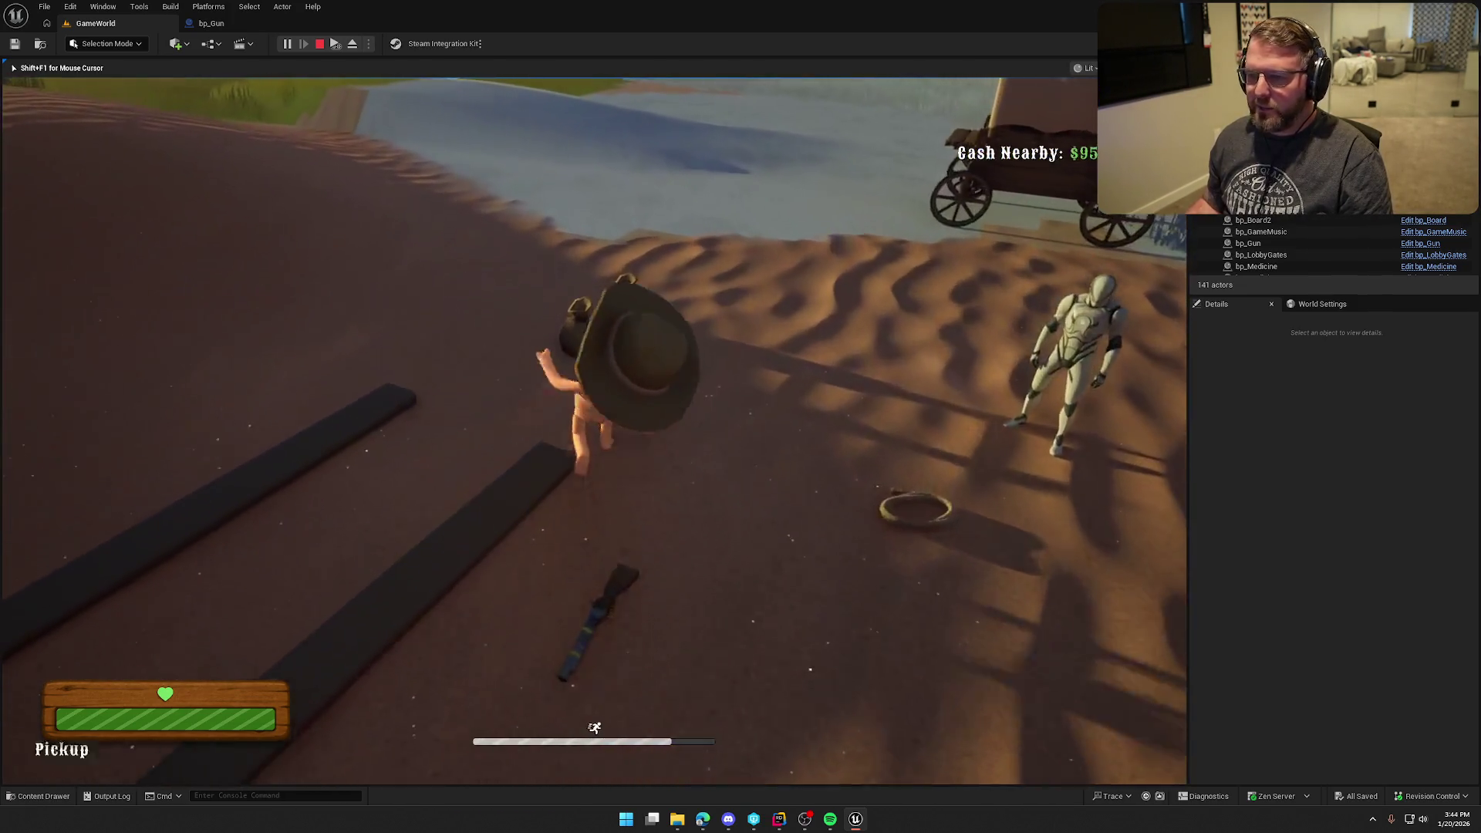
key("e")
key("e")
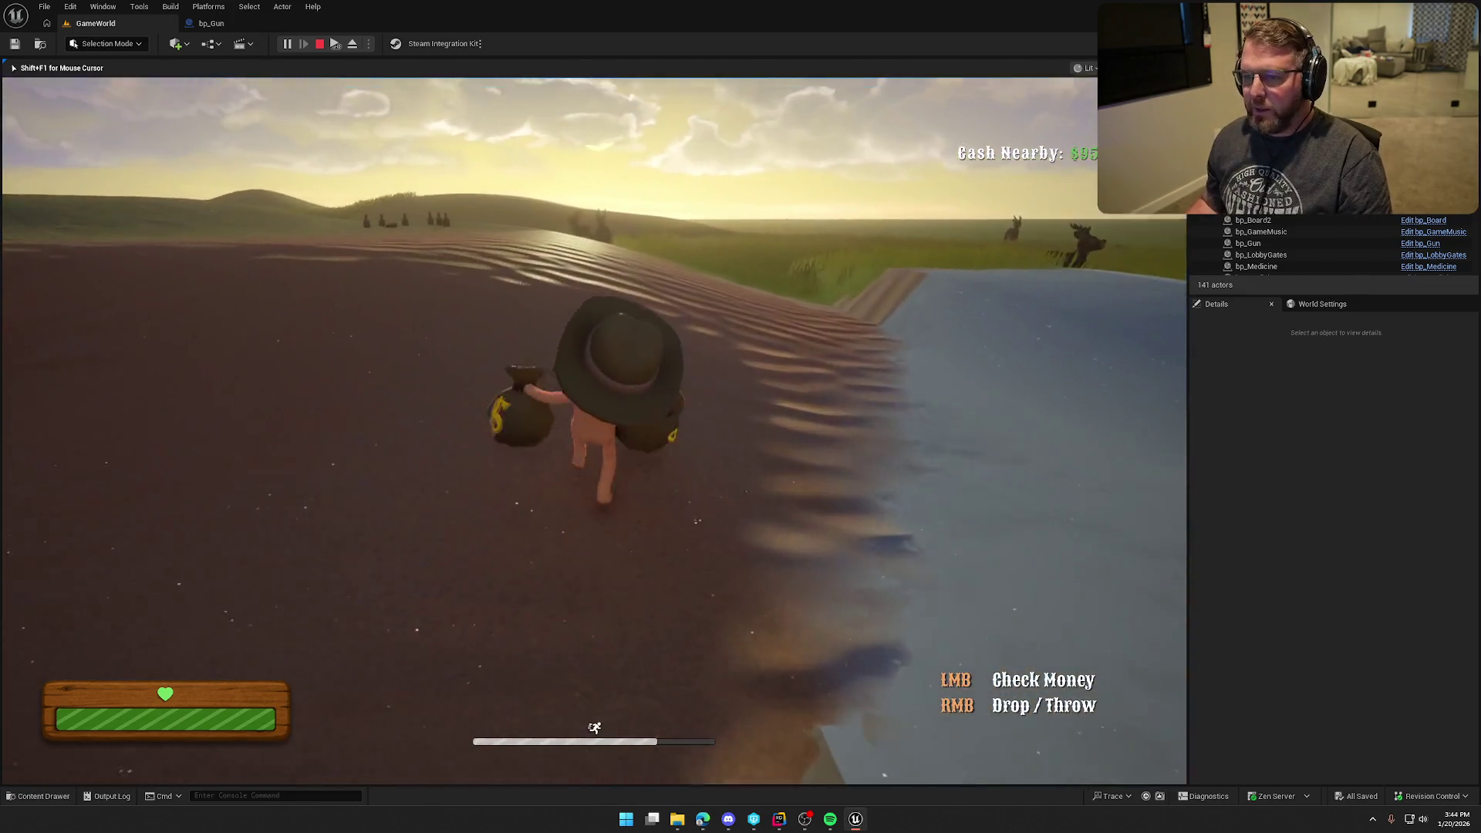
- Run across the dunes, drop the bag, then retrieve the cash bag and carry it to the wagon
key("w")
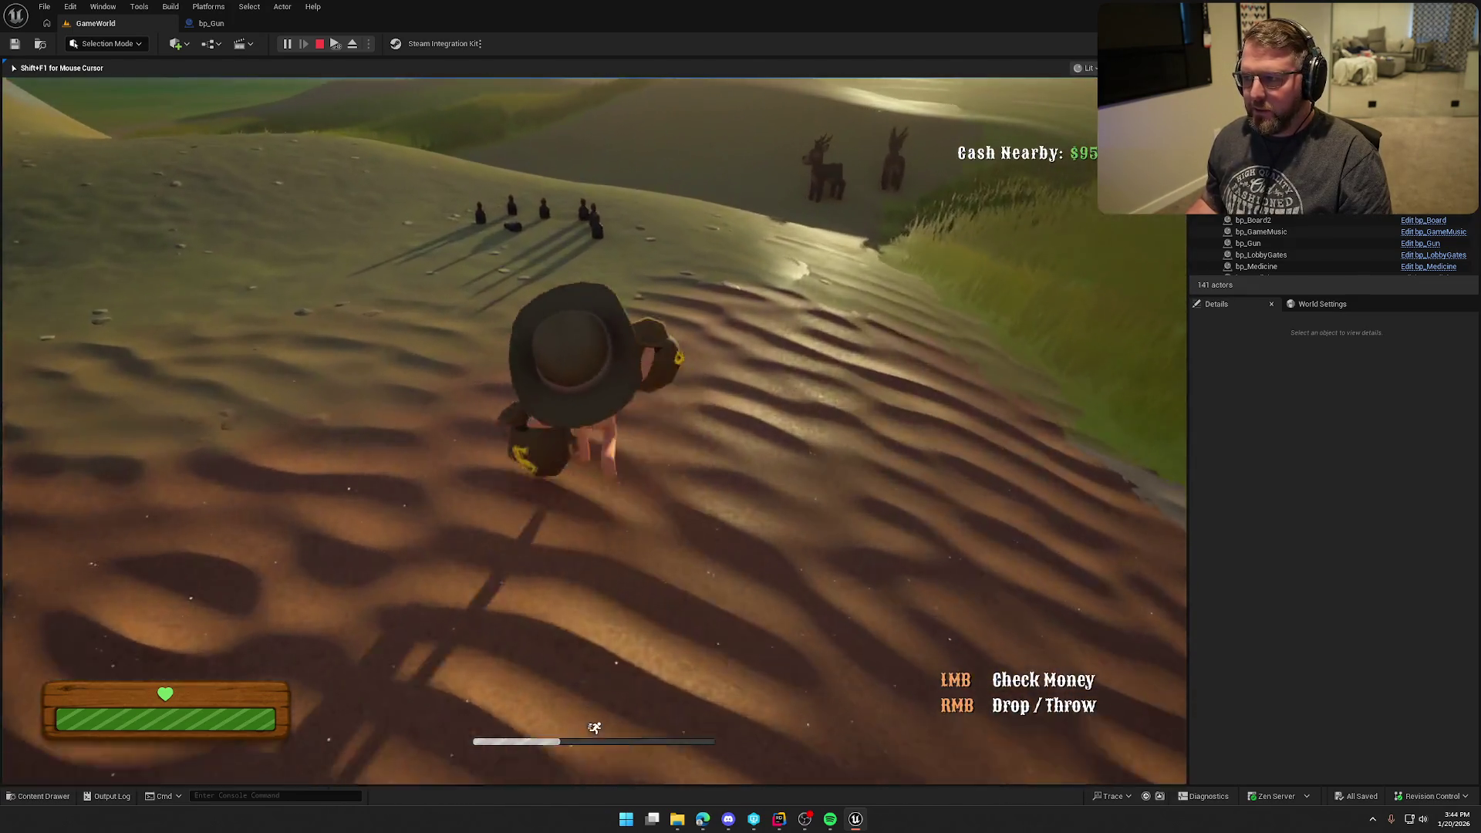
key("w")
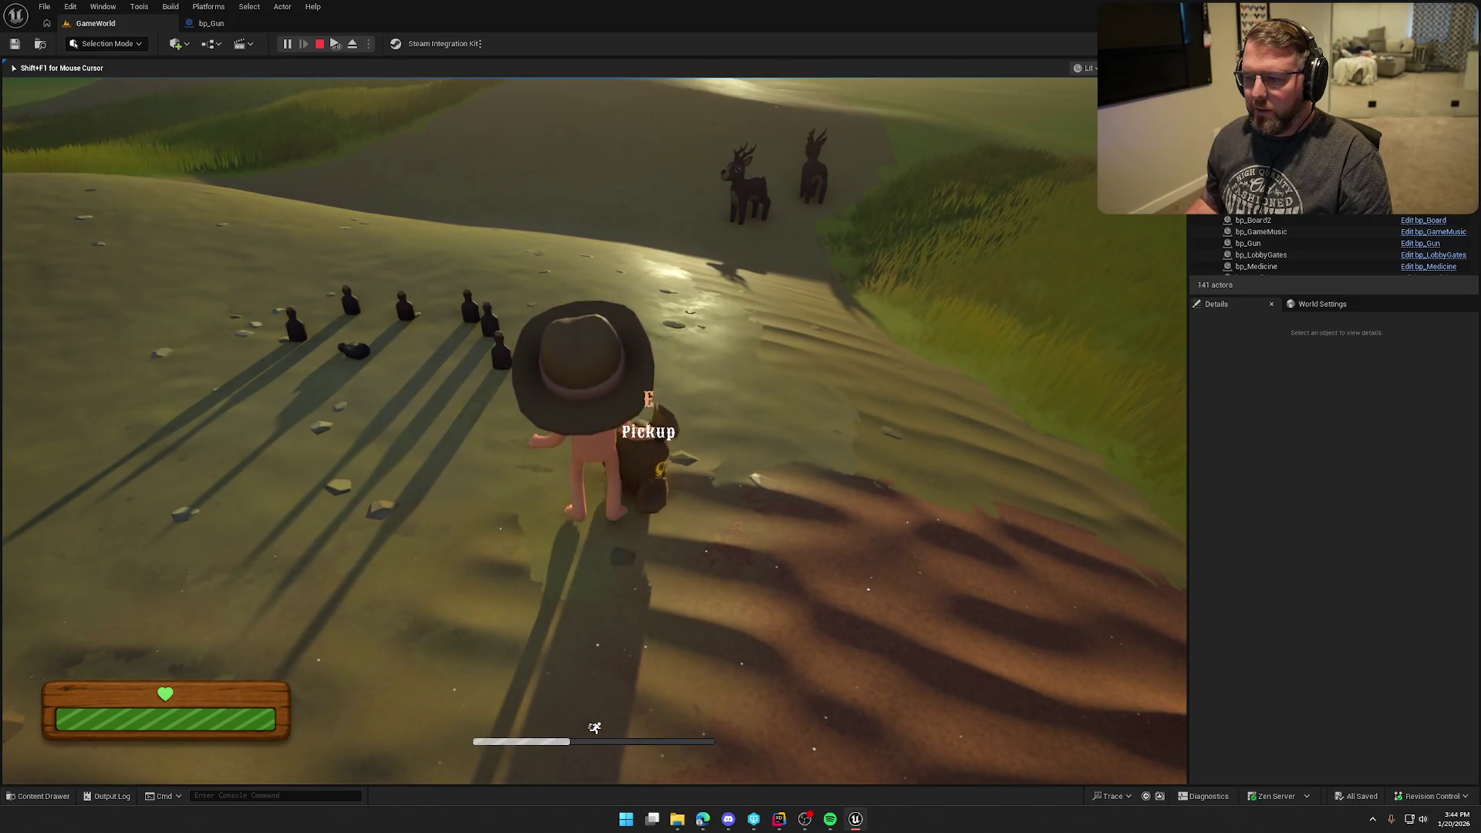
key("w")
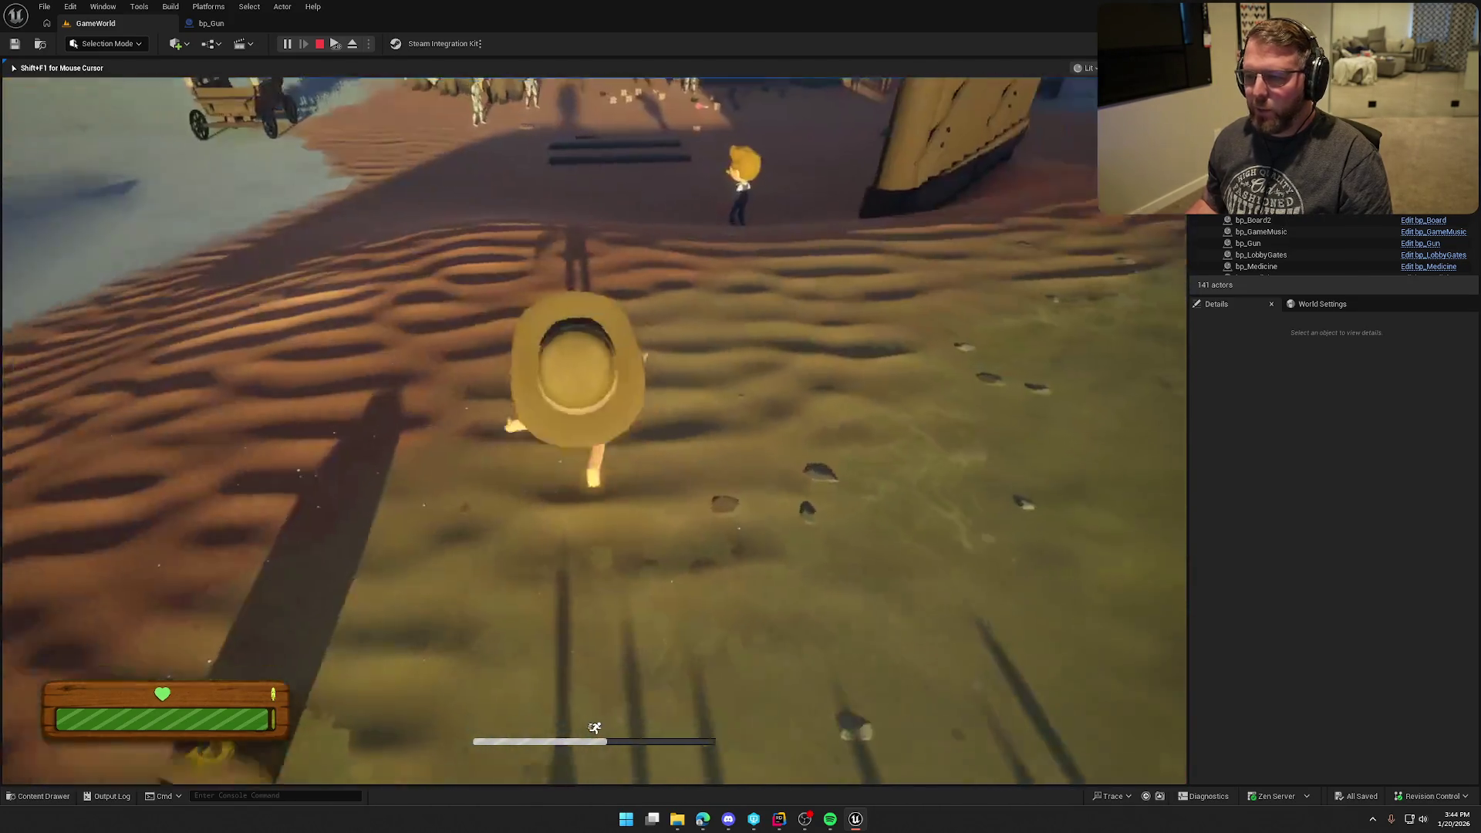
key("w")
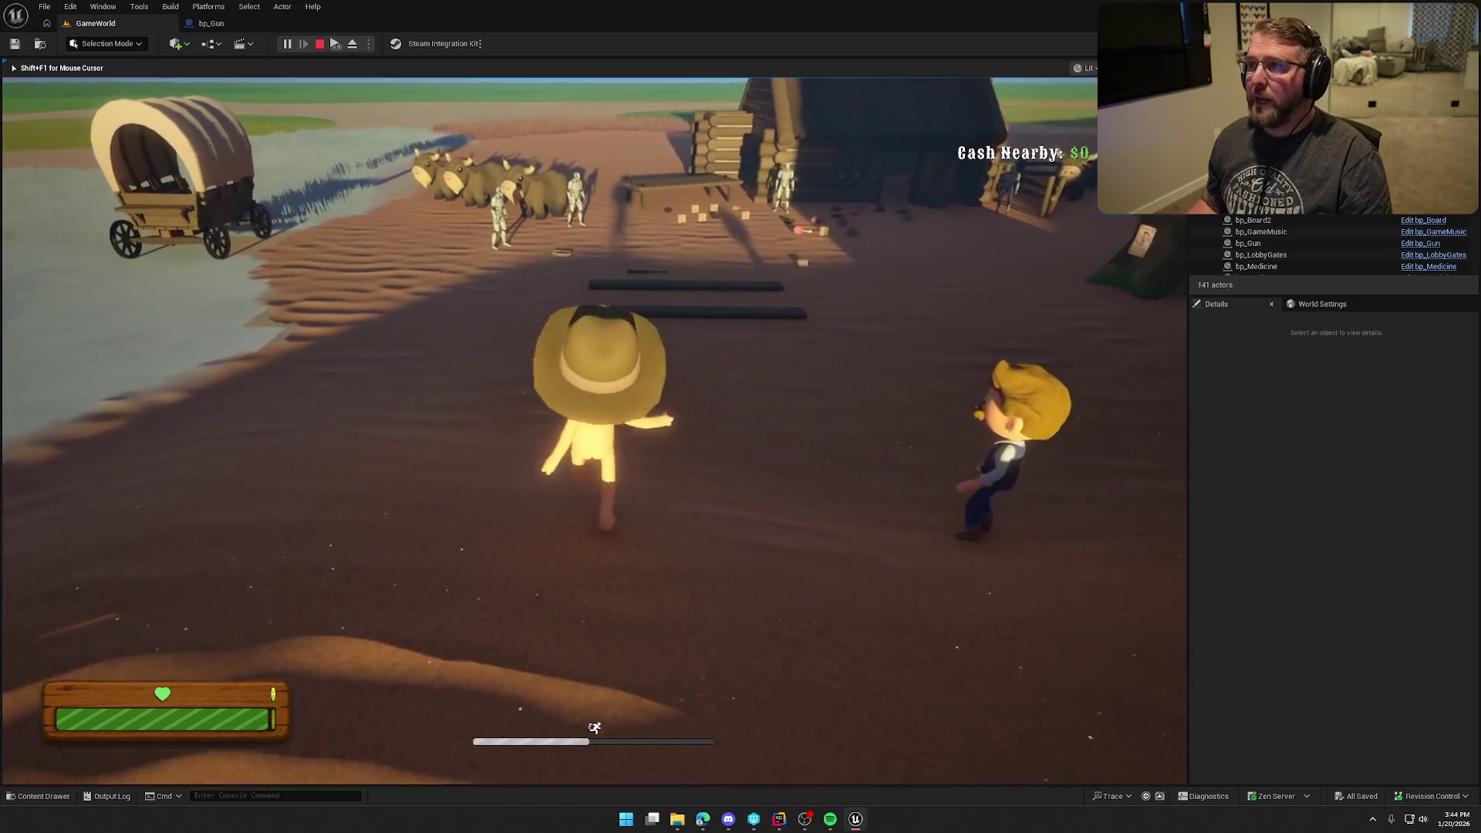
key("w")
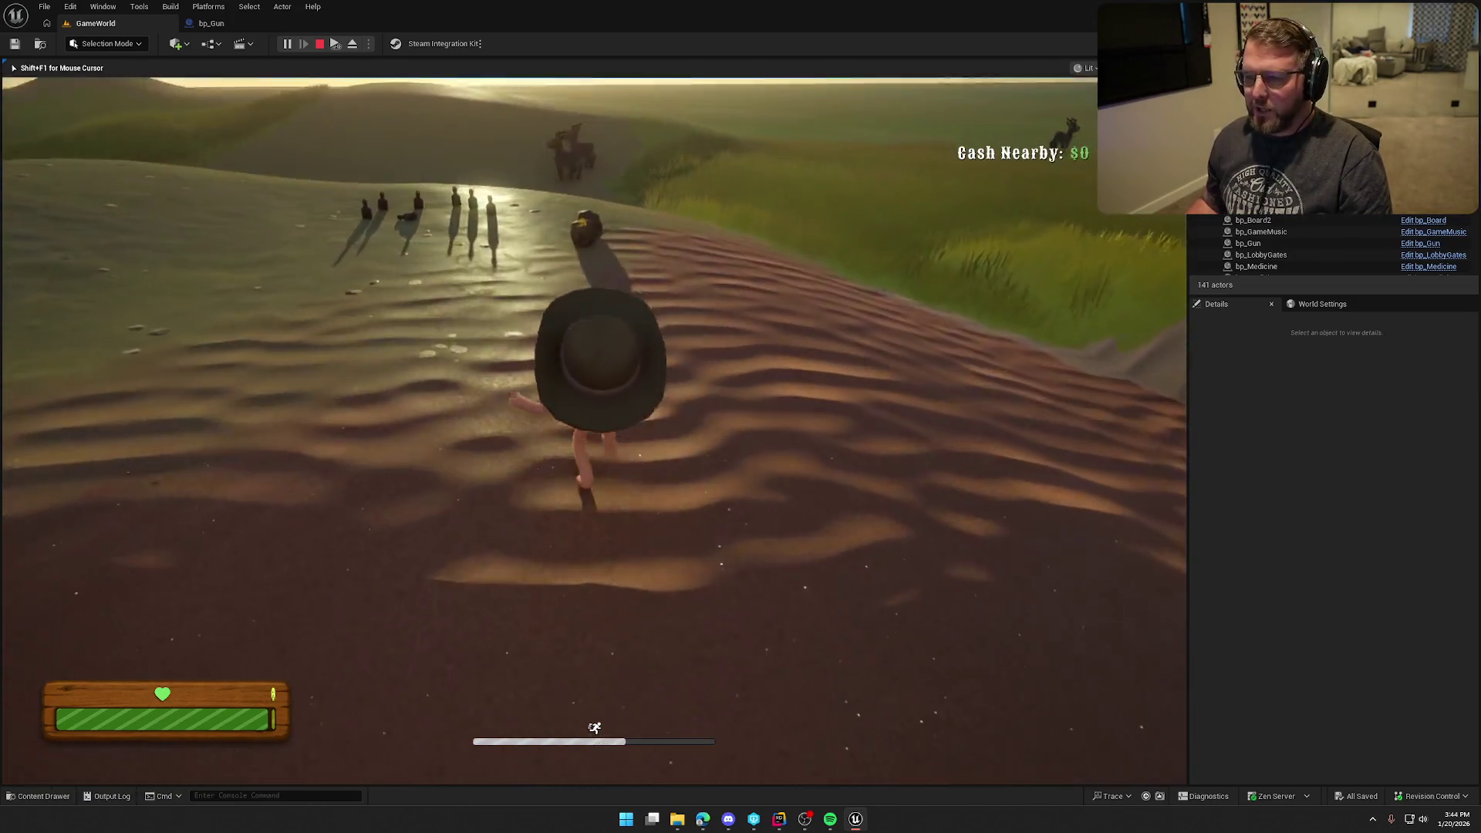
key("e")
key("w")
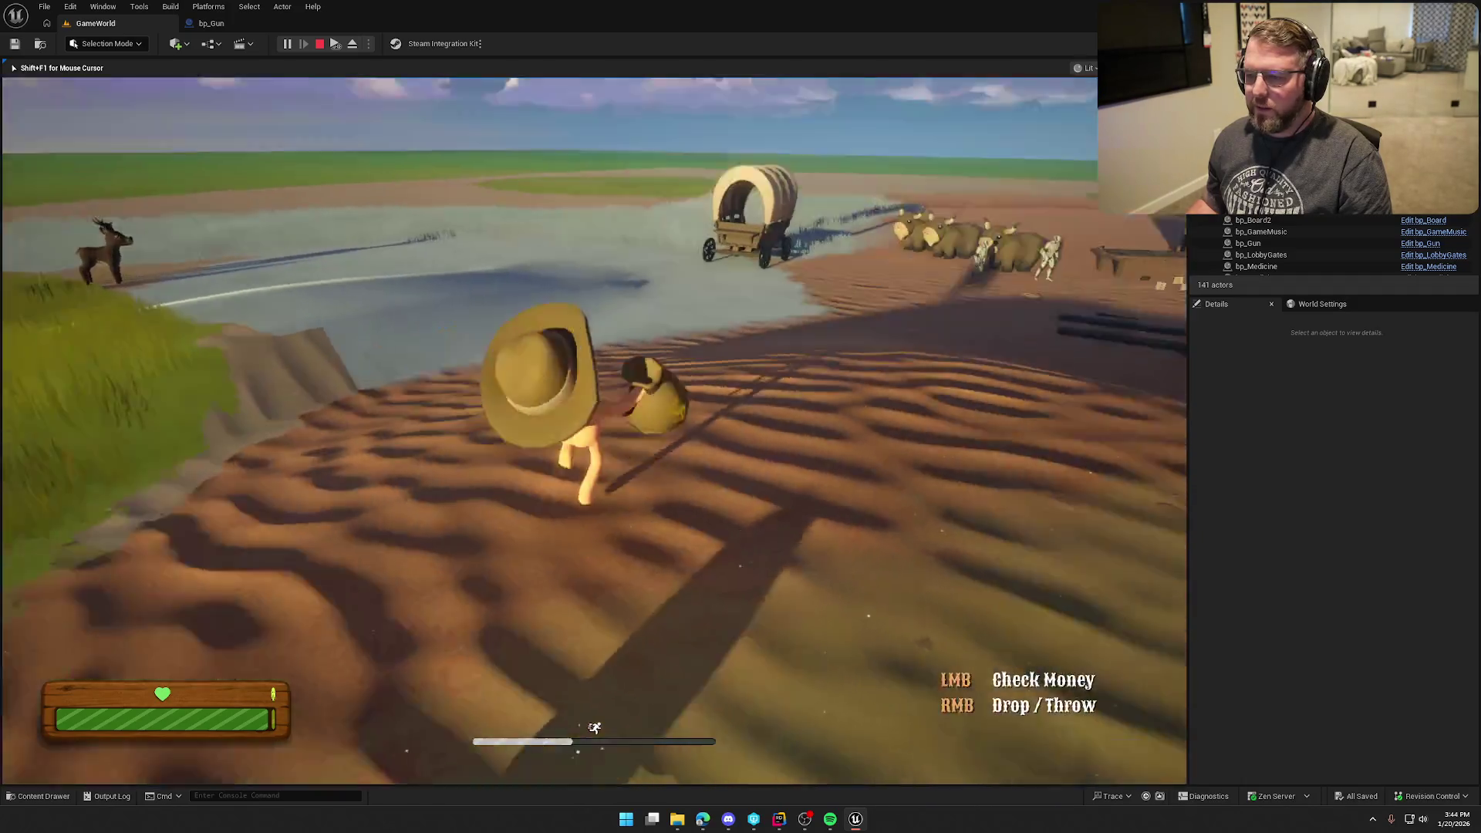
key("w")
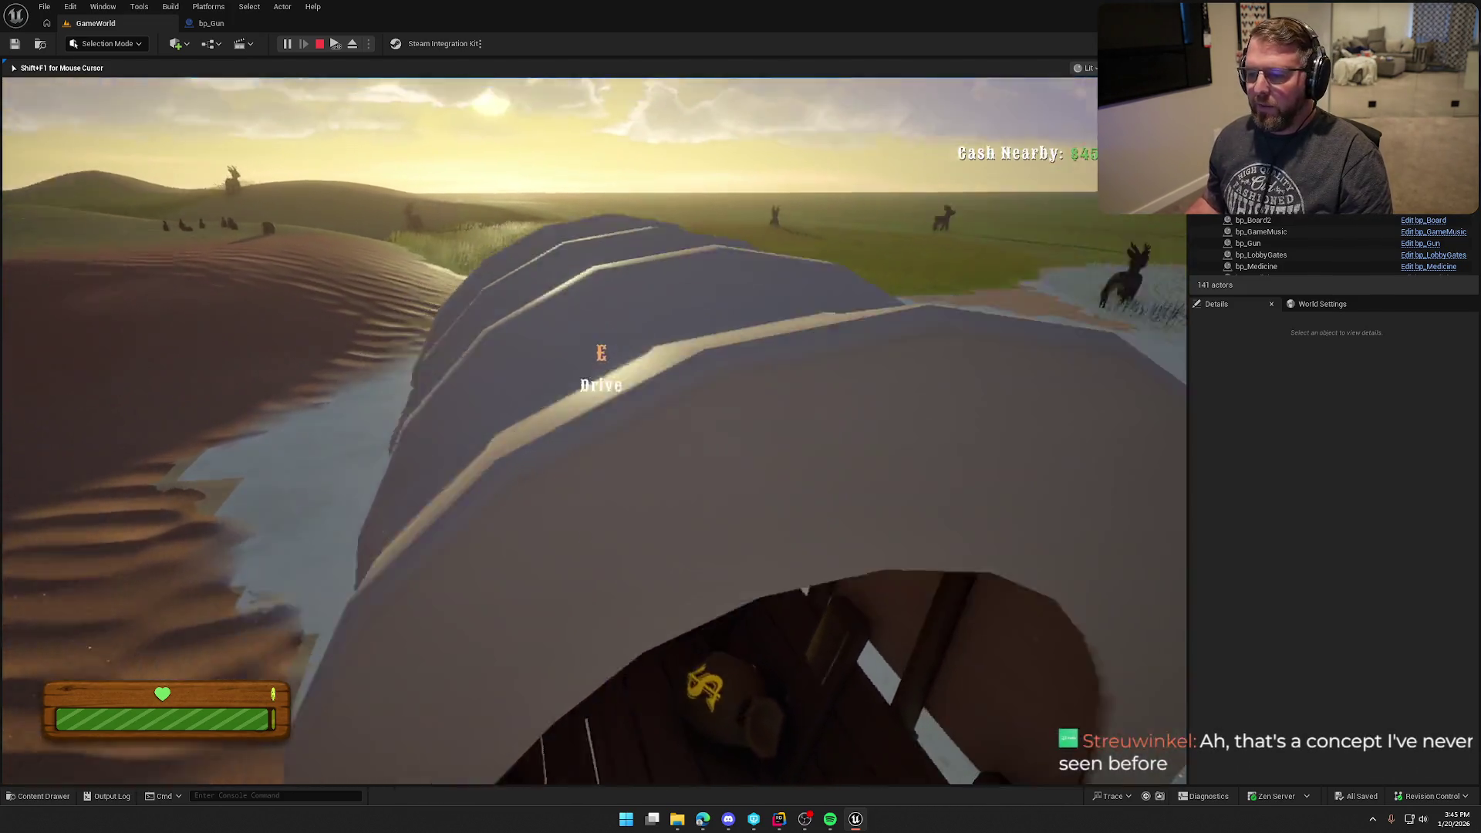
- Leave the wagon and run to the cabin, browsing the shop items out front
key("space")
key("w")
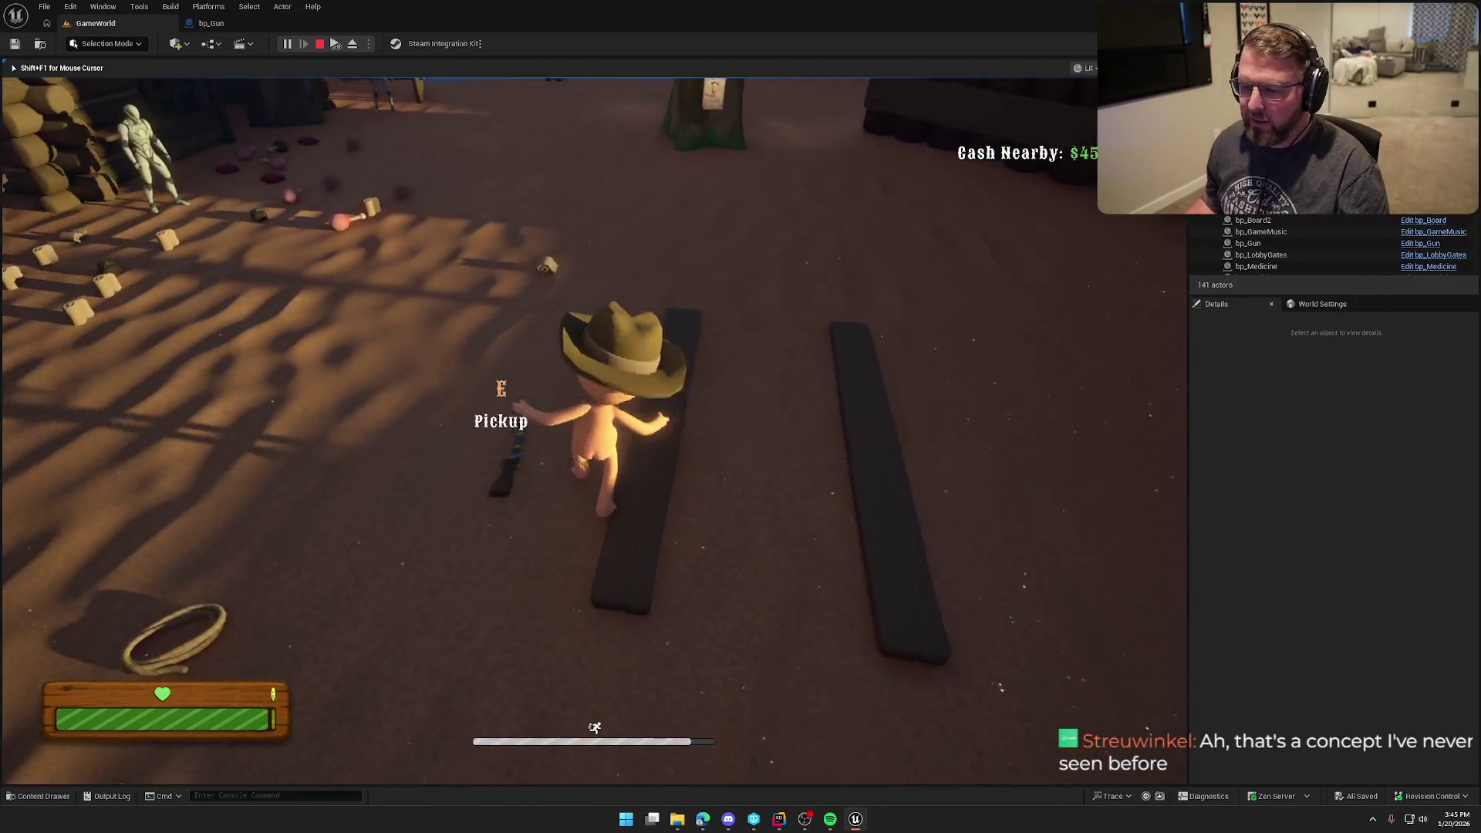
key("w")
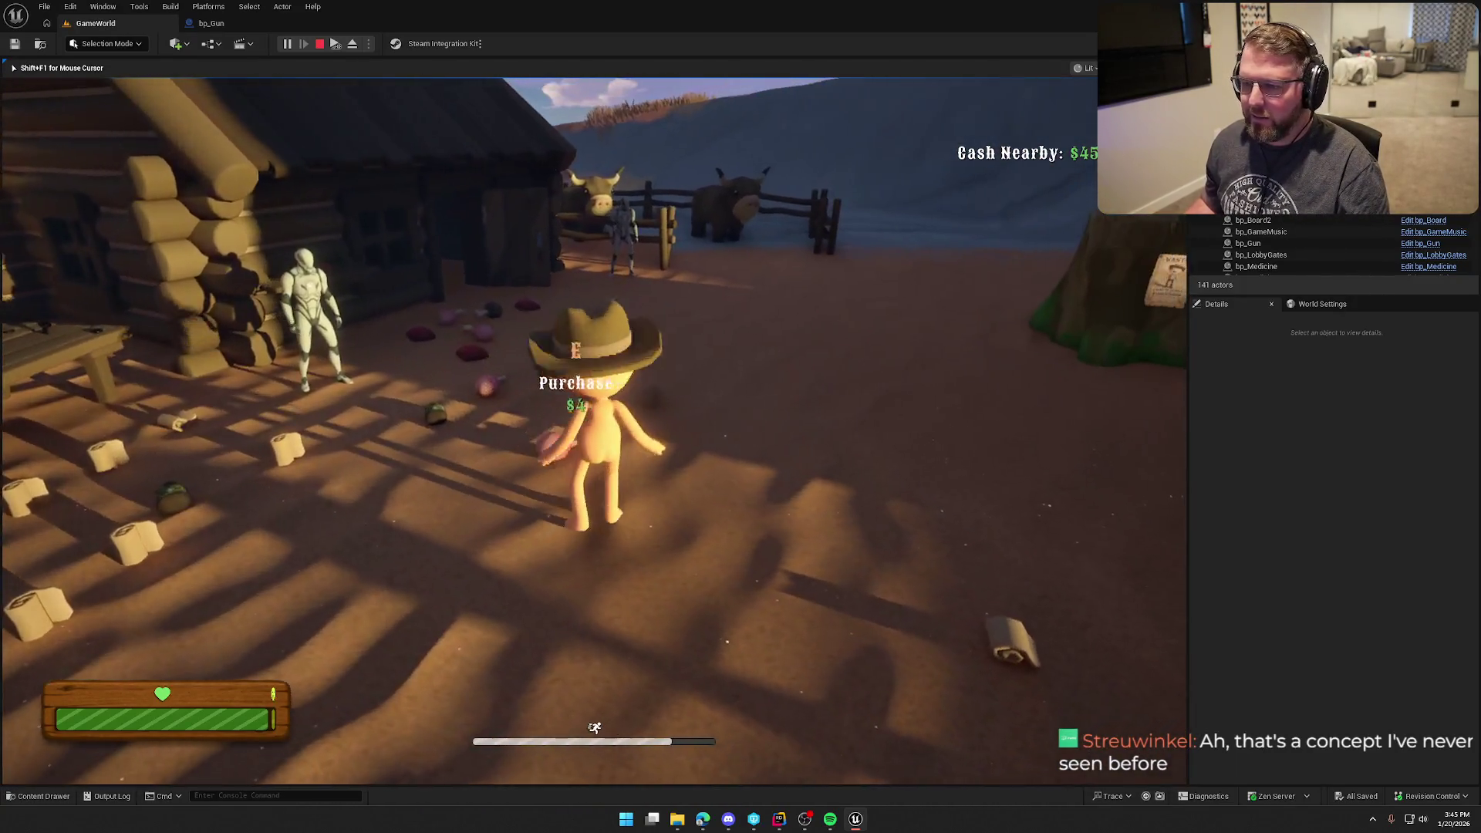
key("w")
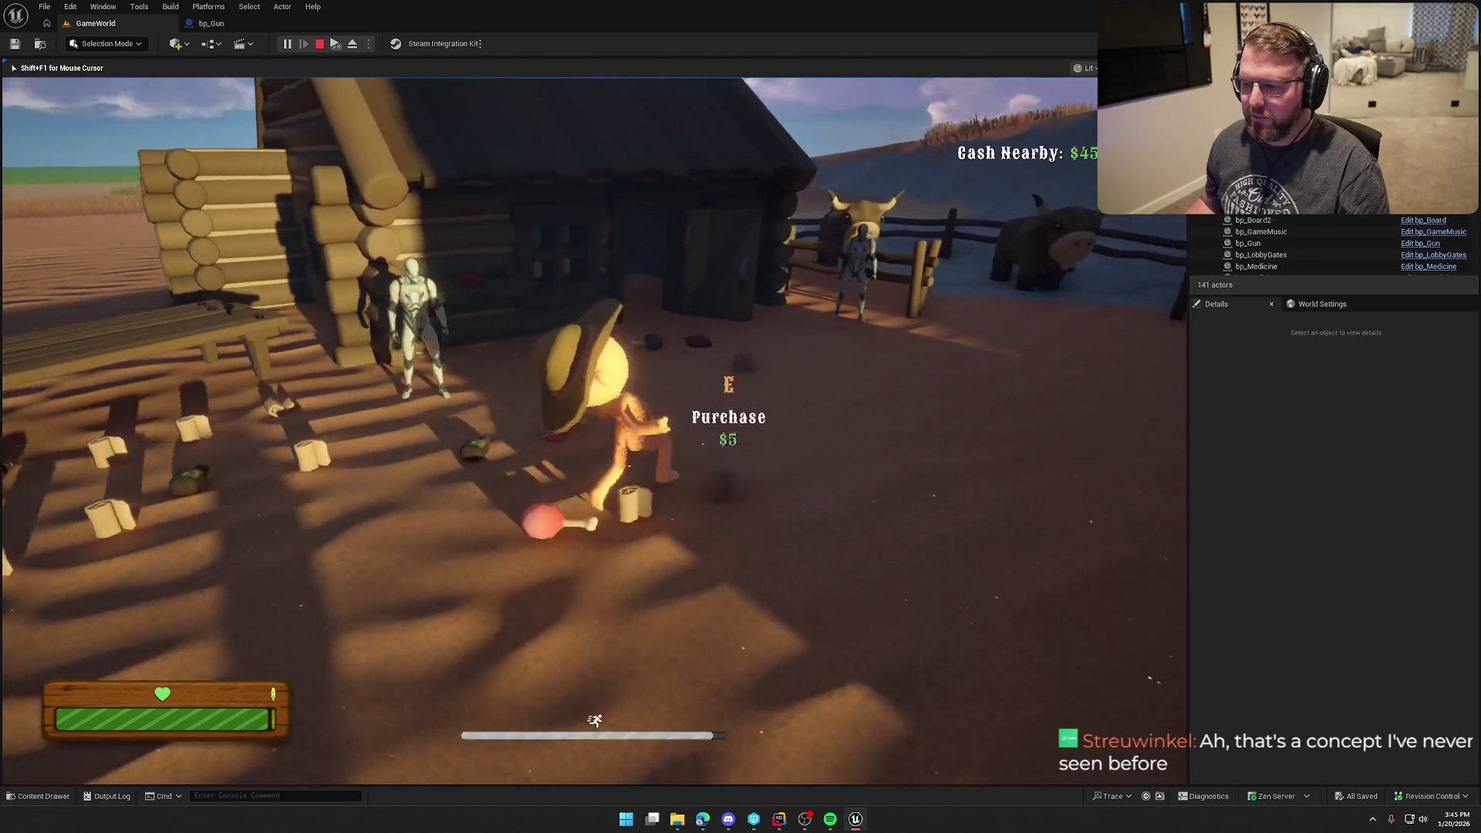
key("w")
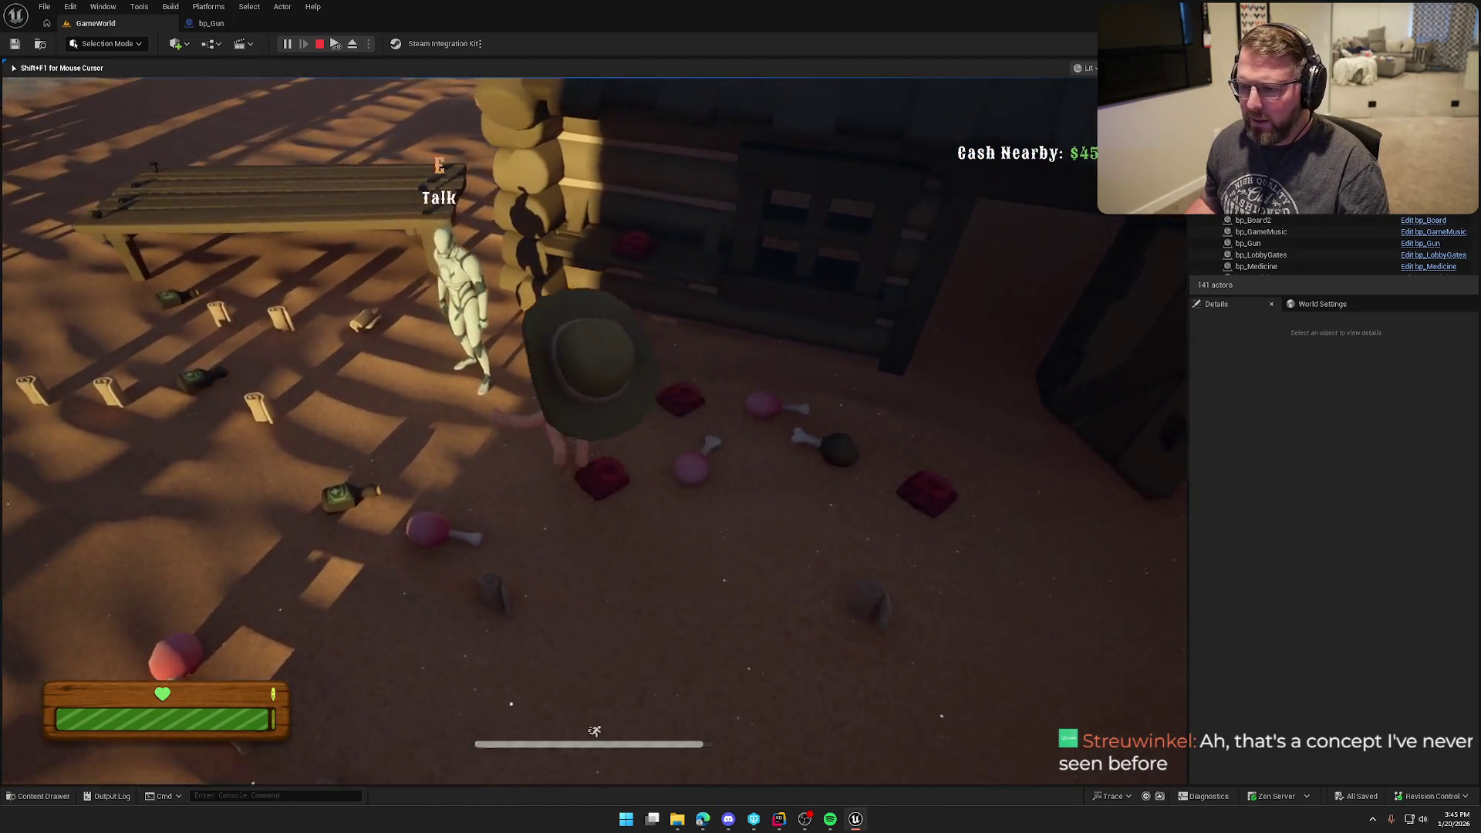
key("w")
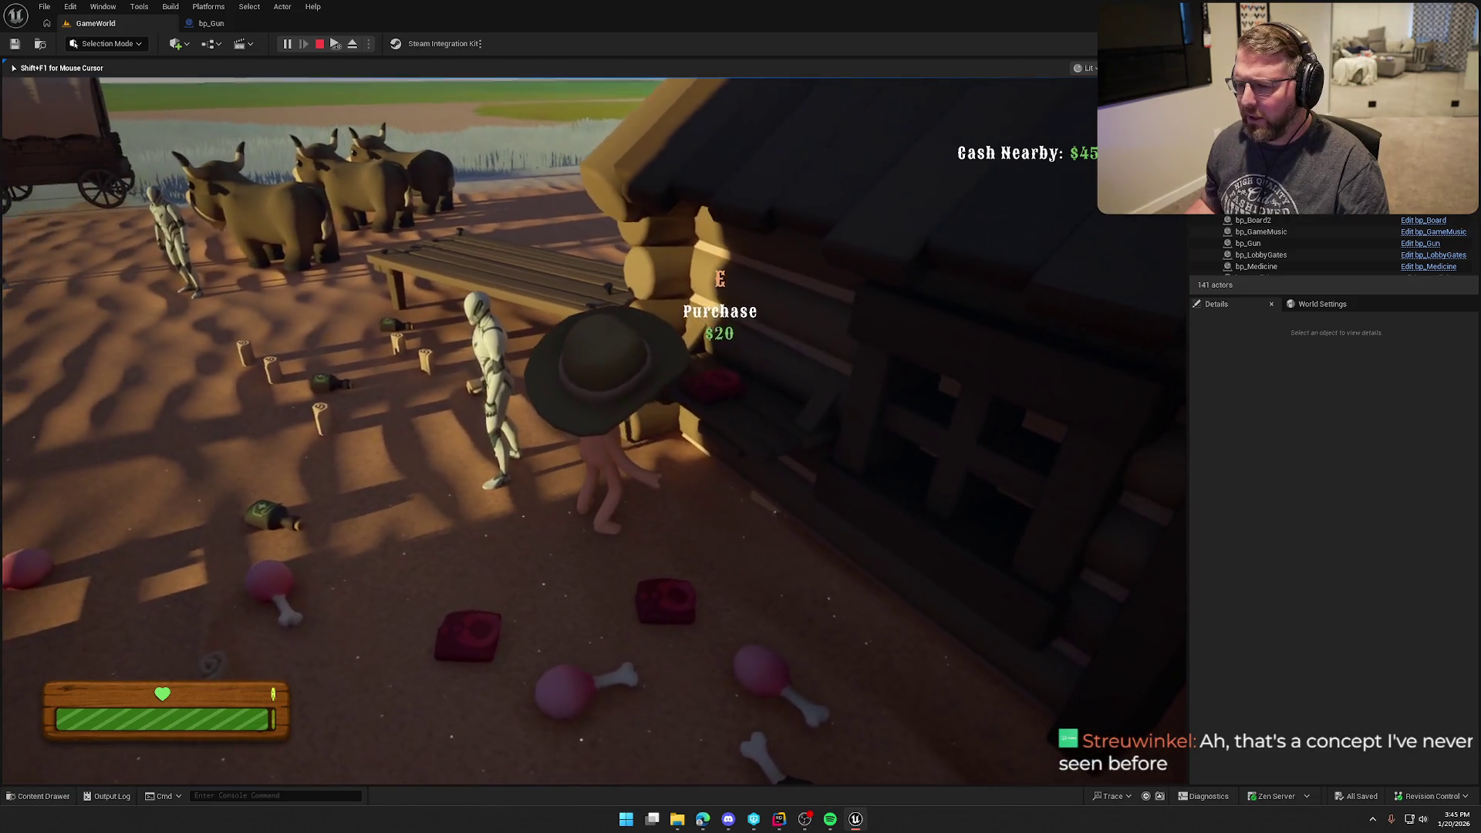
key("shift+w")
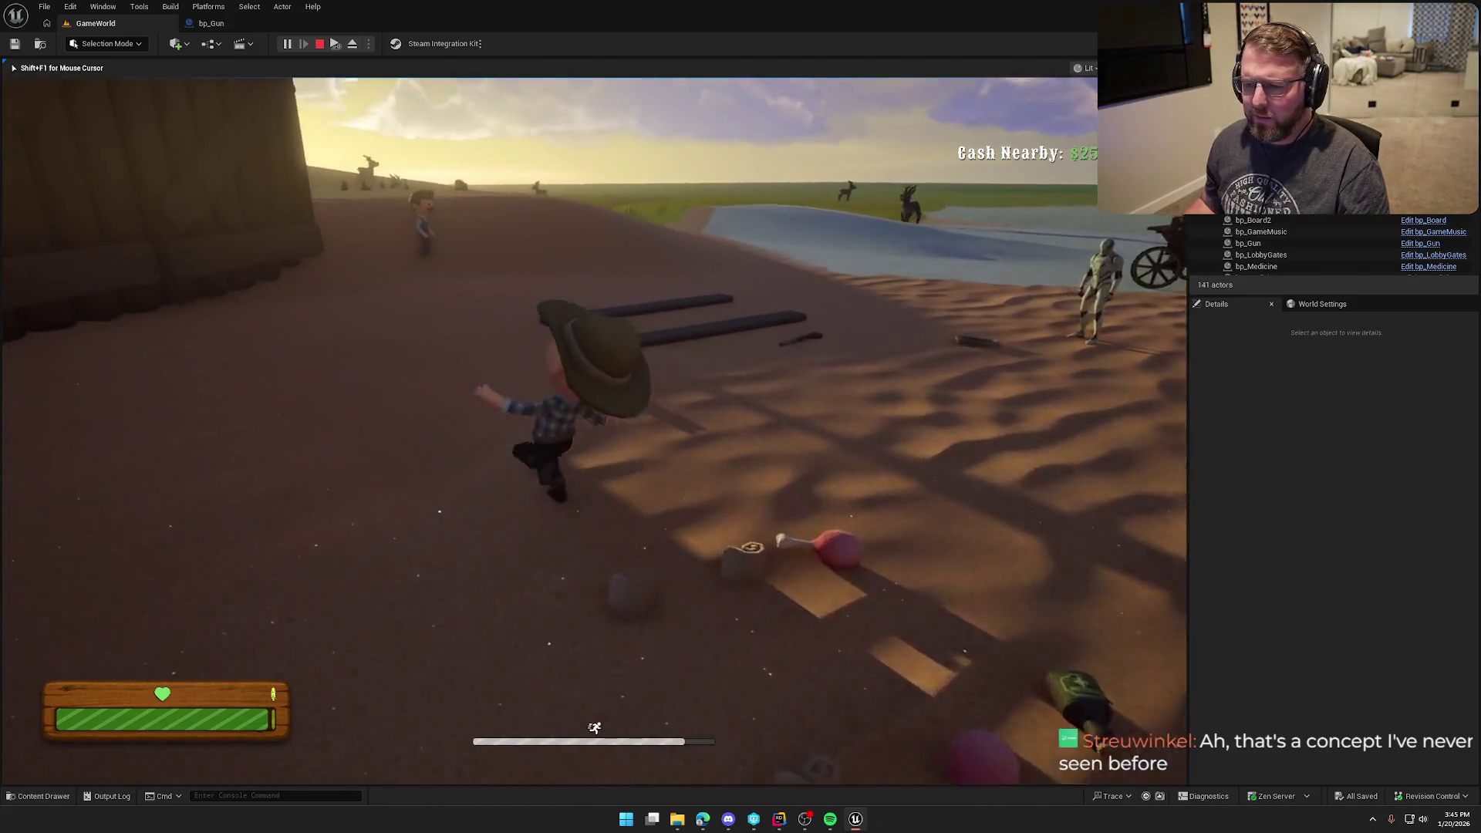
key("w")
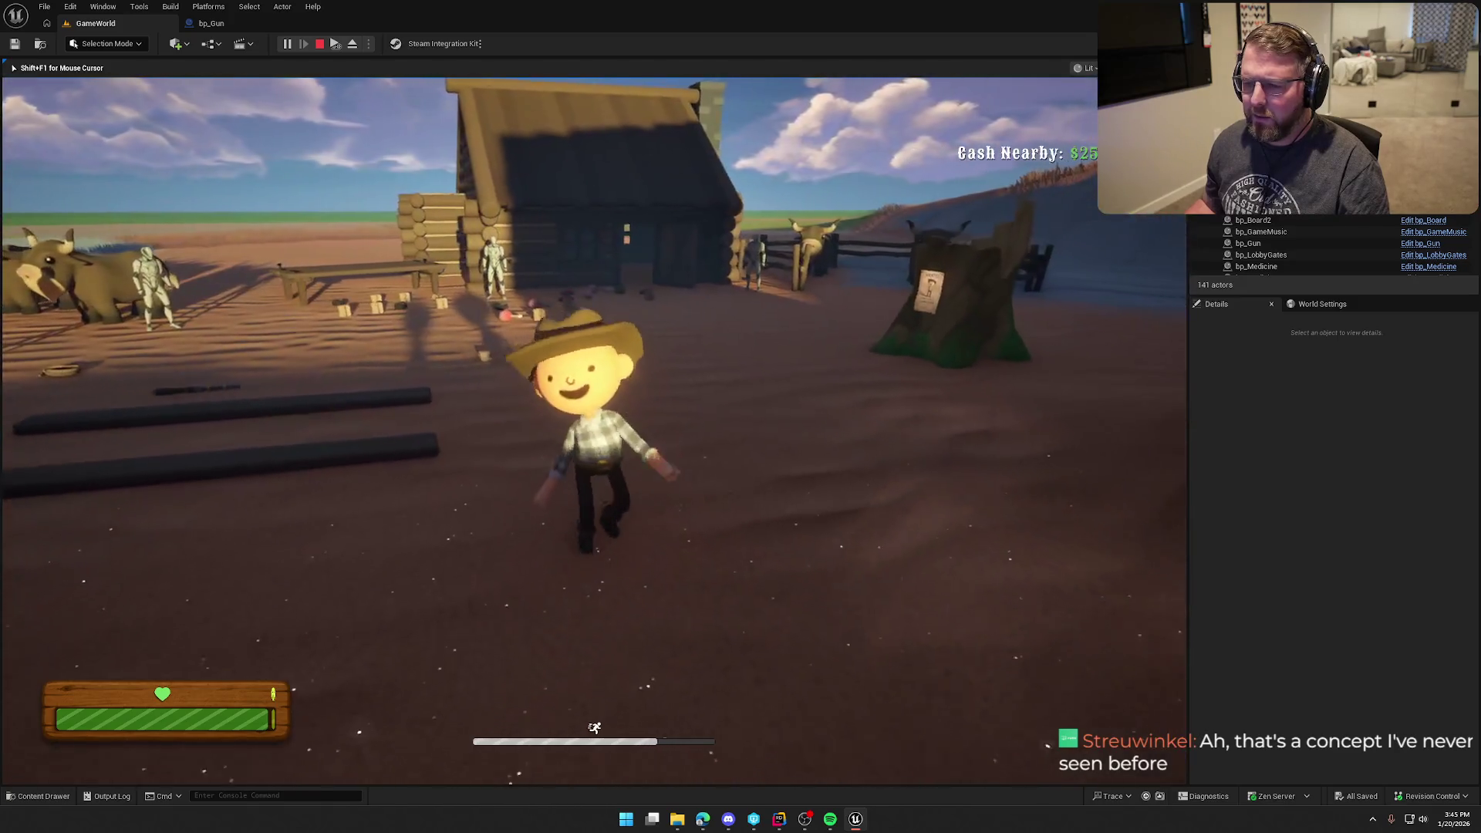
key("w")
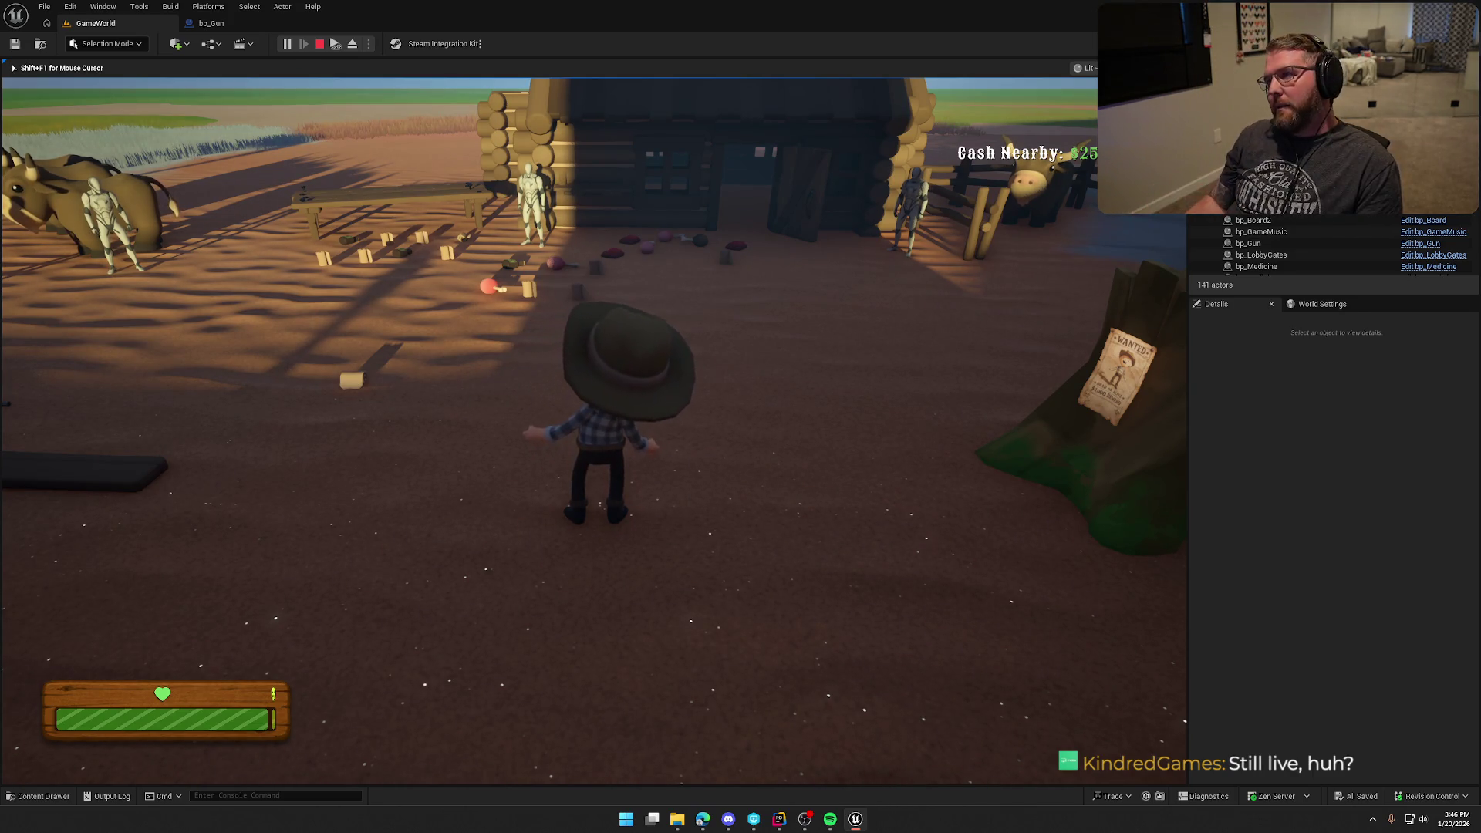
- Walk past the wanted-poster stump and buy the $5 bandage, then head toward the boards
key("w")
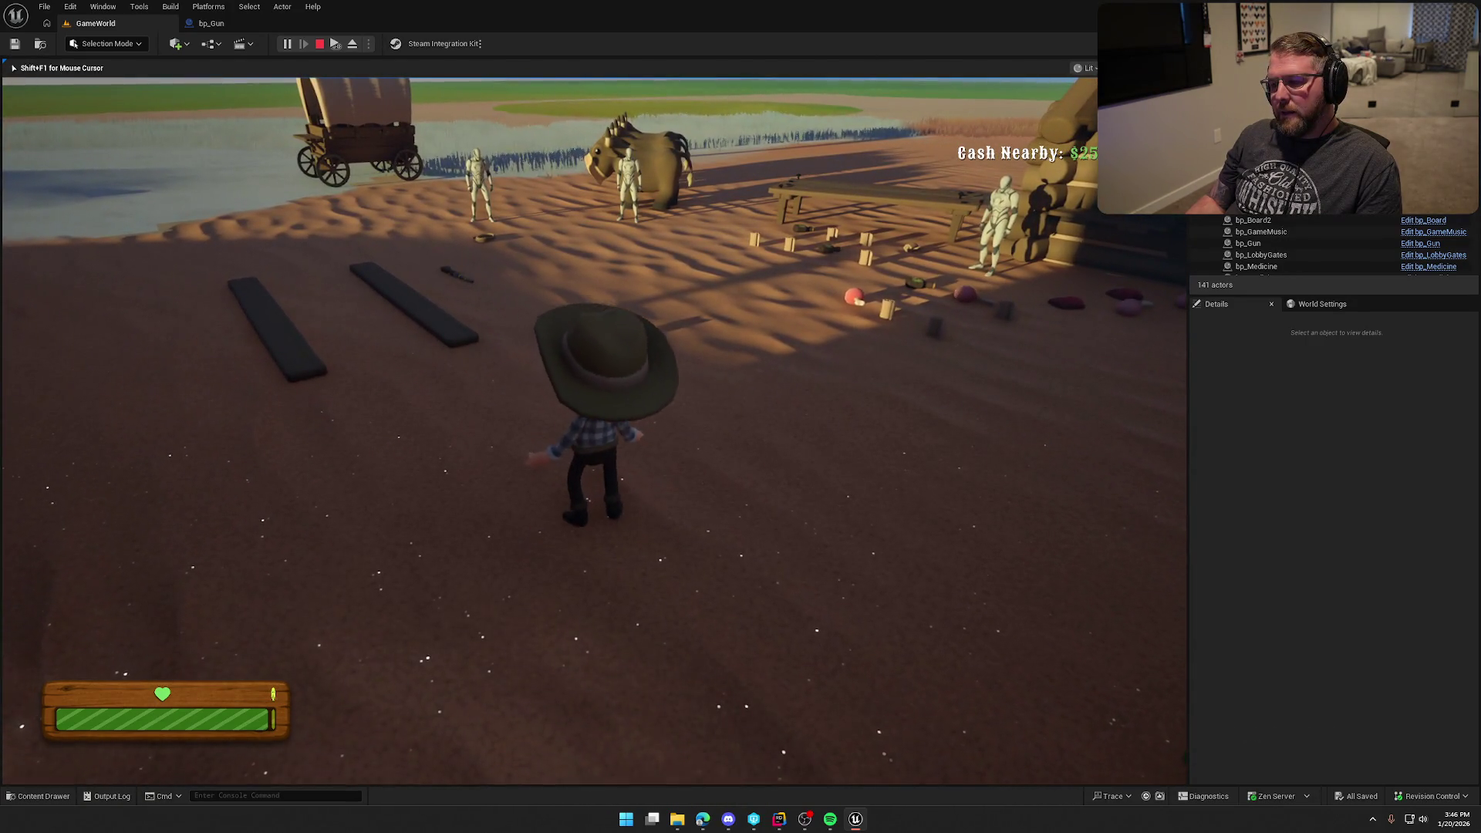
key("w")
key("shift")
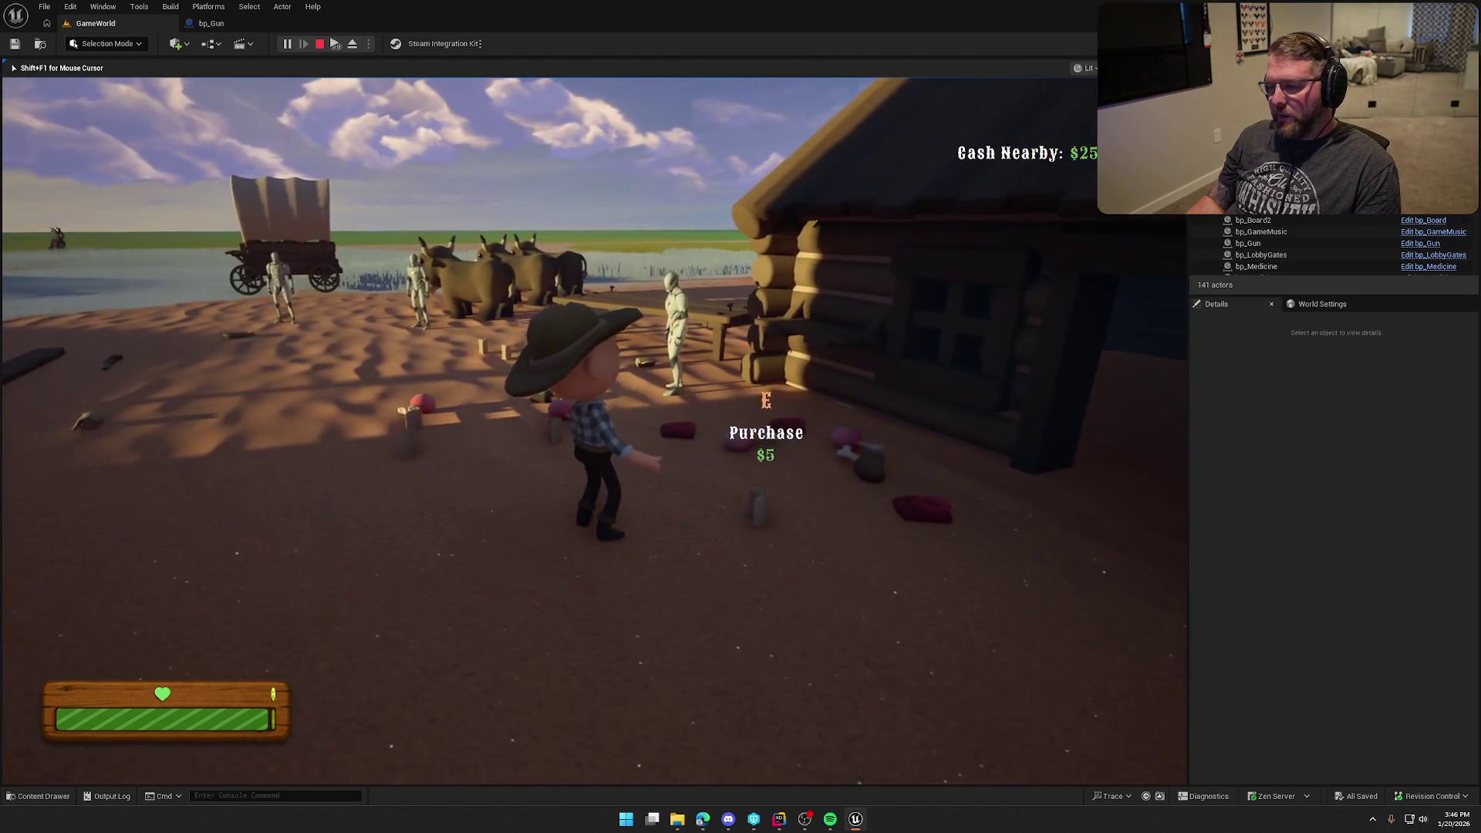
key("e")
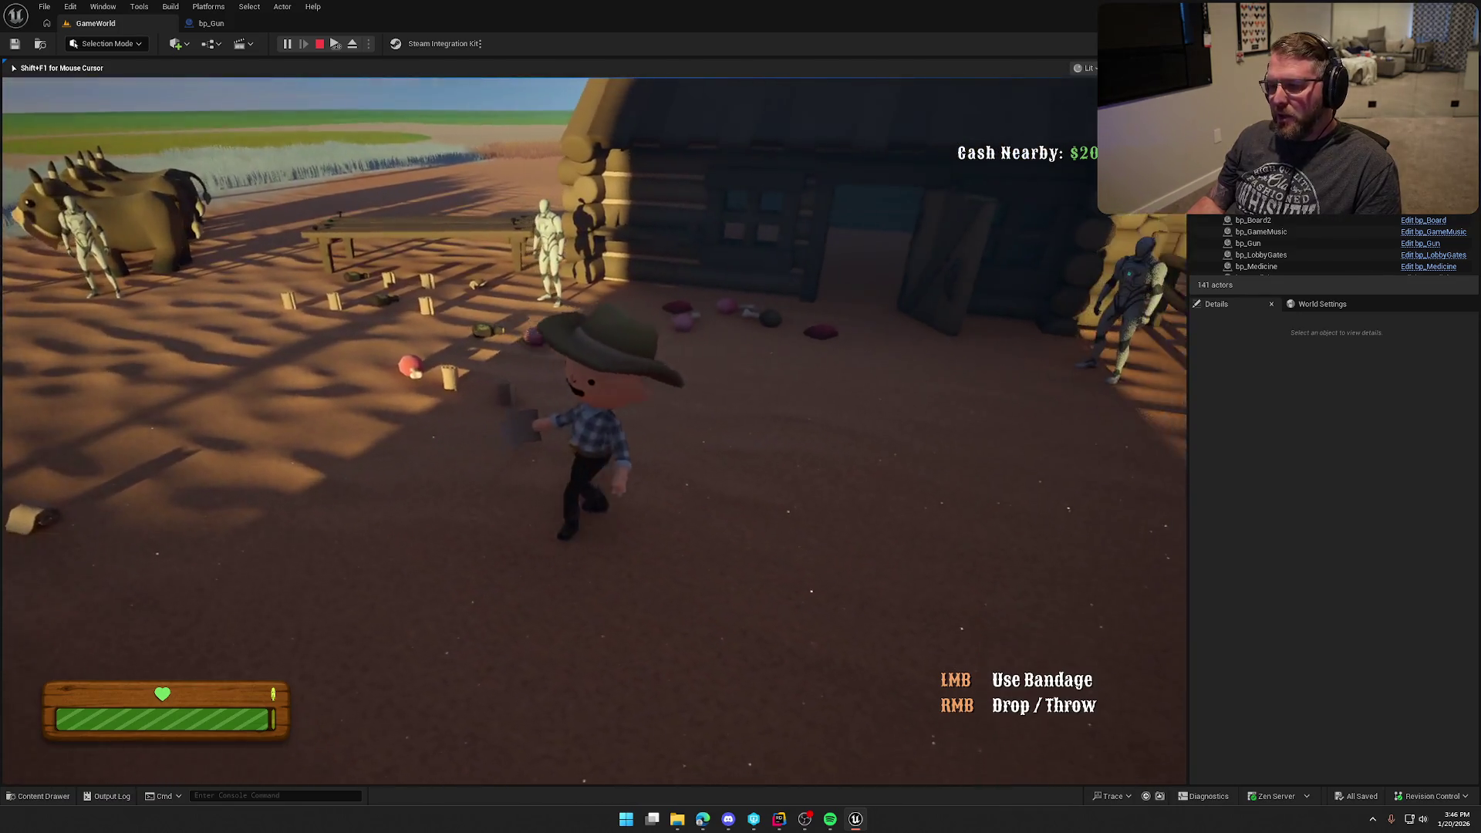
key("shift")
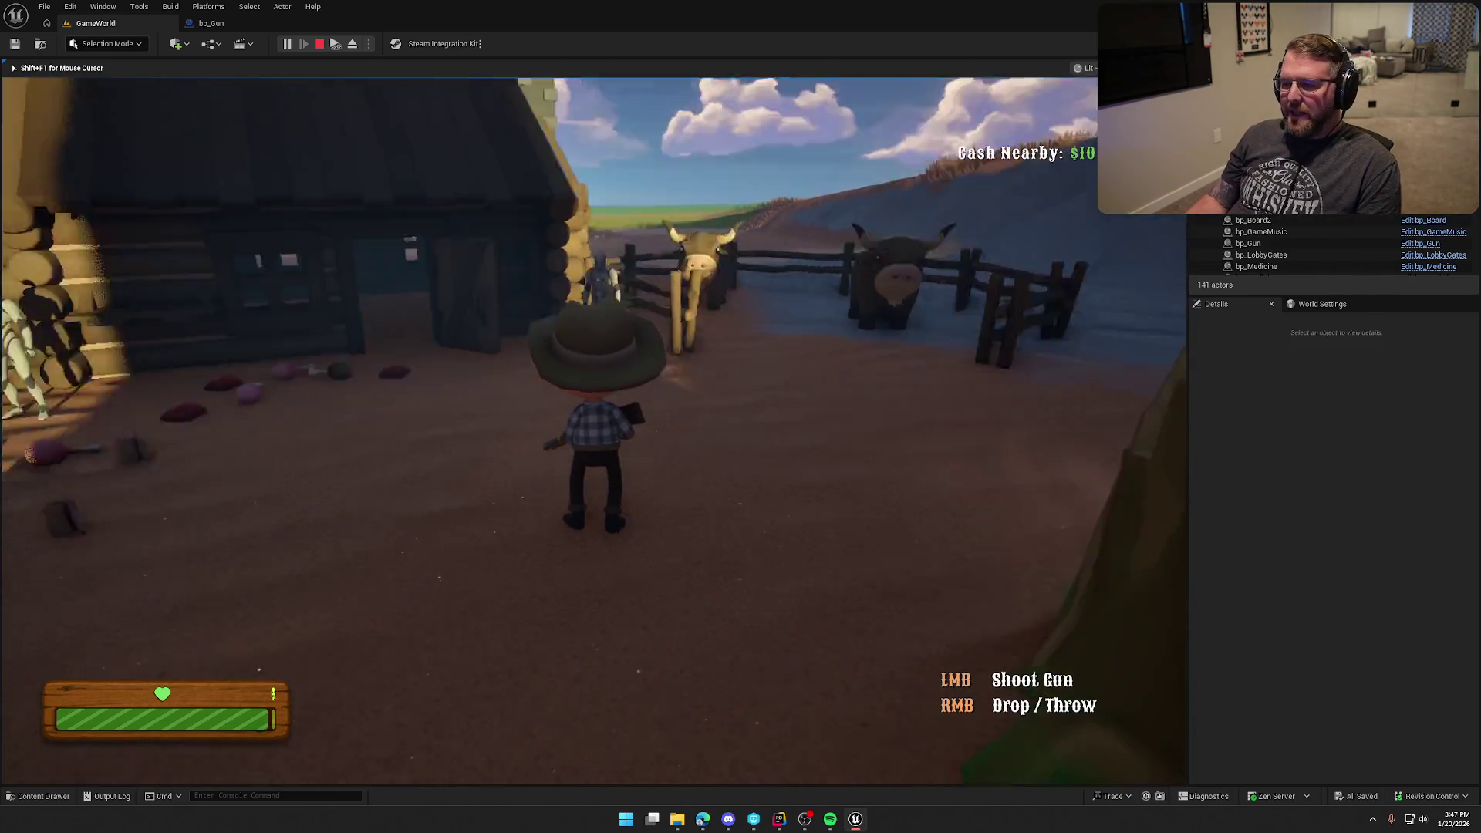
key("w")
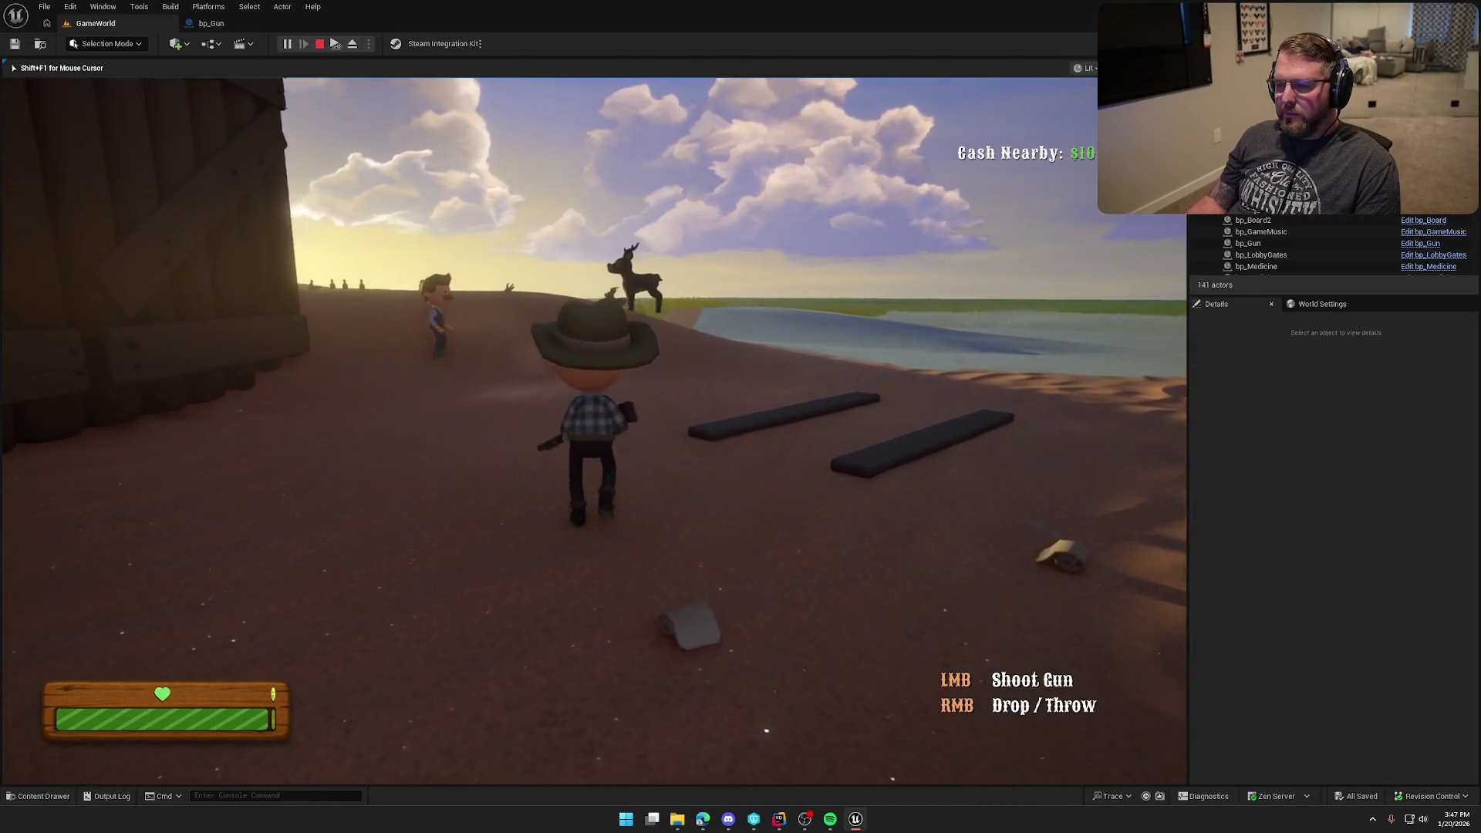
- Sprint along the beach and up the dune, then run to the cattle and shoot a cow
key("shift")
key("w")
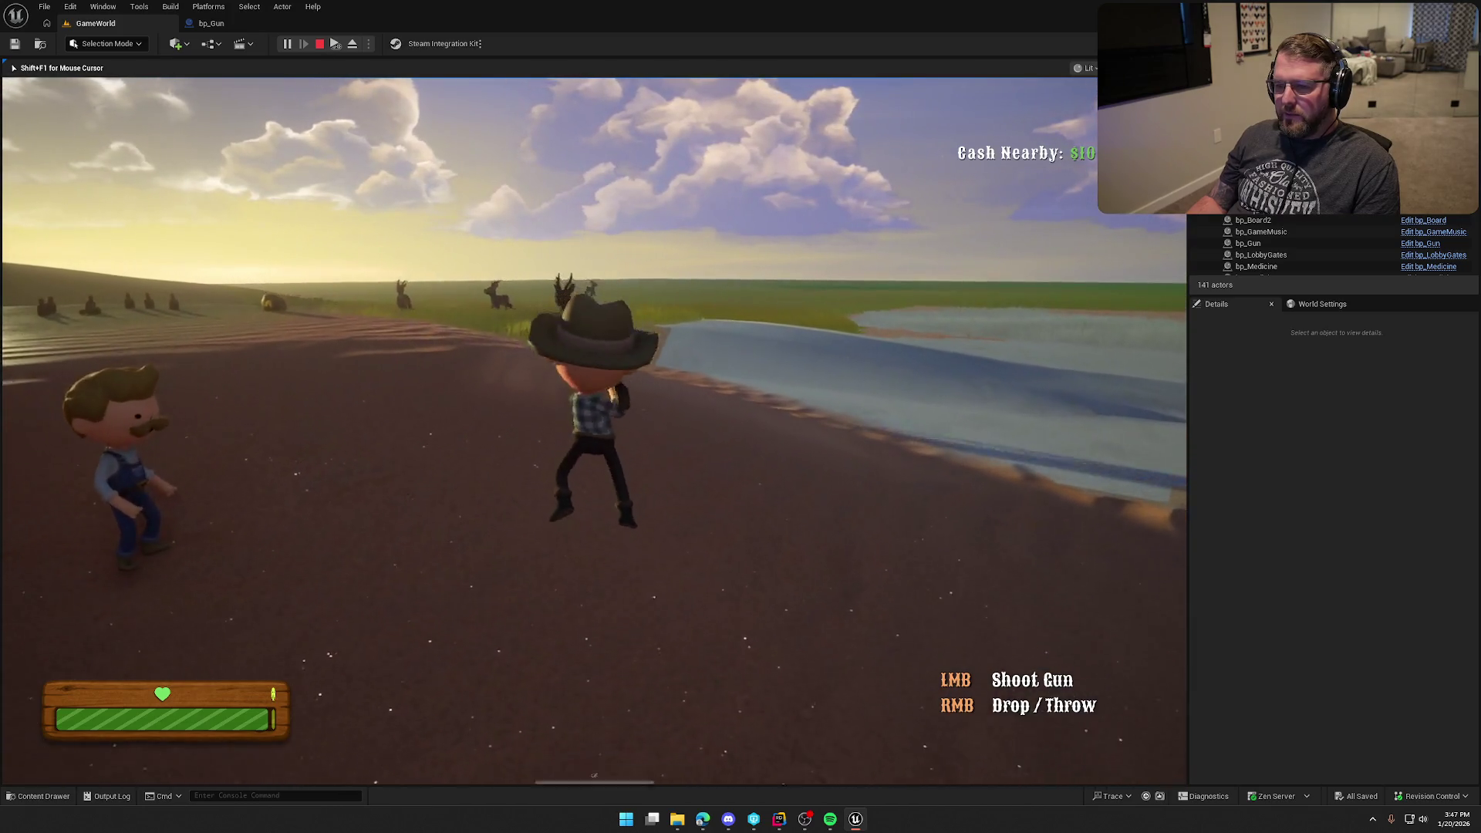
key("w")
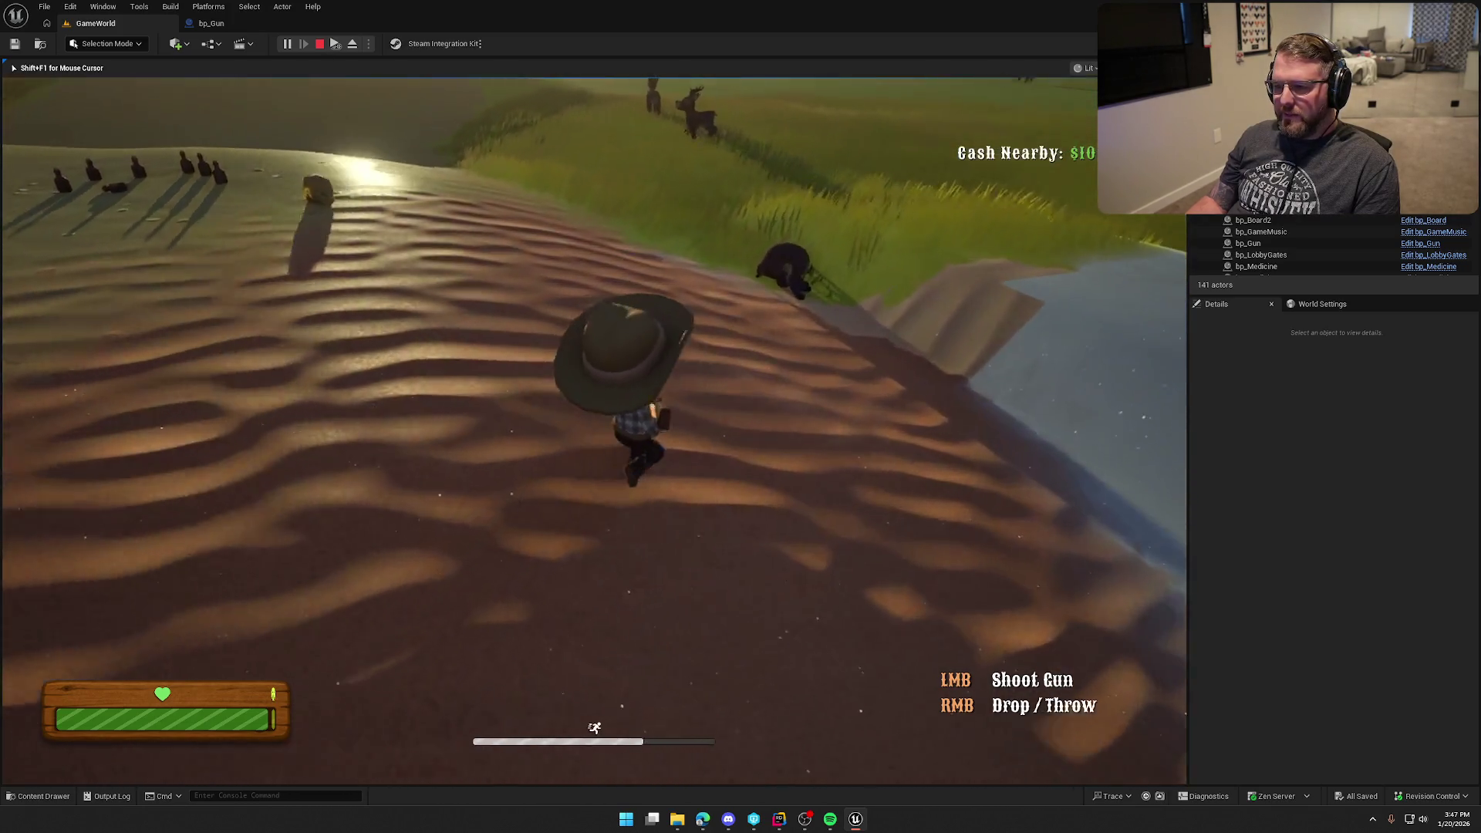
key("w")
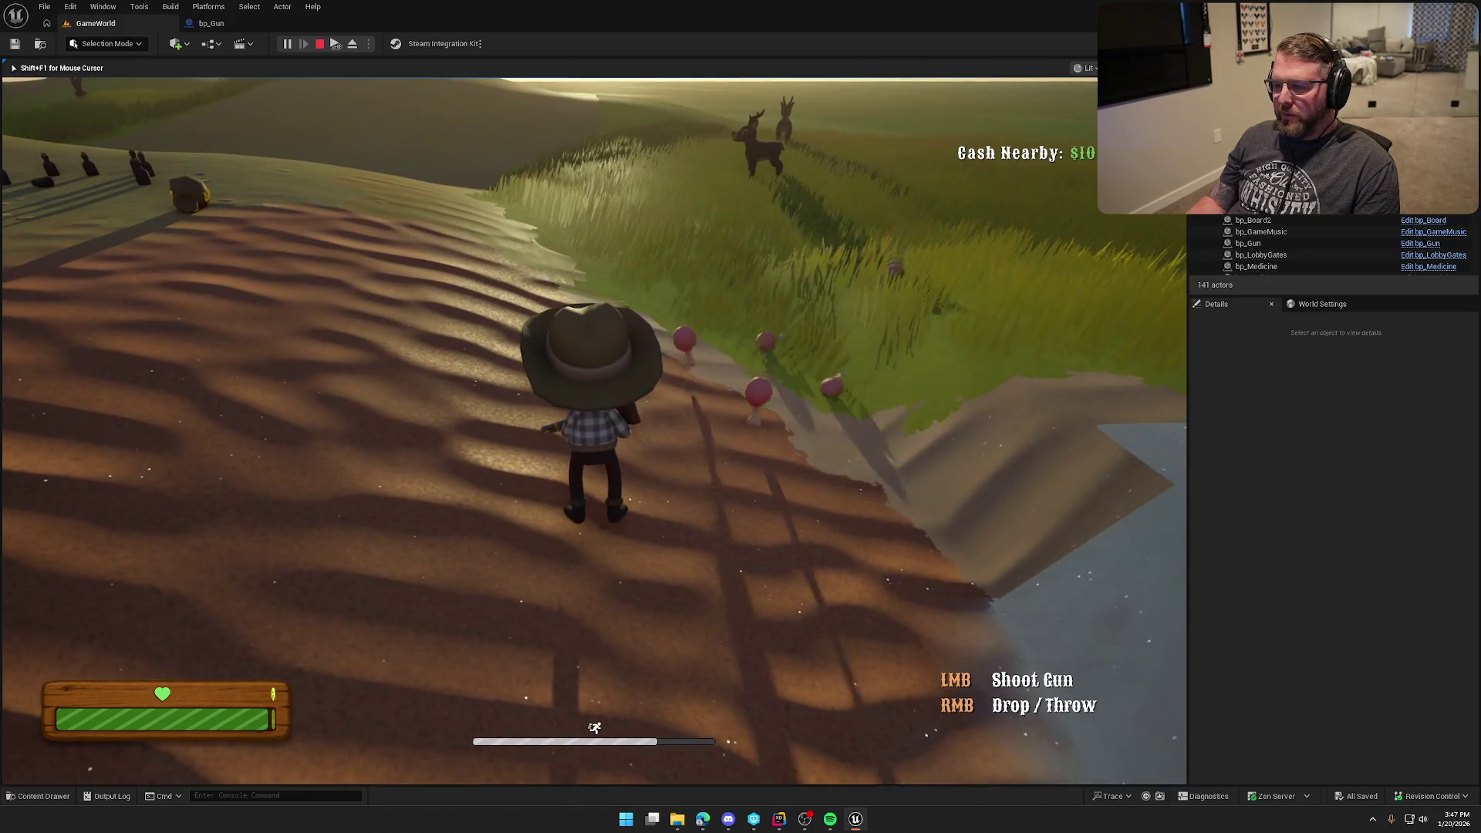
key("w")
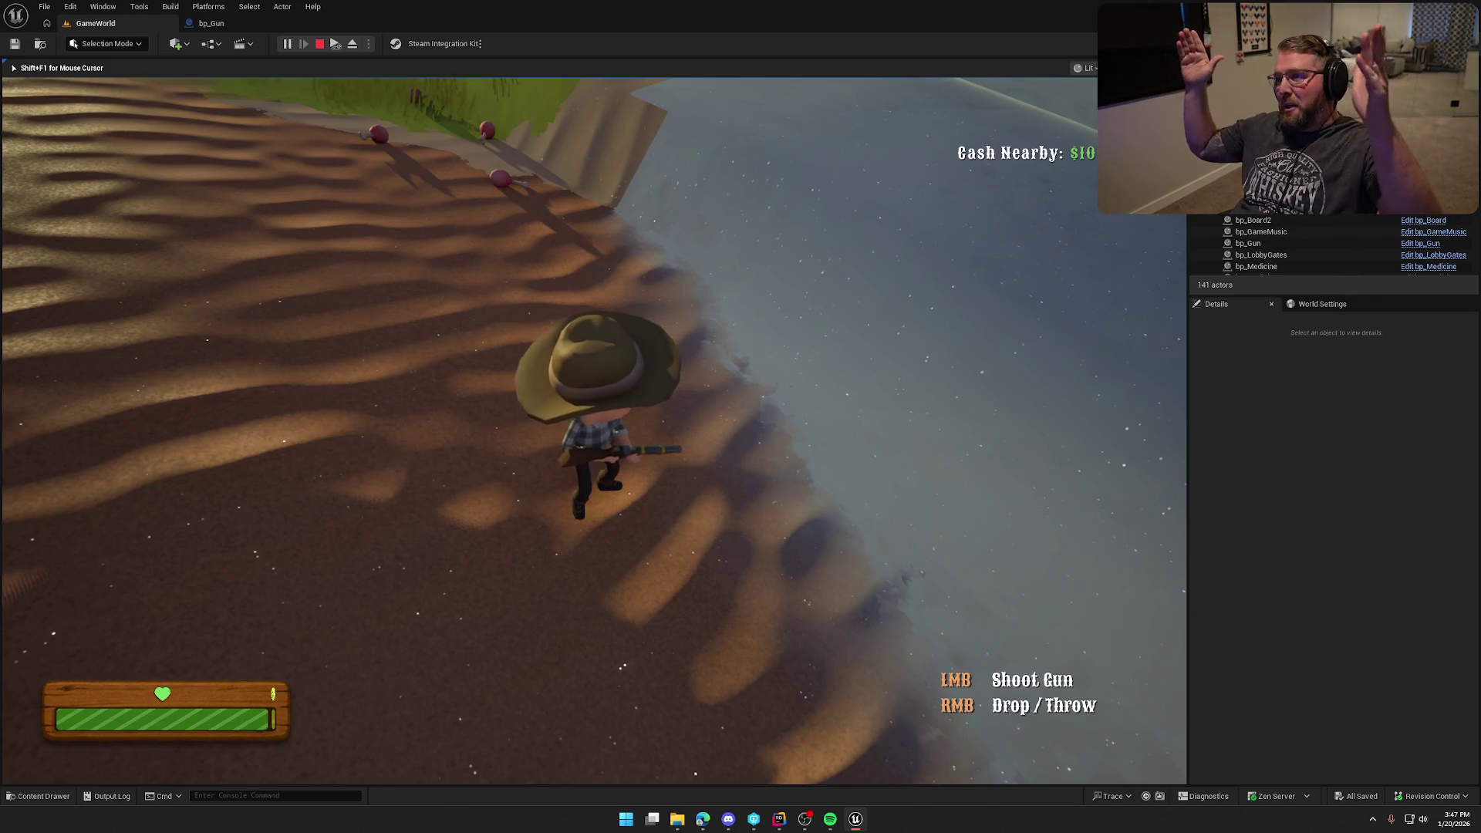
key("w")
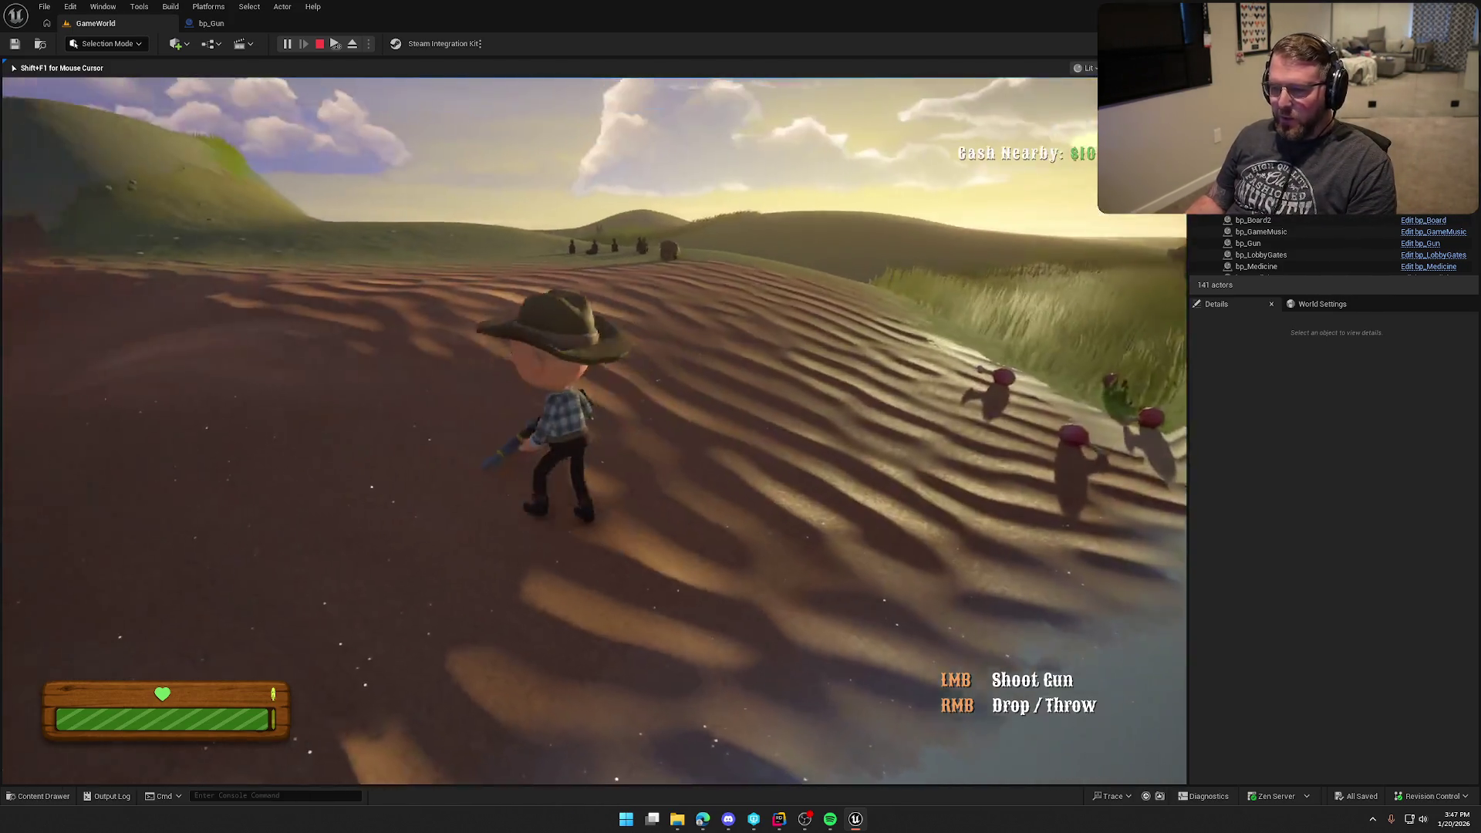
key("w")
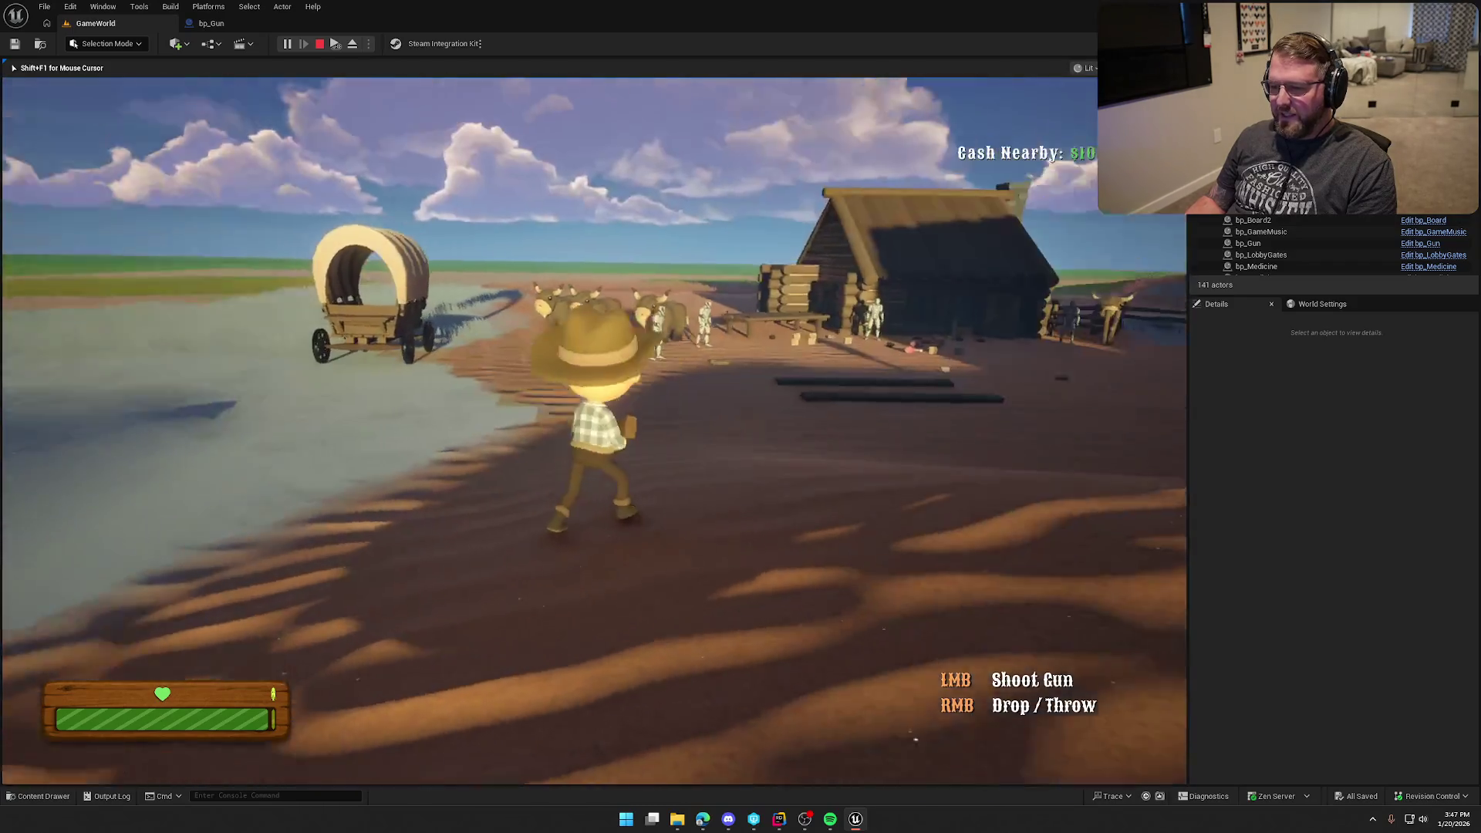
key("w")
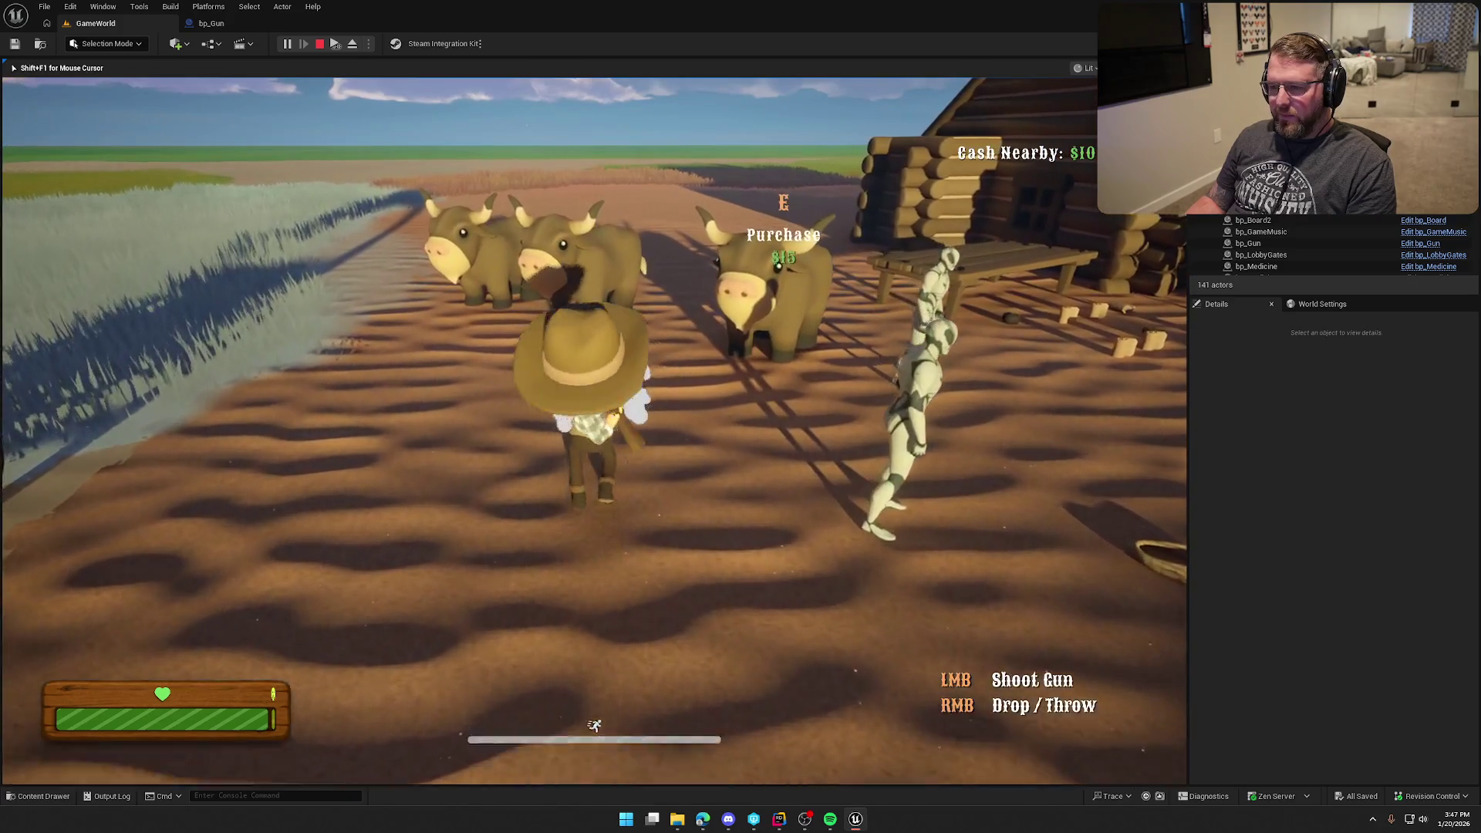
key("w")
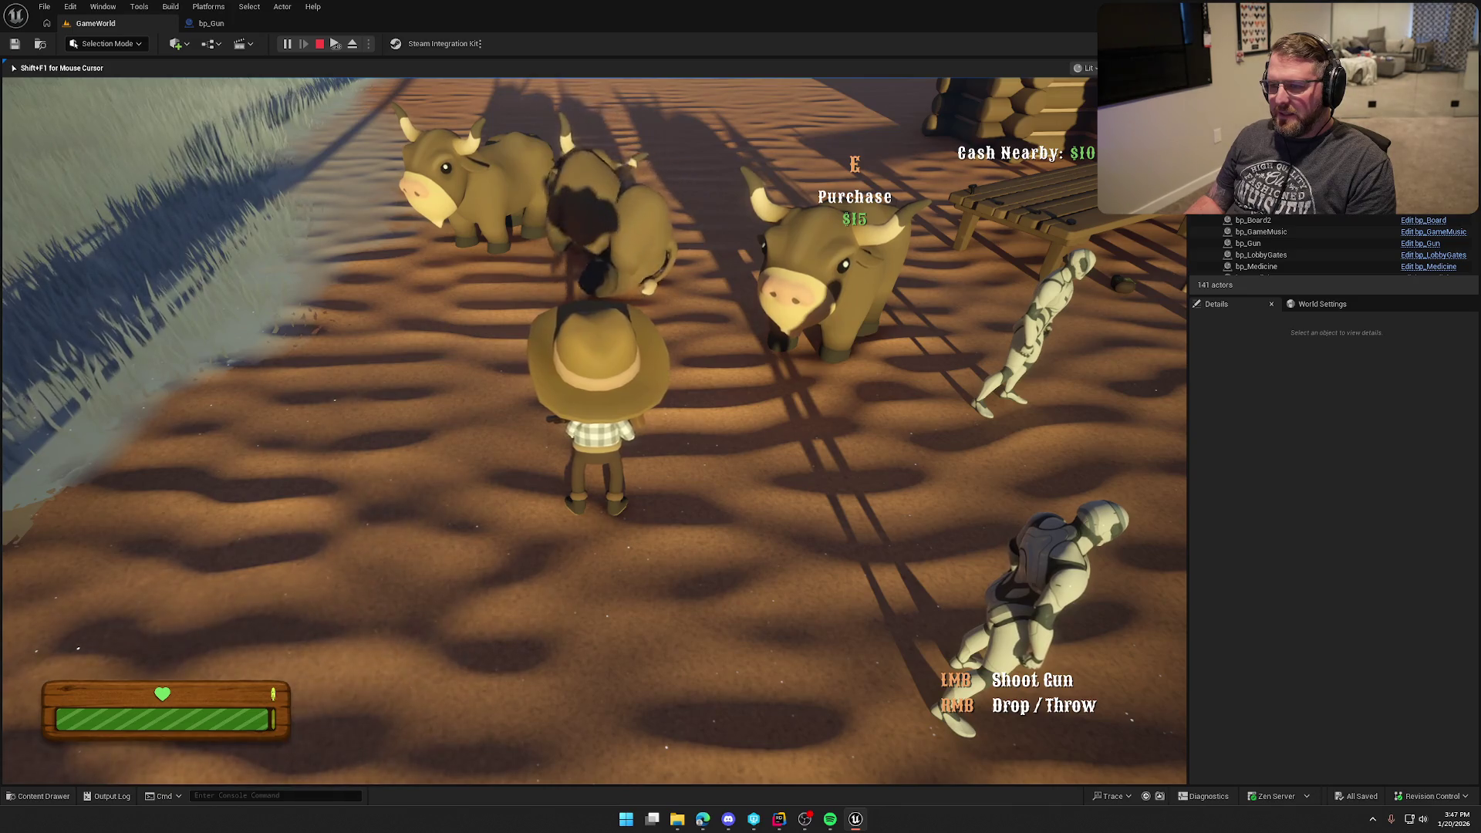
left_click(594, 432)
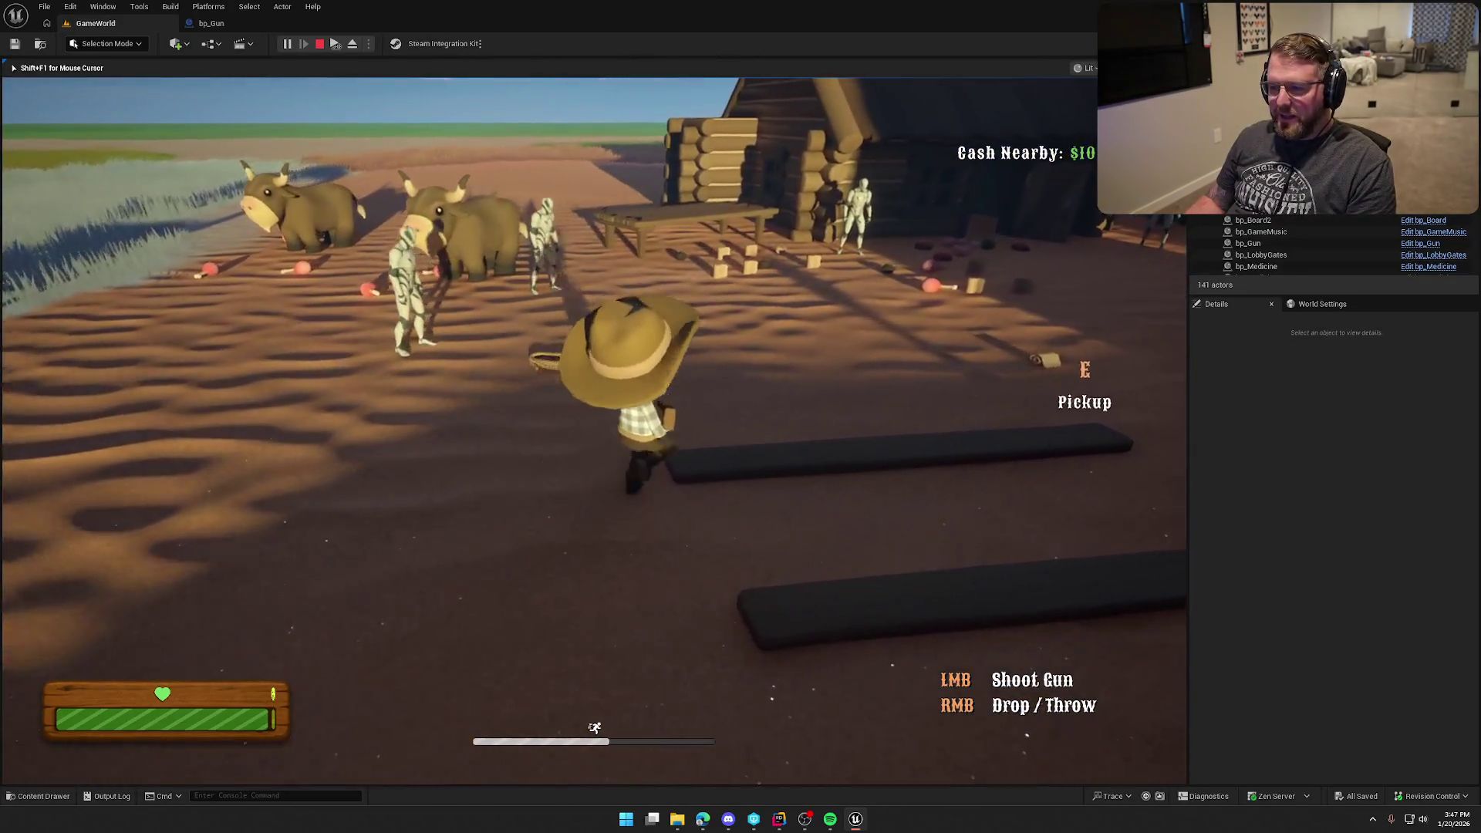
- Run across the field and back past the wagon toward the cabin and tall fence
key("w")
key("w")
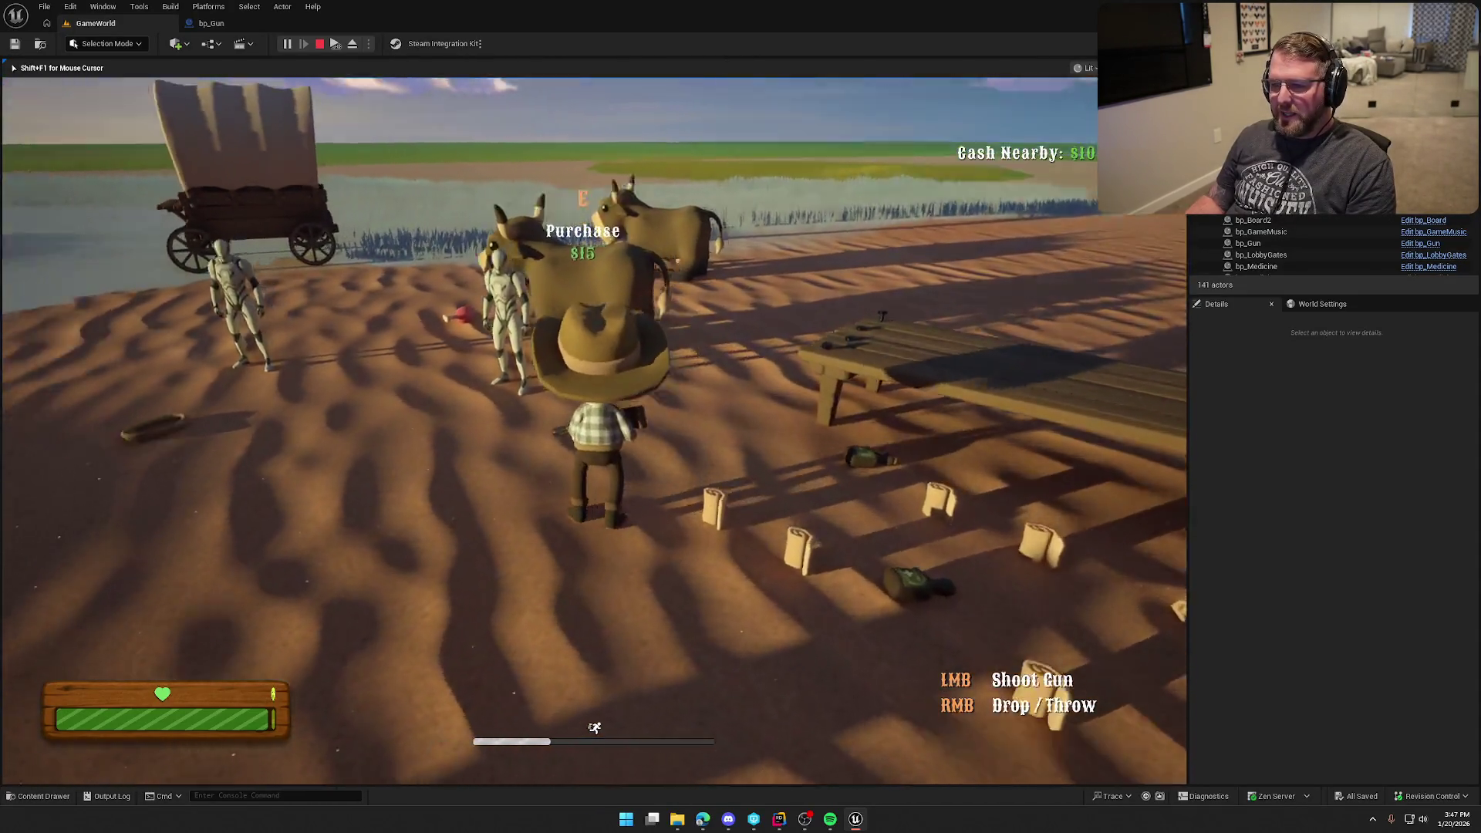
key("w")
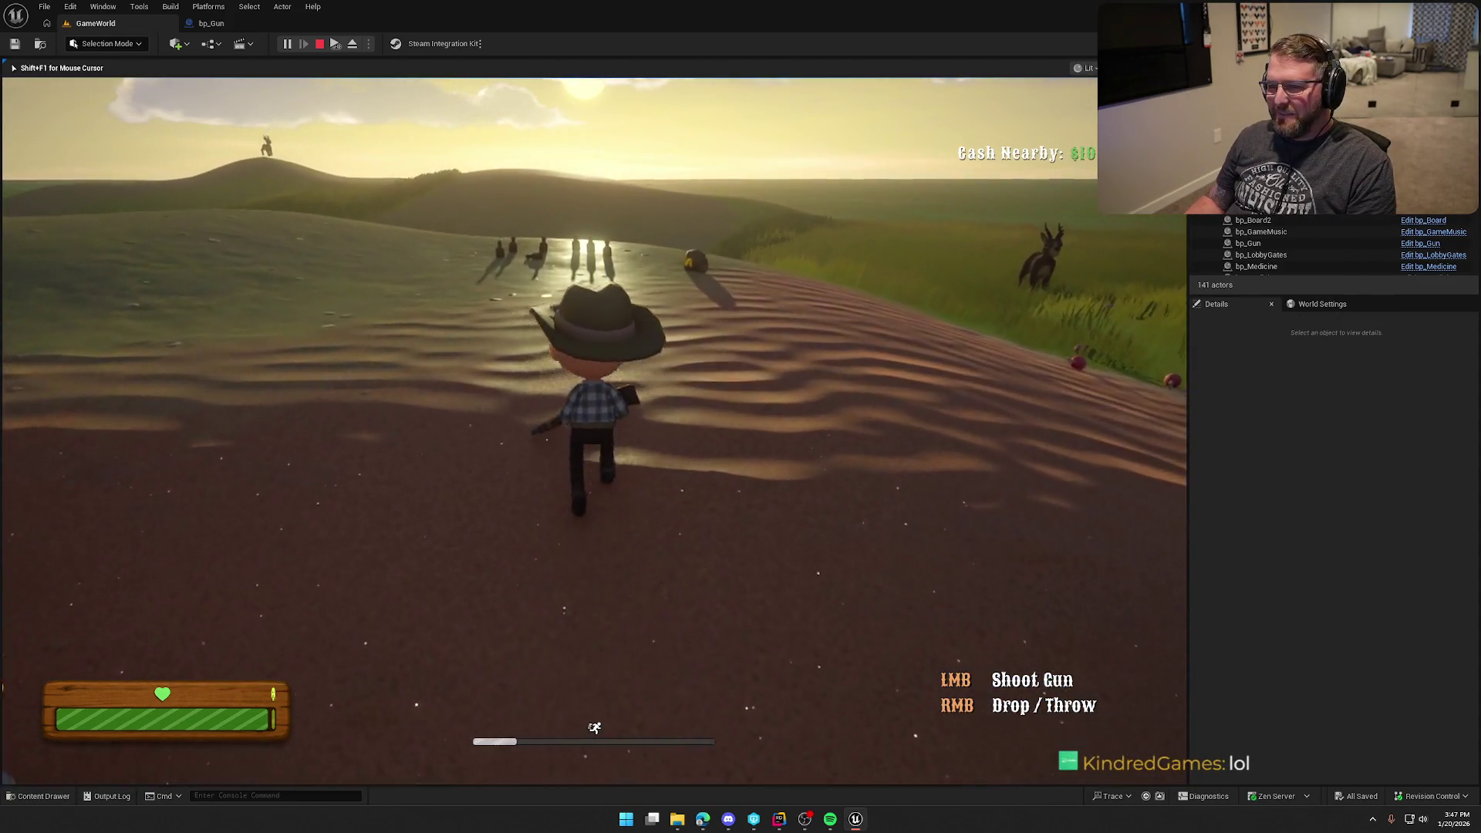
key("w")
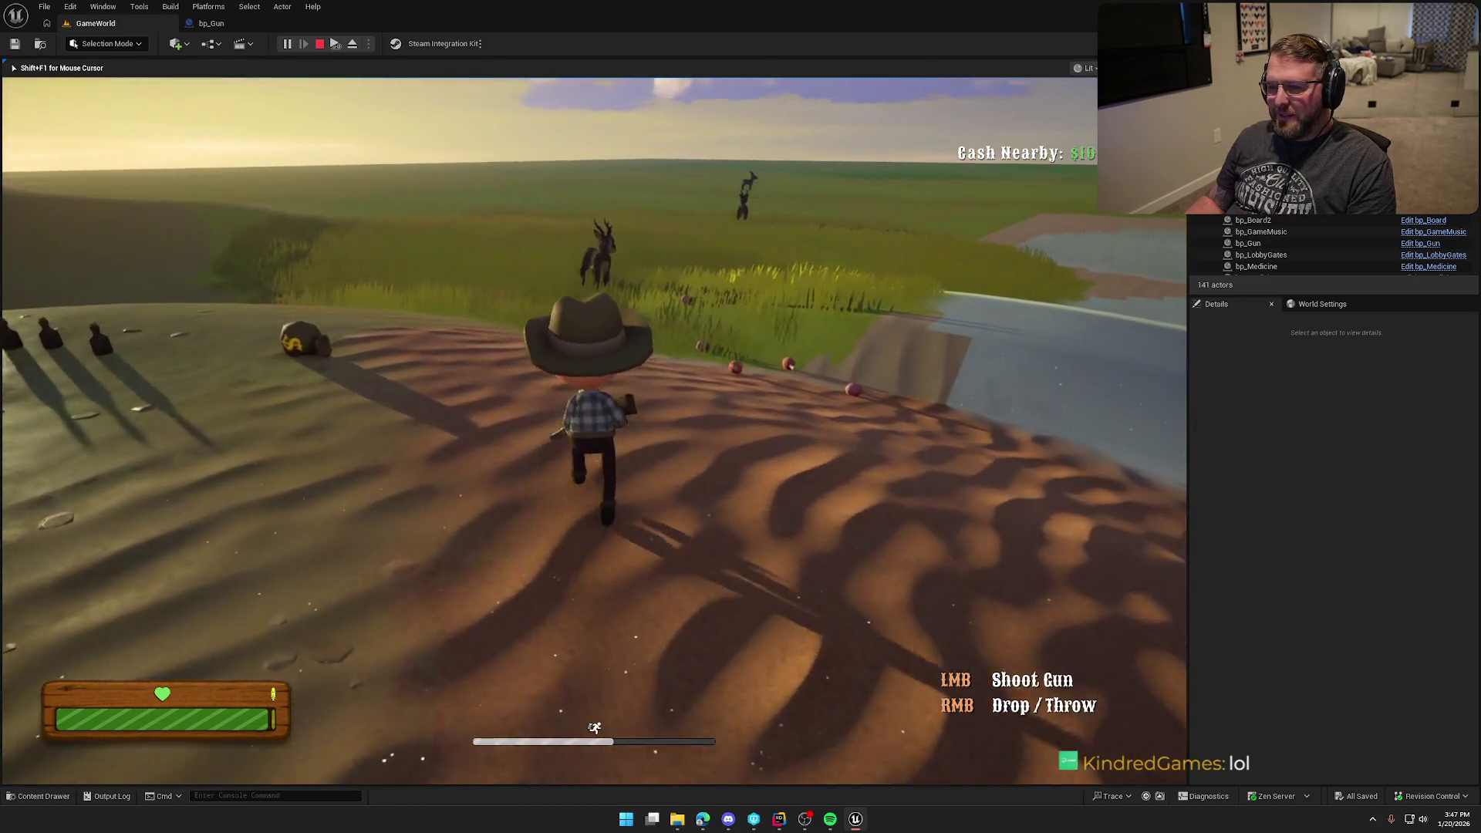
key("w")
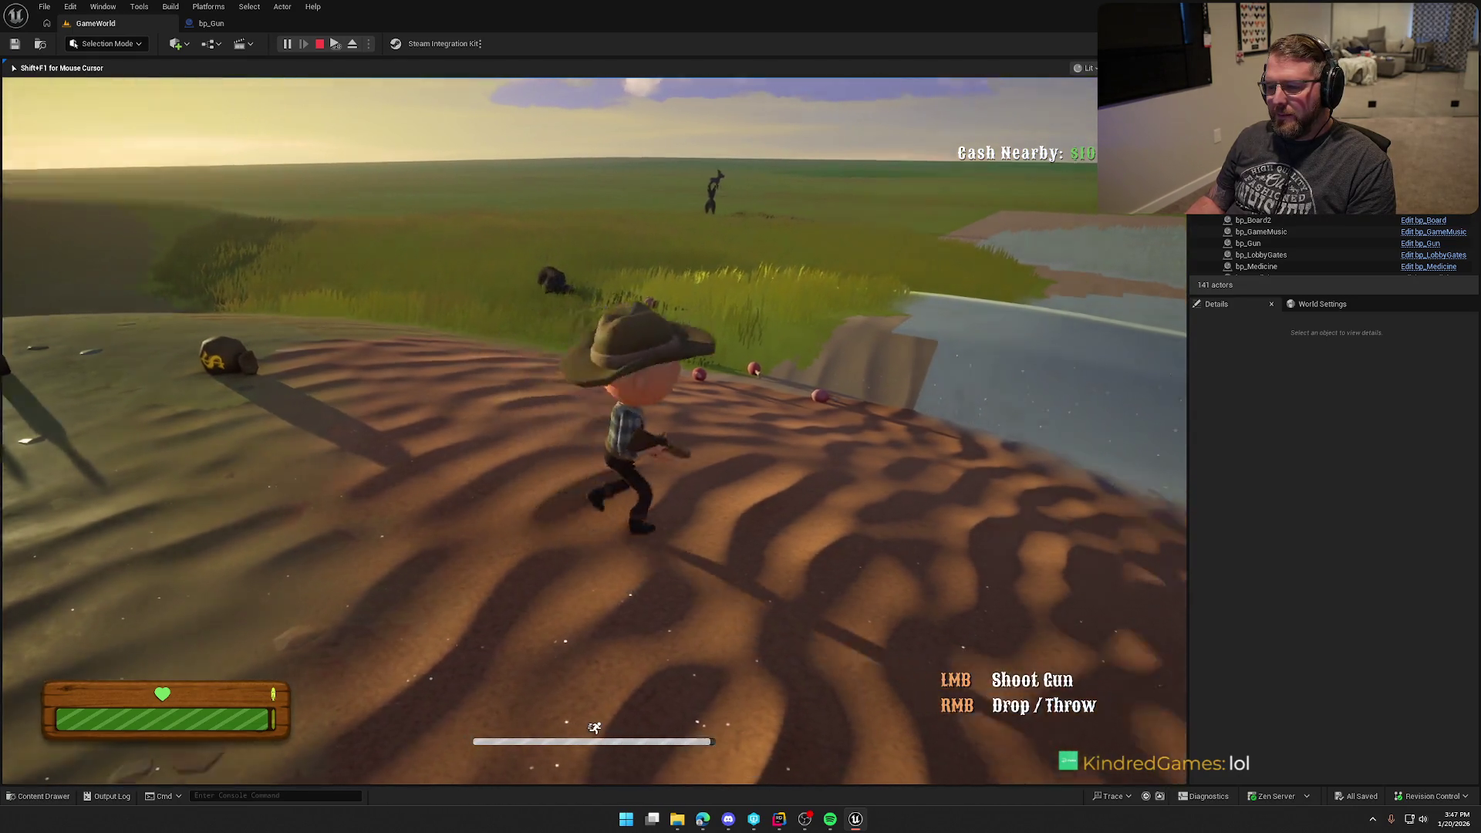
key("s")
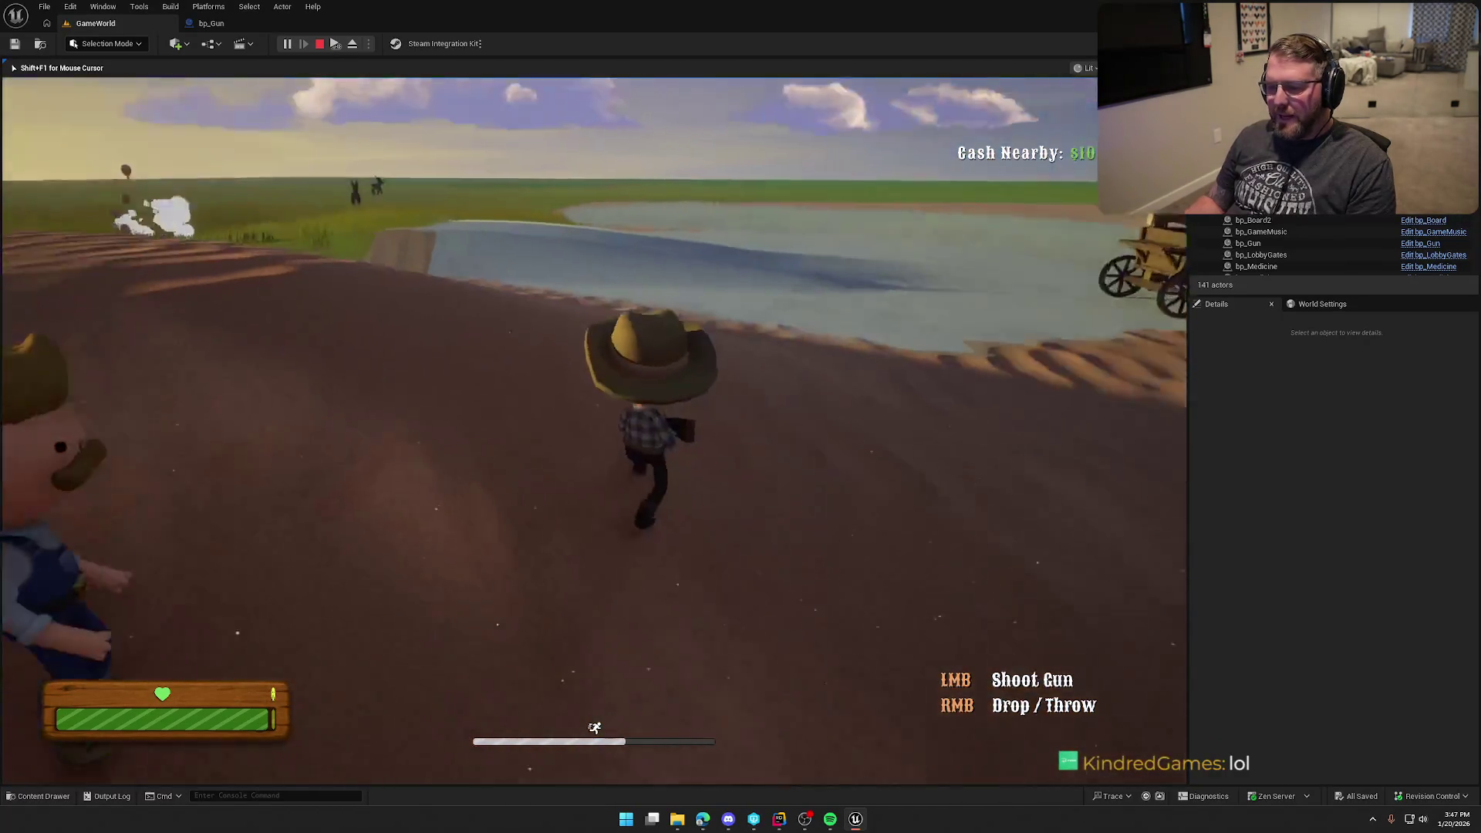
key("w")
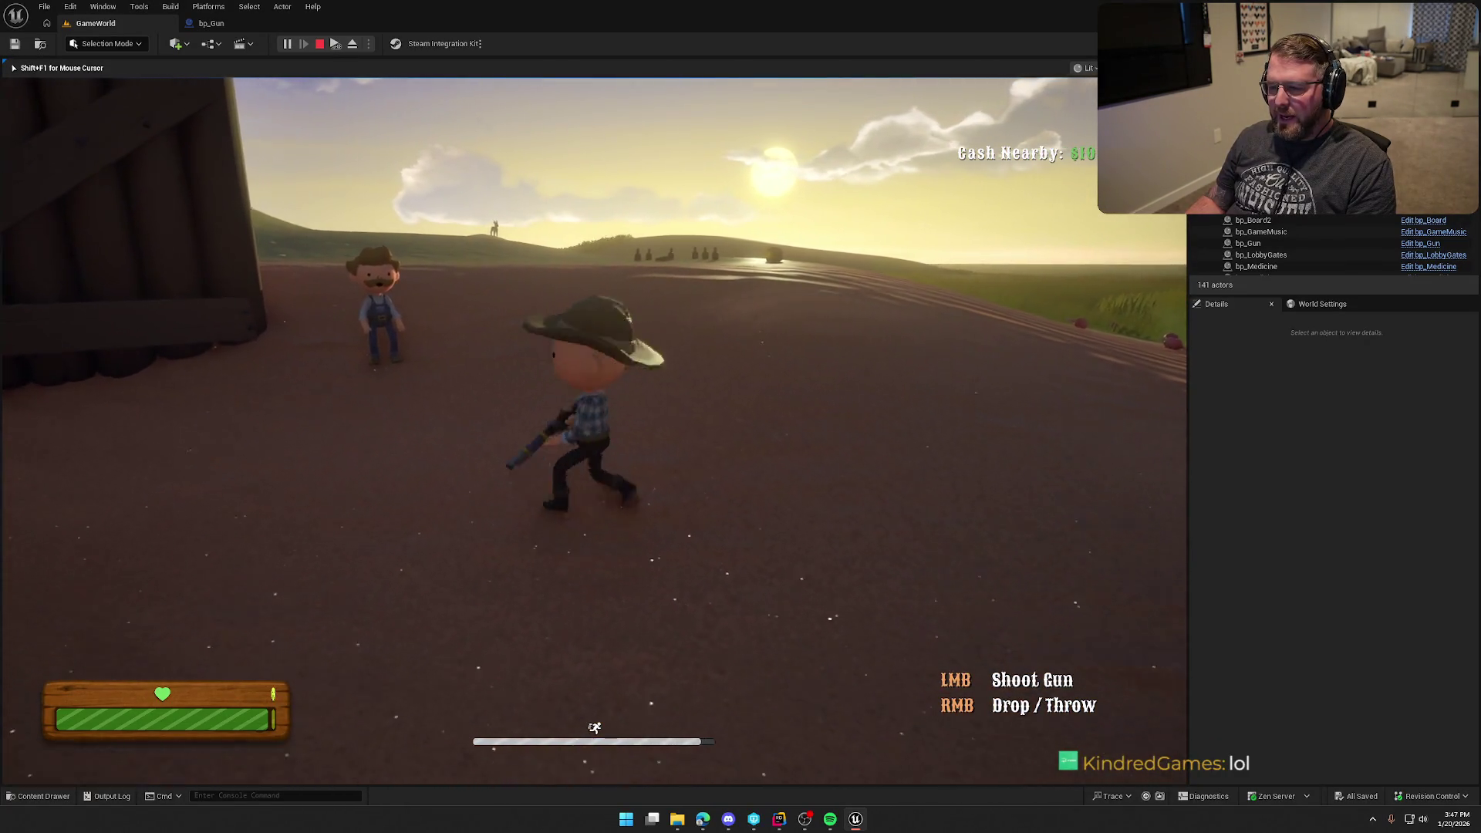
key("w")
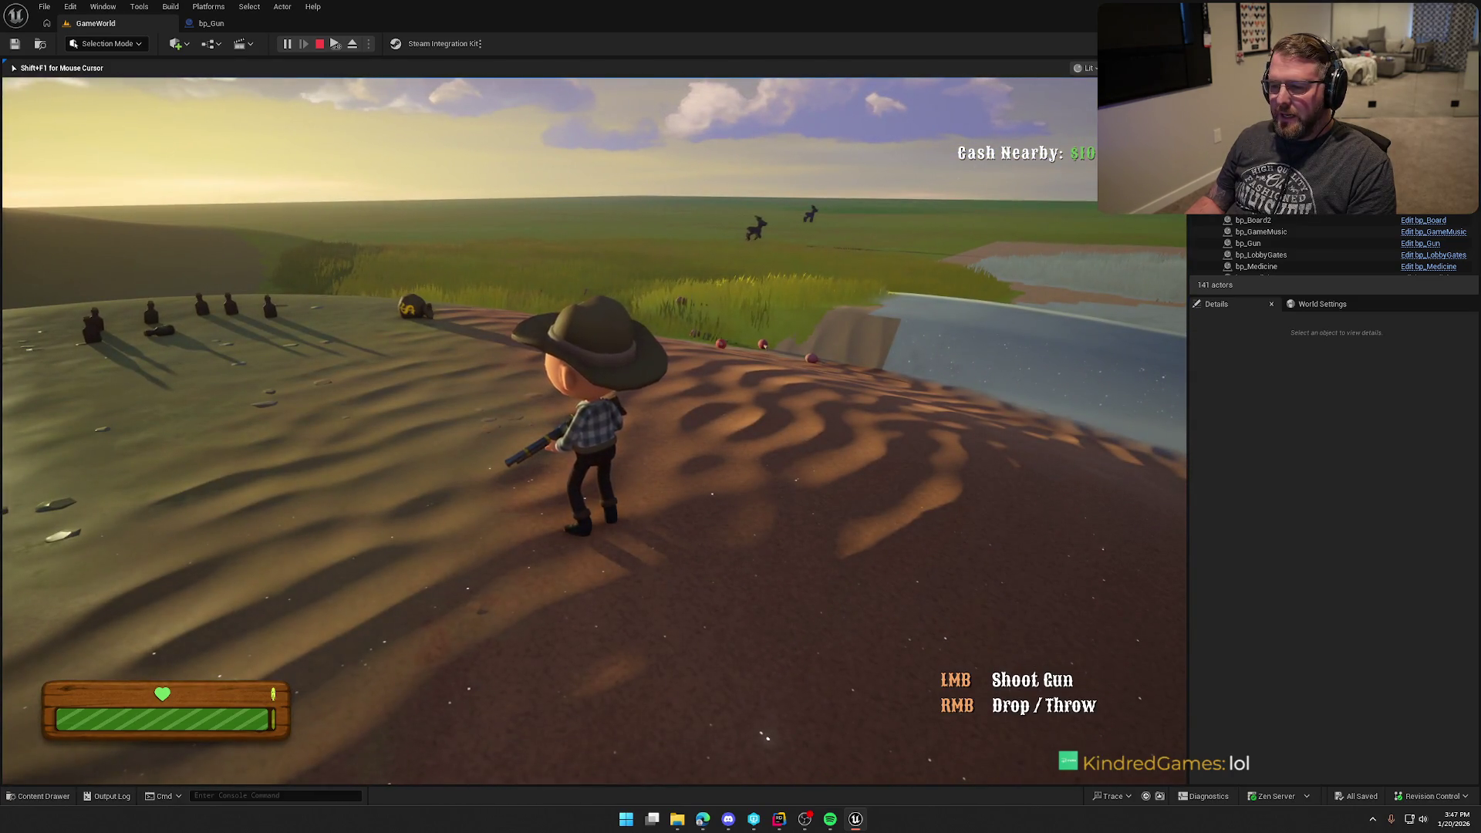
key("s")
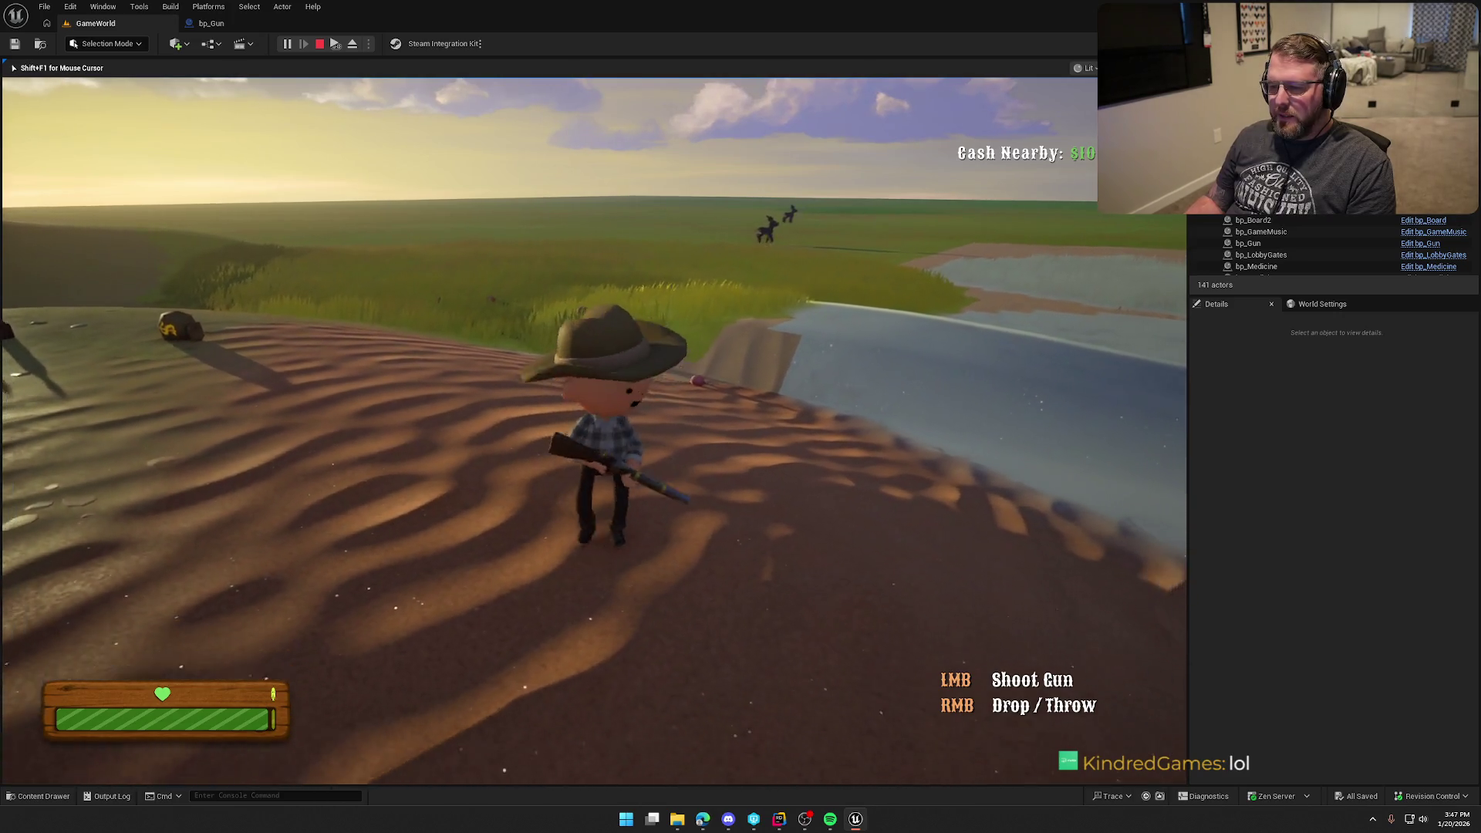
key("w")
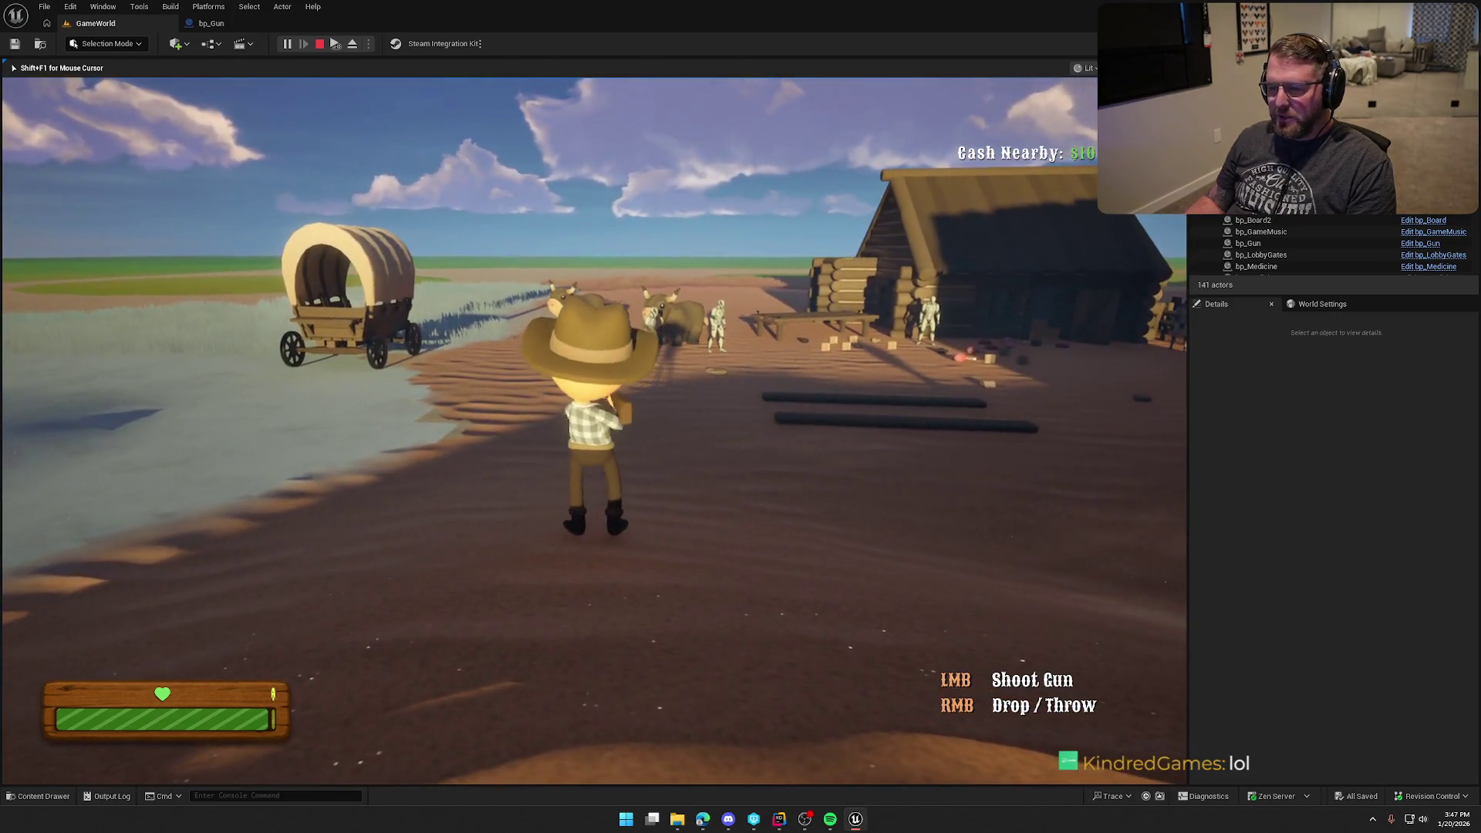
key("w")
key("w")
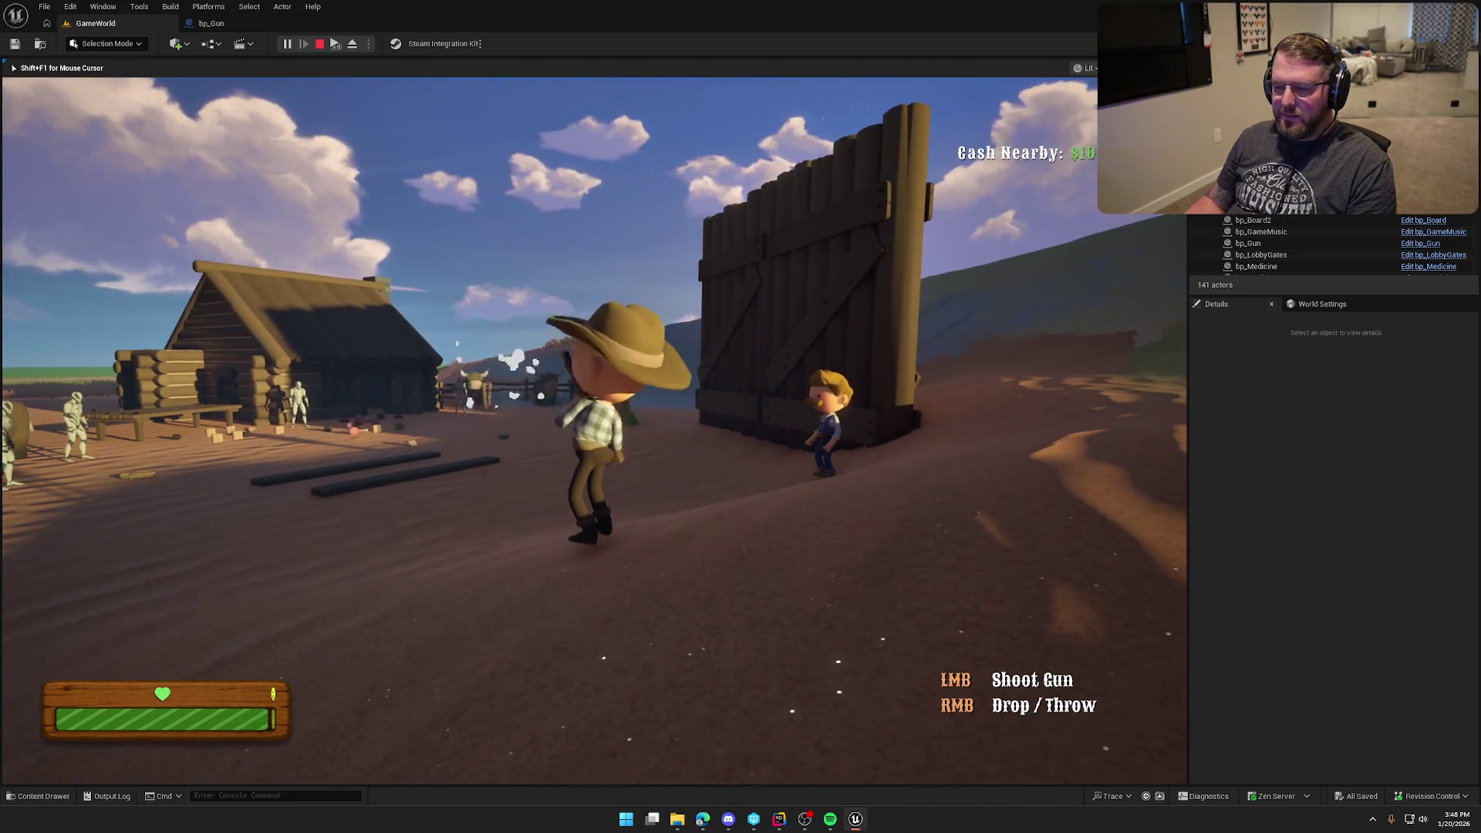
key("w")
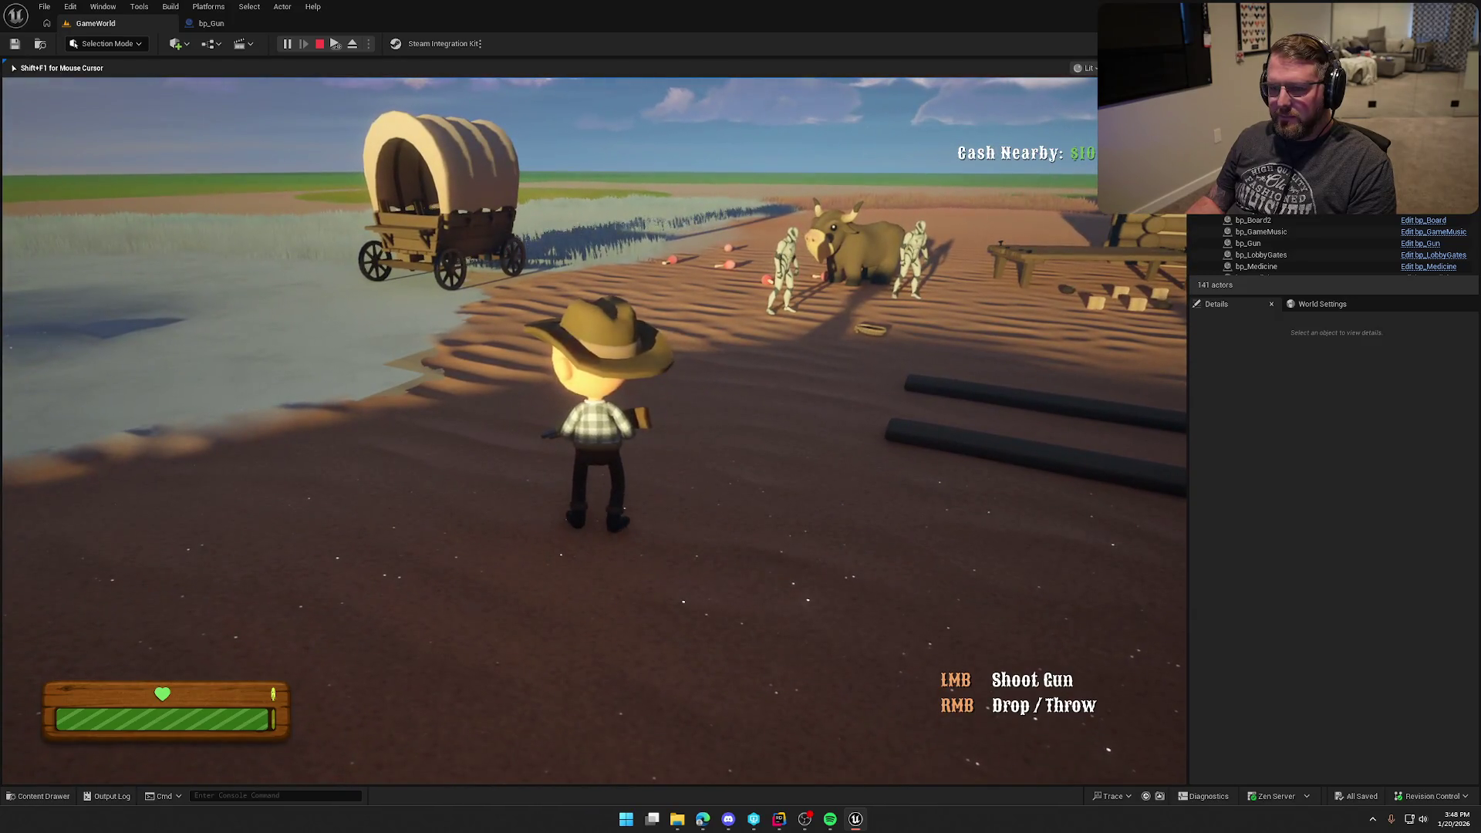
- Run to the boards on the sand, pick up the gun and throw it
key("w")
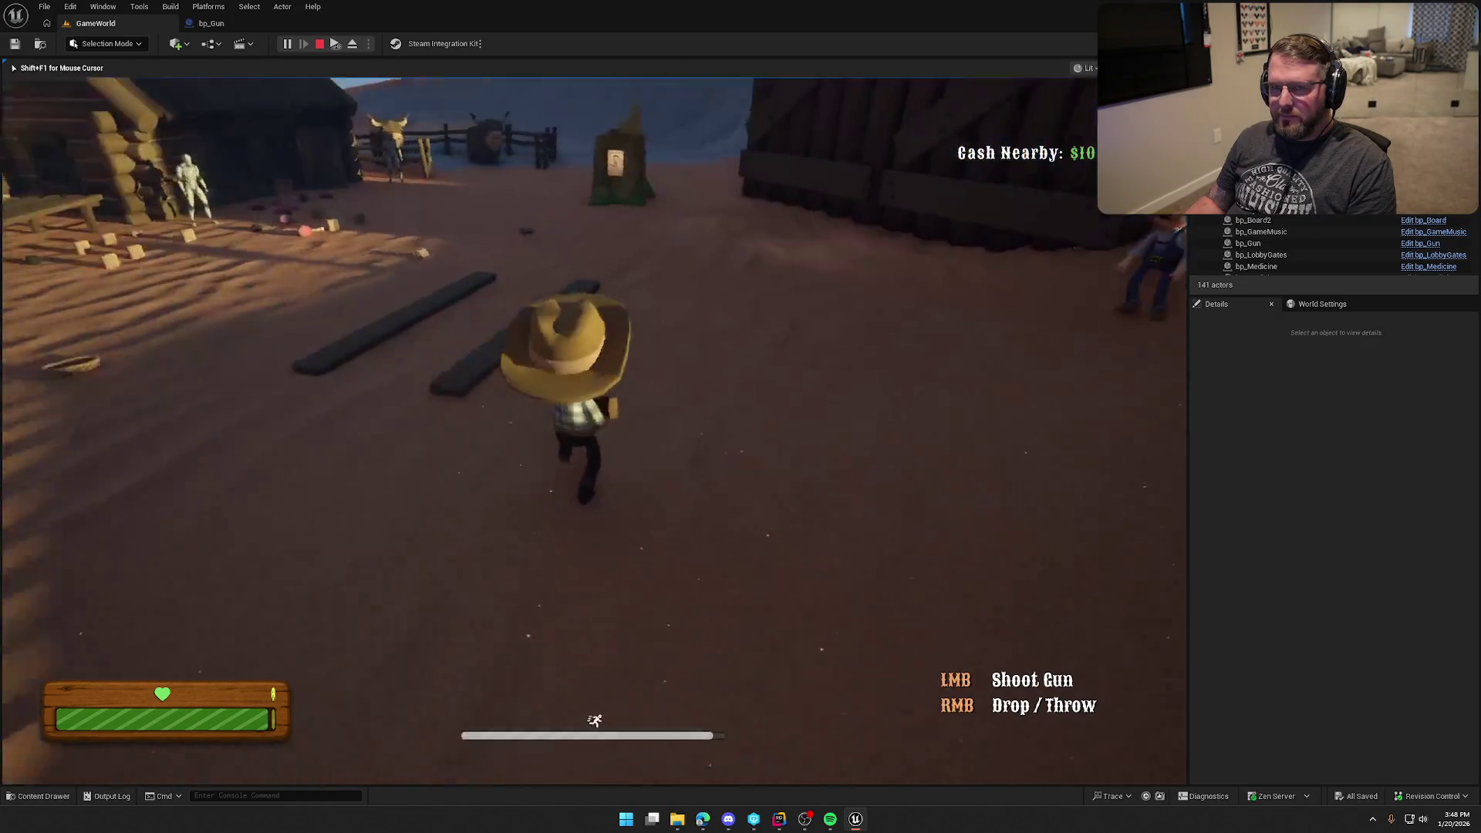
key("w")
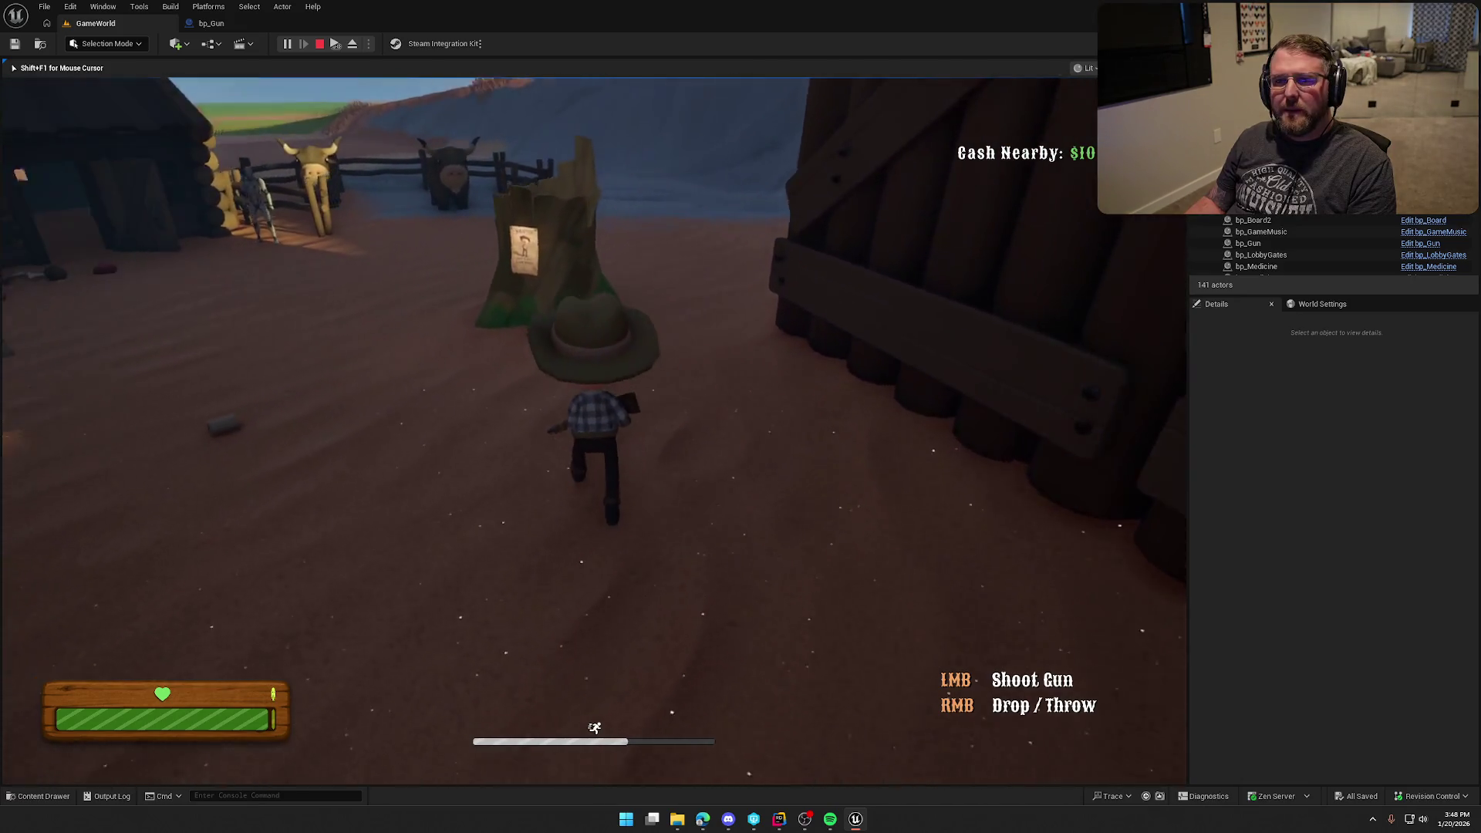
key("w")
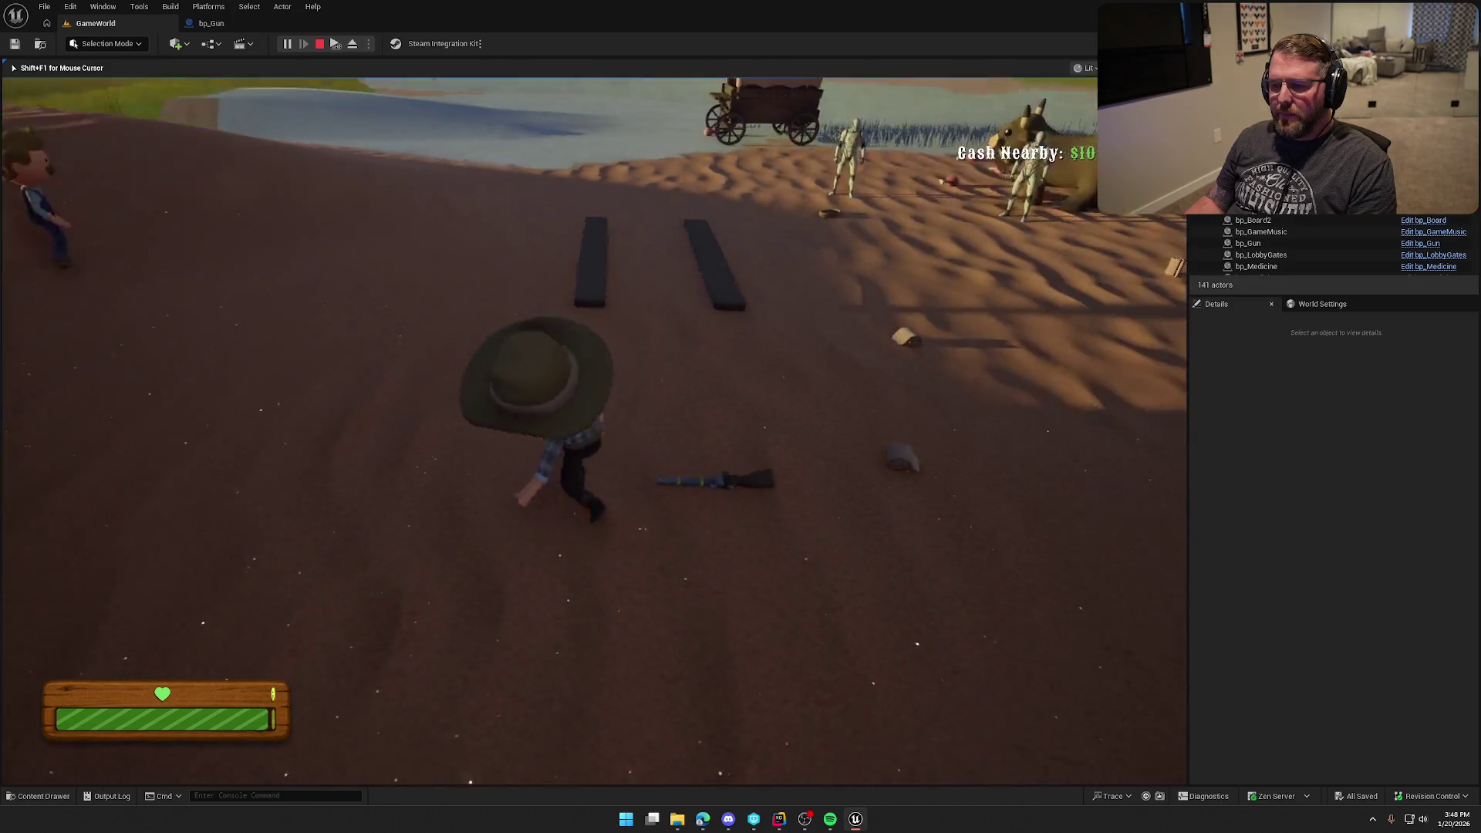
key("e")
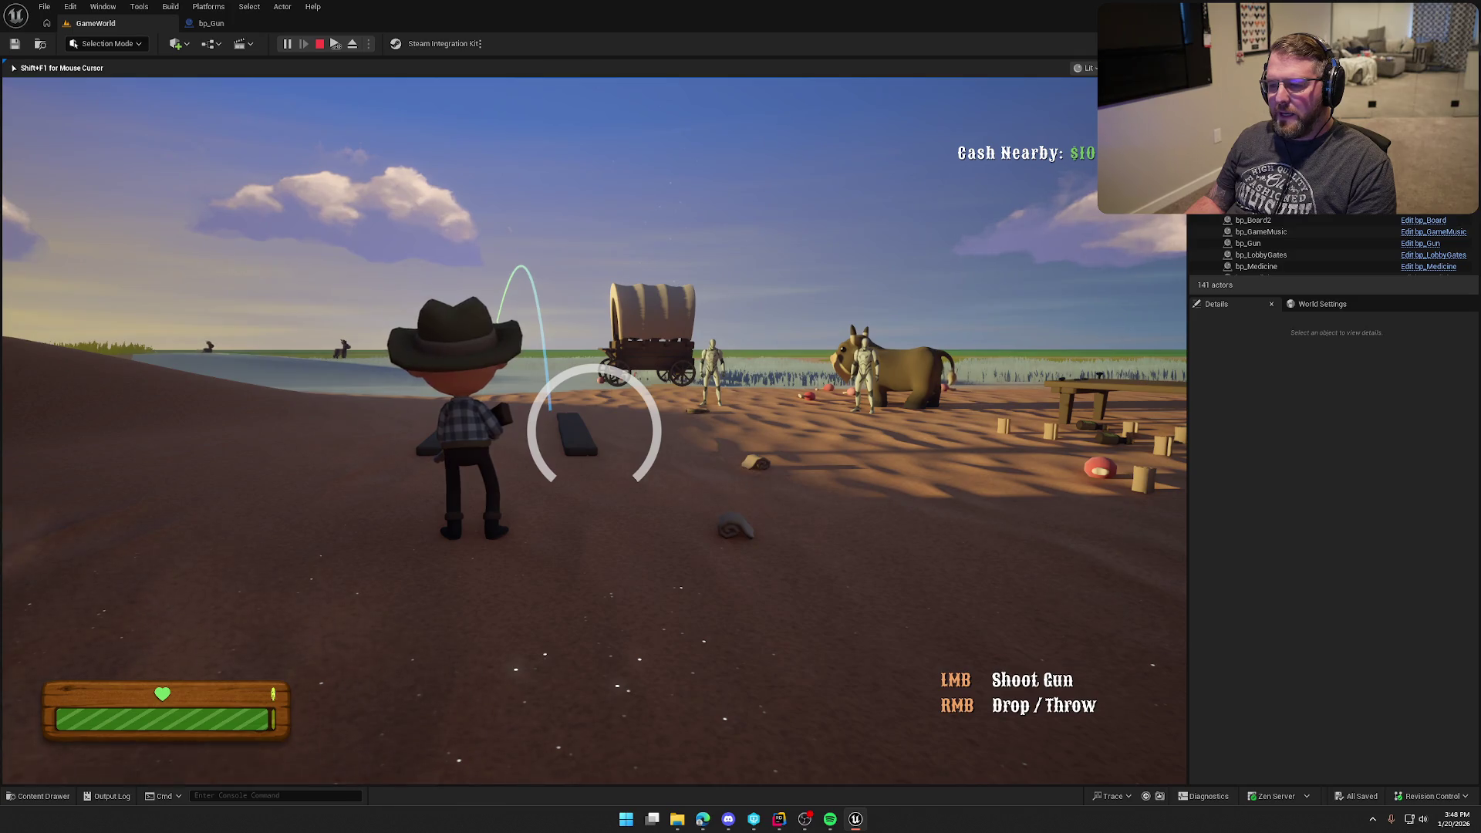
key("d")
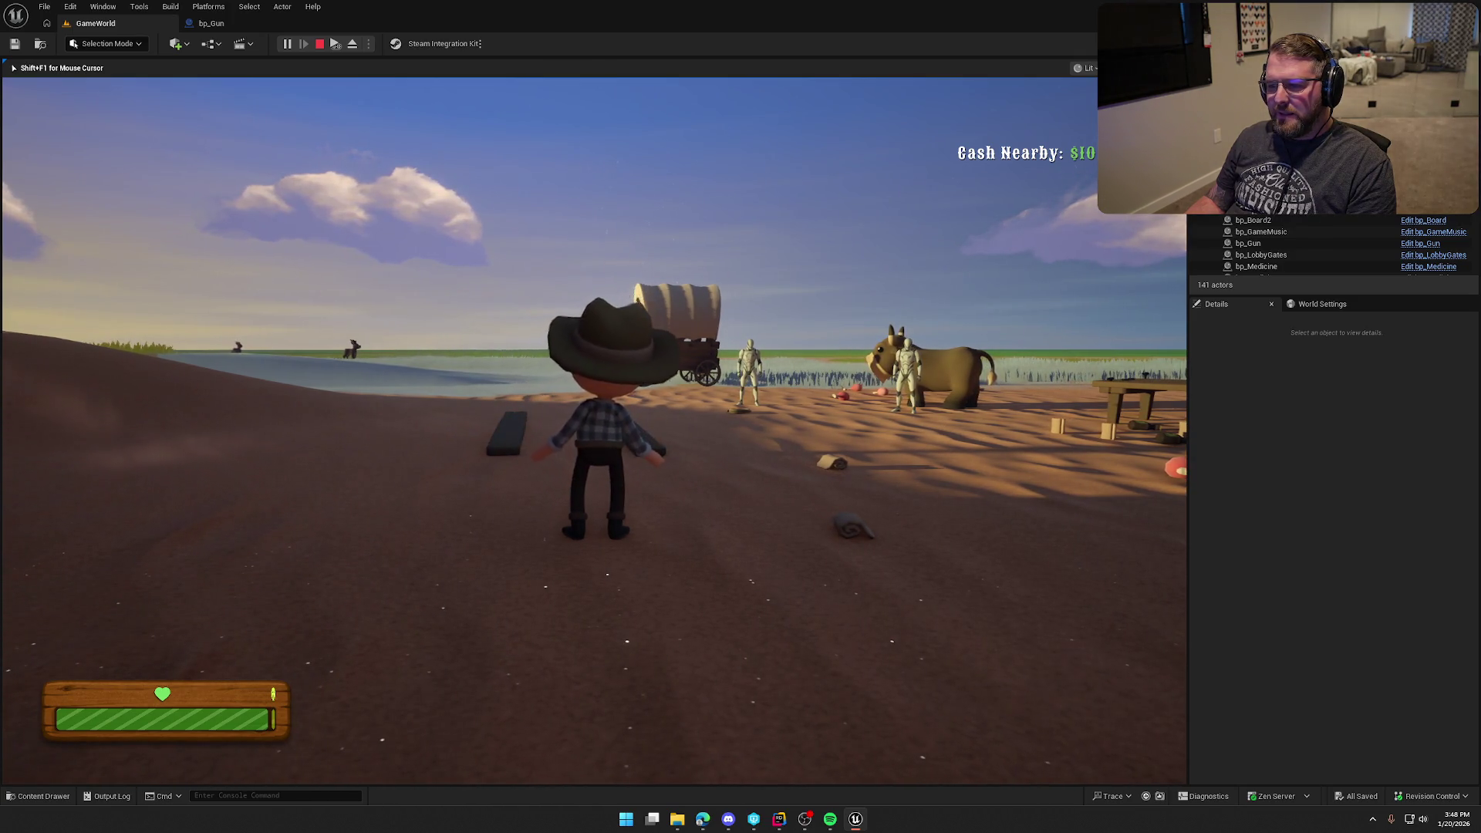
- Pick up the bandage, throw it toward the wagon, and sprint to the log cabin
key("w")
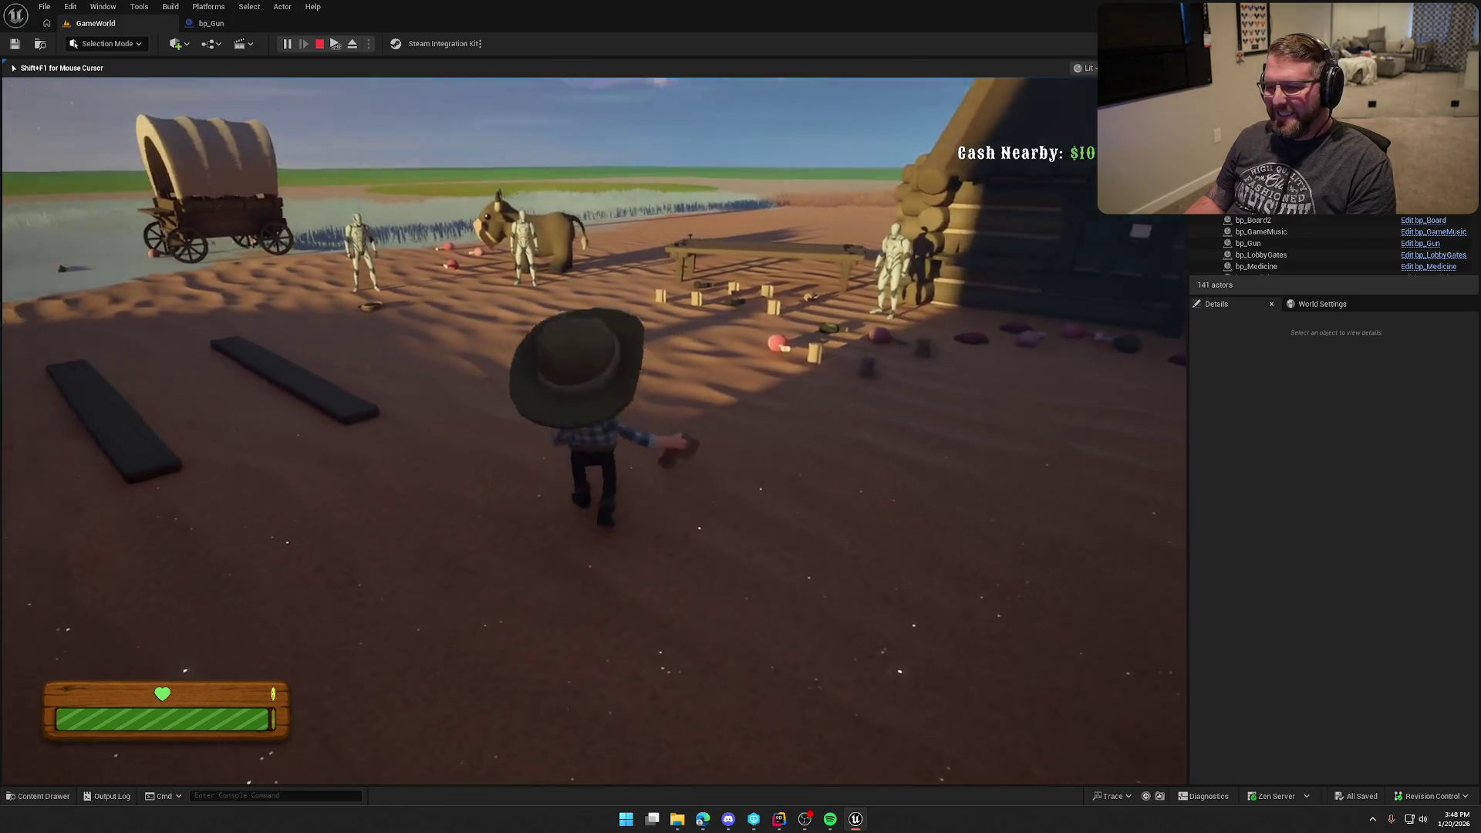
key("e")
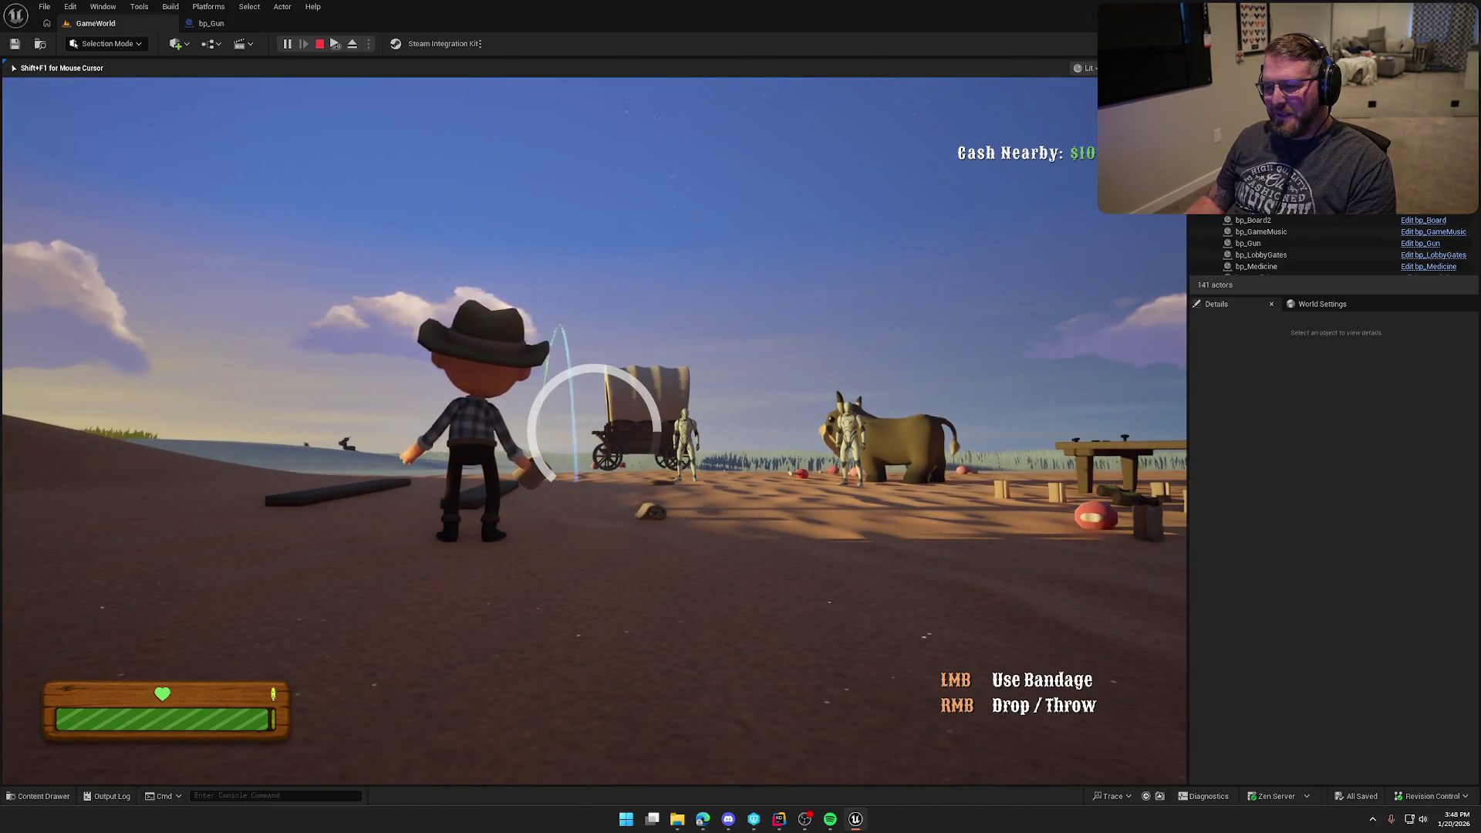
key("w")
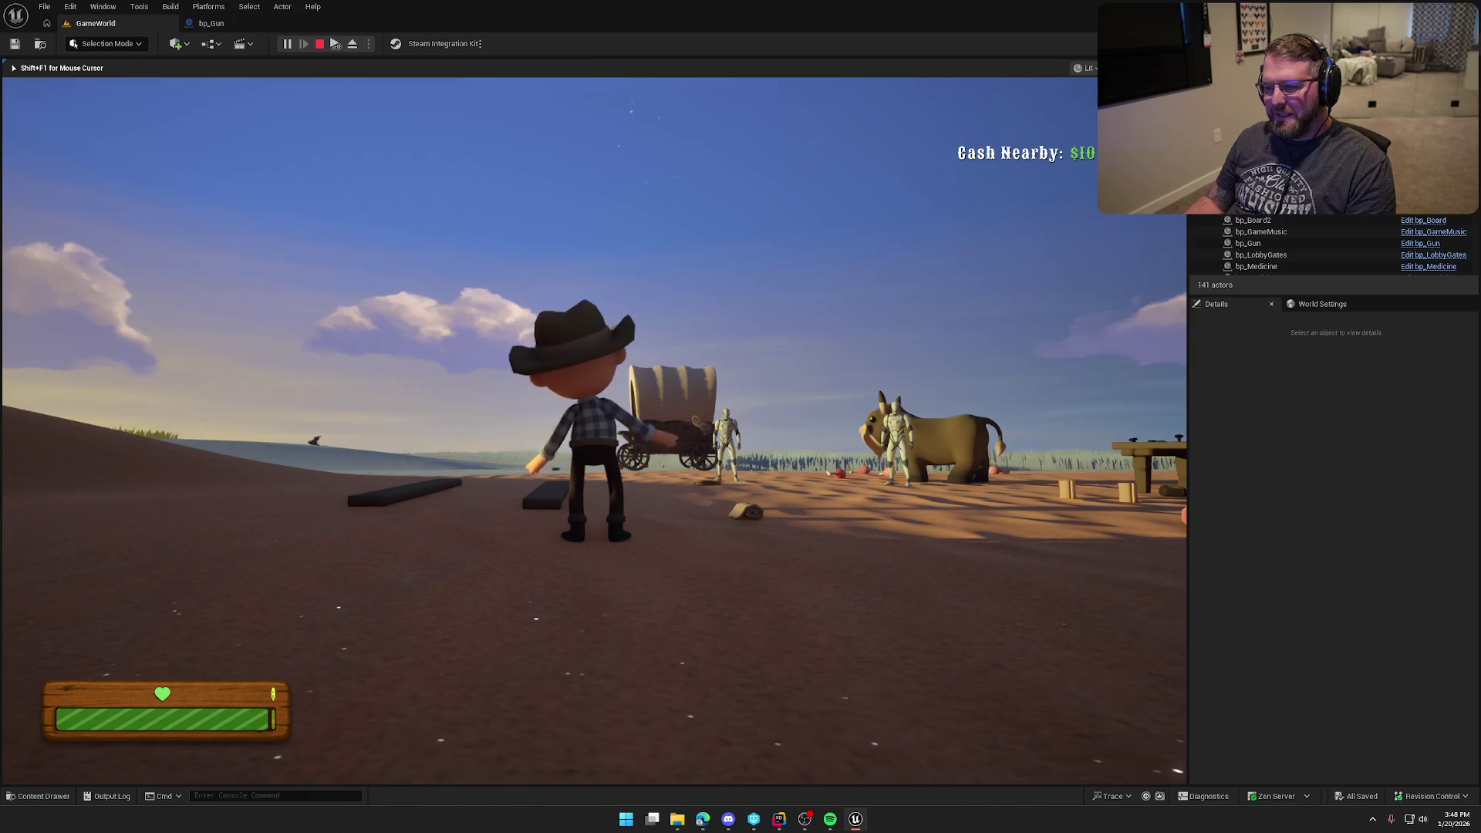
key("shift+w")
key("shift+w")
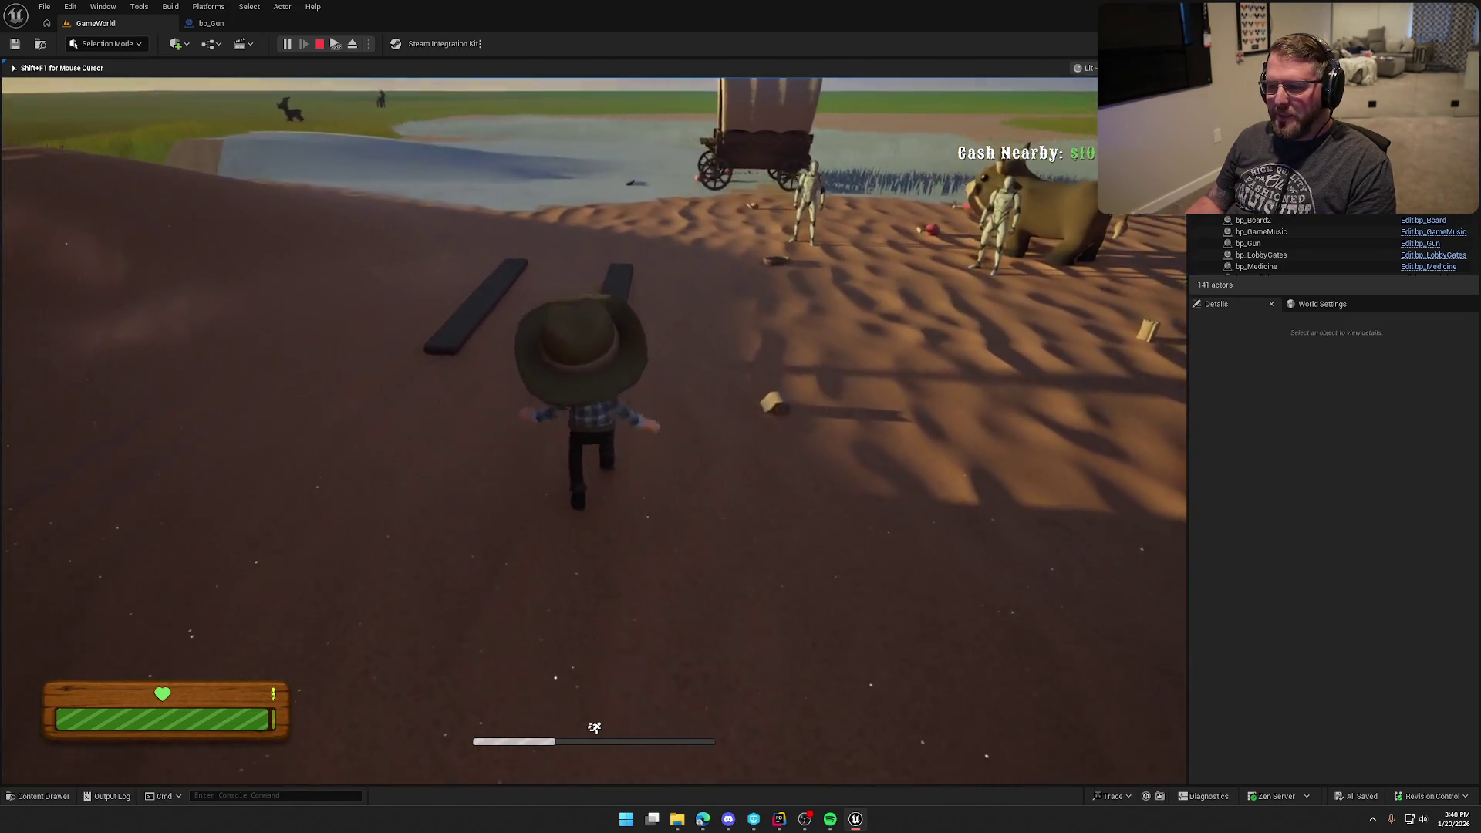
- Grab a board by the cabin, drop it upright, and walk around it
key("w")
key("e")
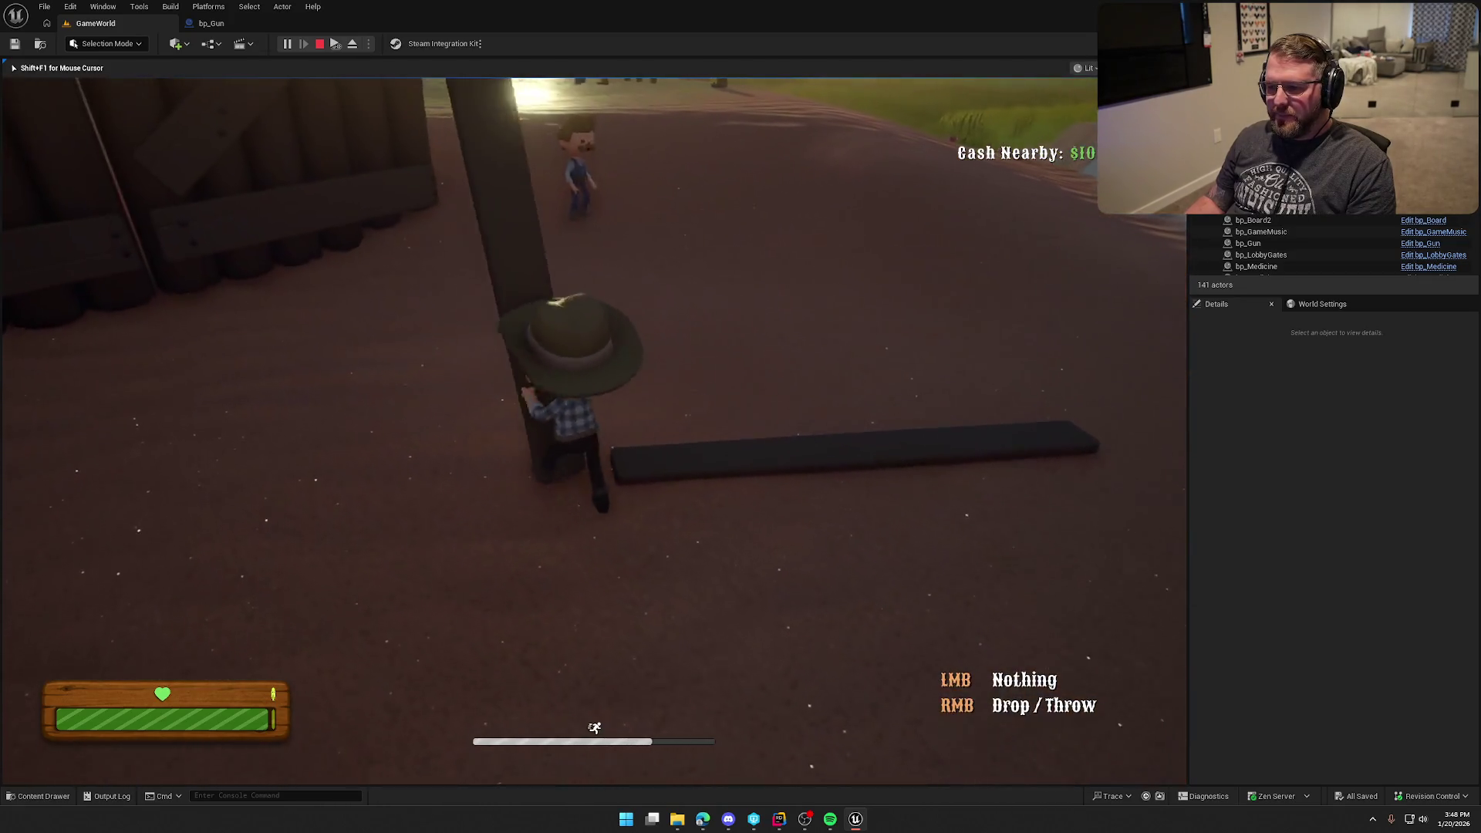
key("w")
right_click(594, 432)
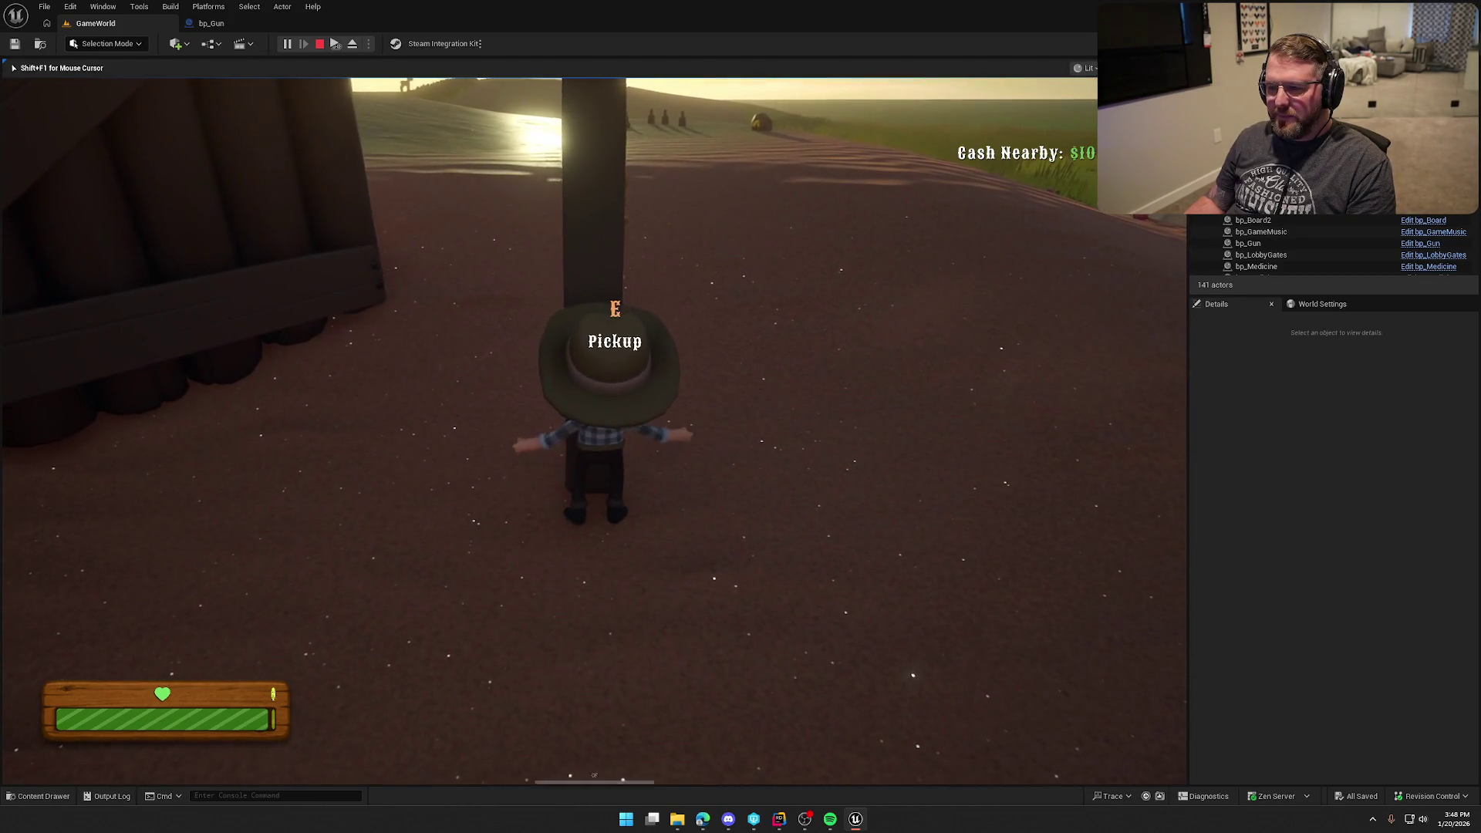
key("a")
key("s")
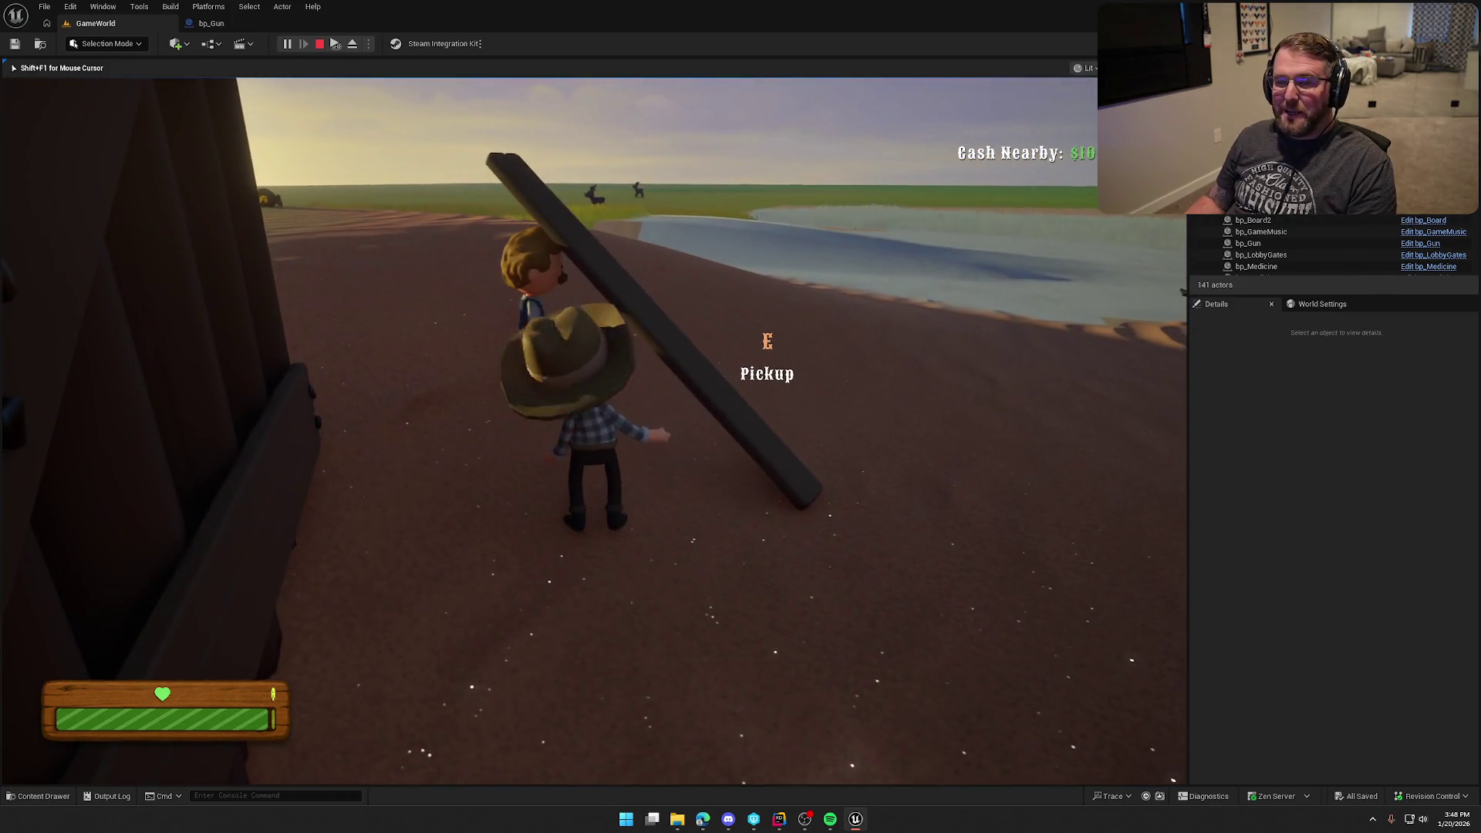
key("s")
key("d")
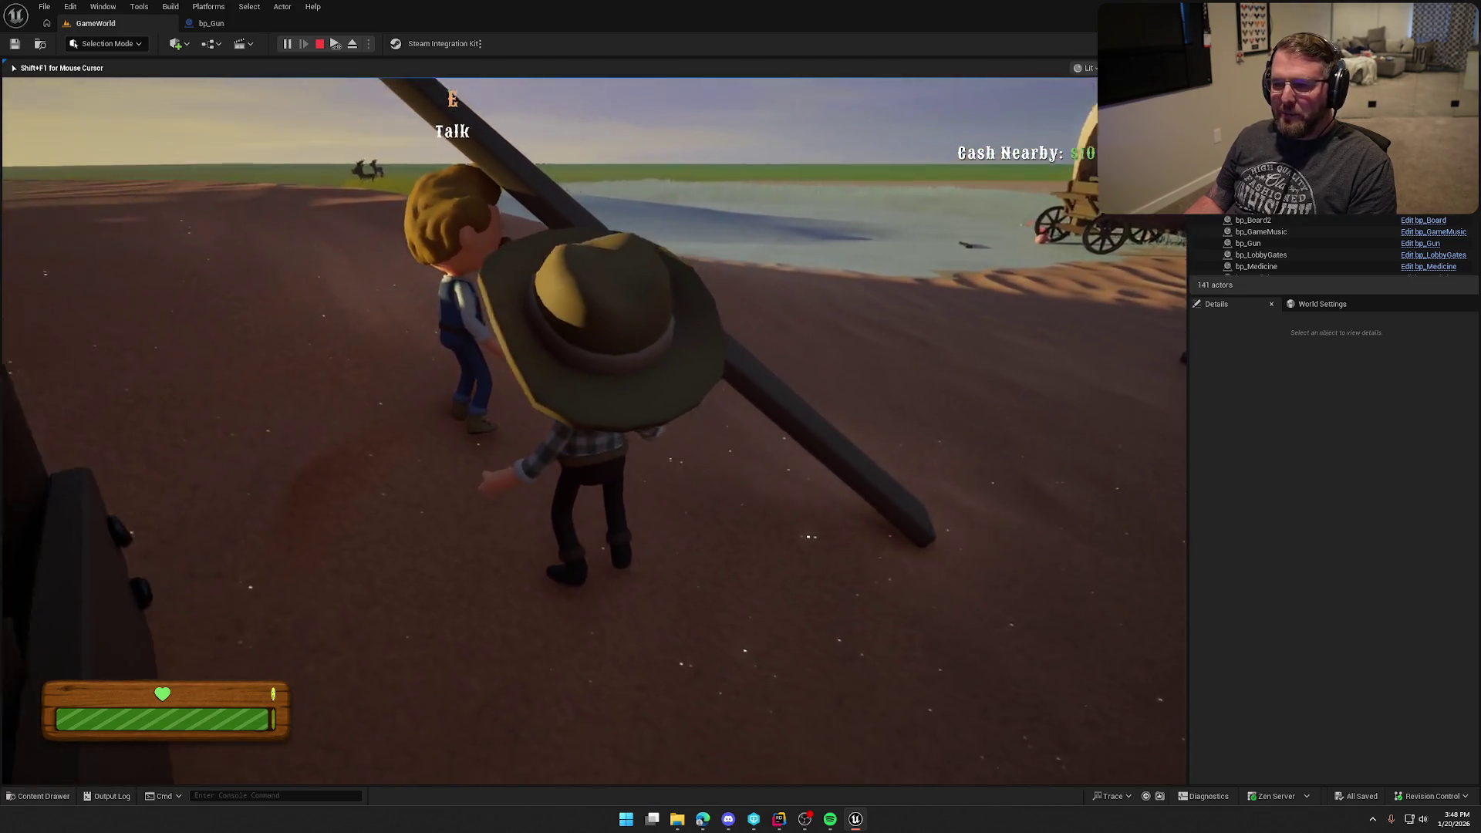
key("s")
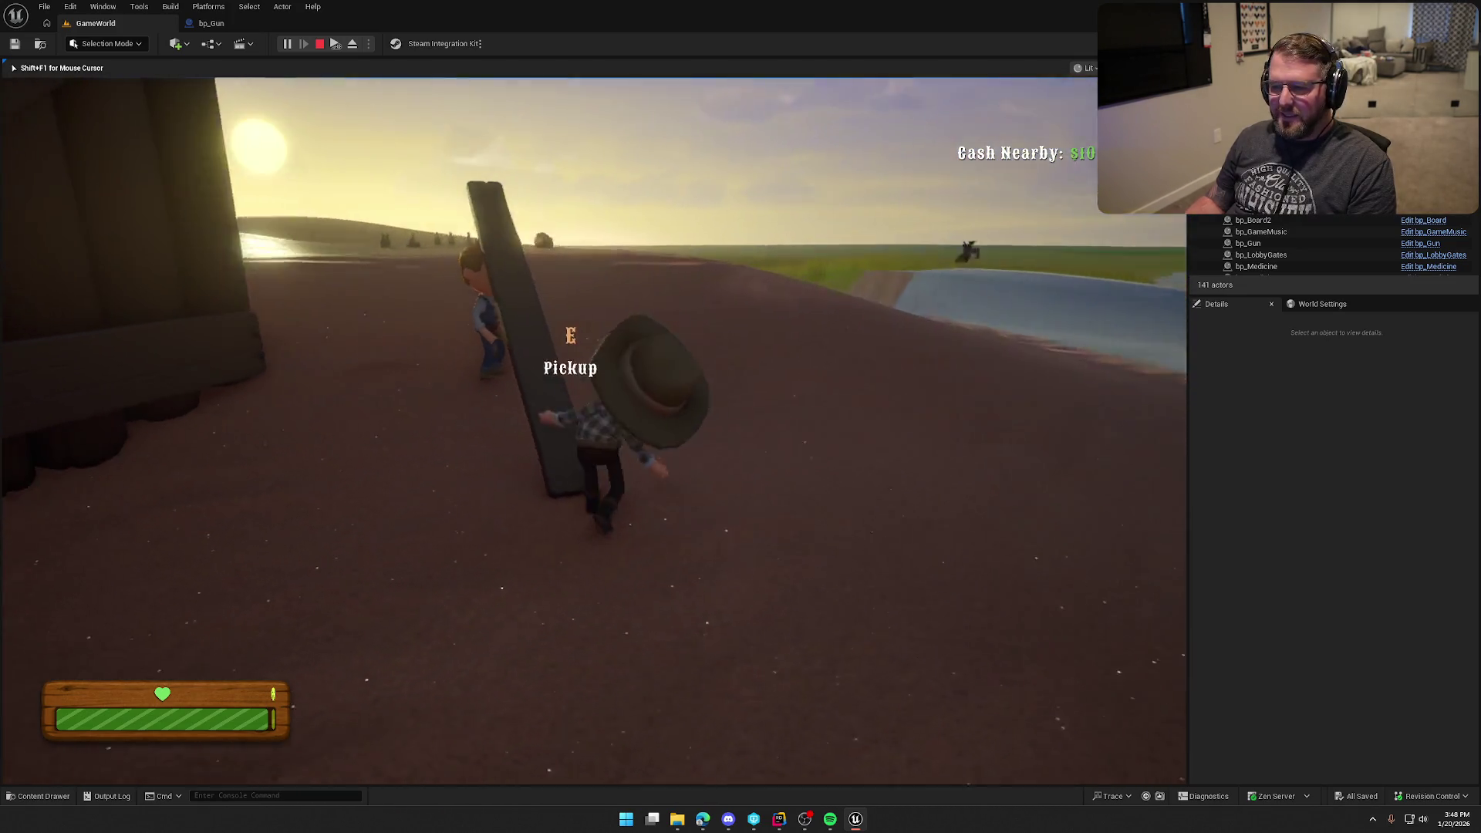
key("w")
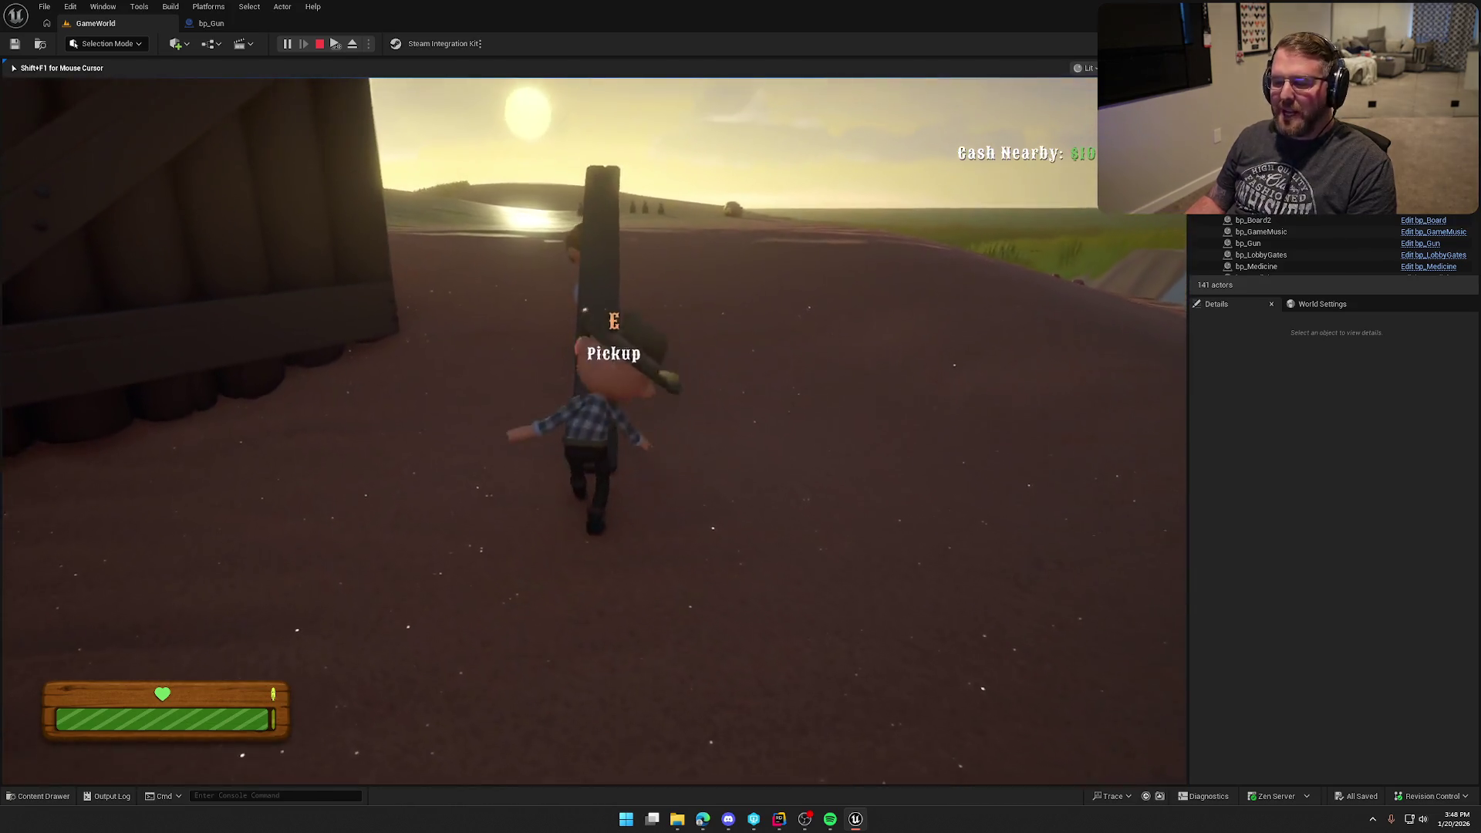
- Pick up and drop the upright board twice more, then sprint back around toward the cabin
key("e")
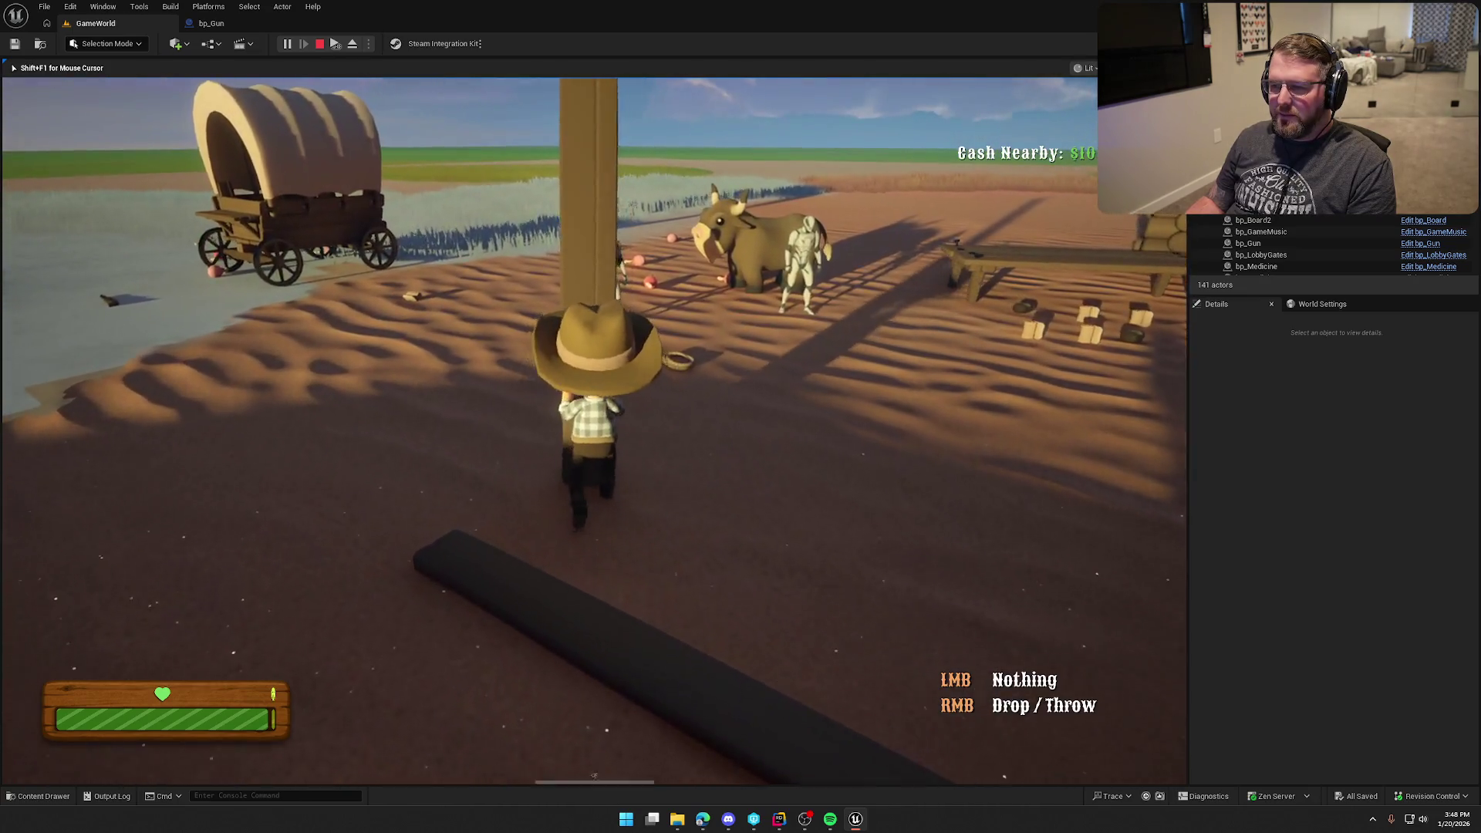
right_click(593, 424)
key("e")
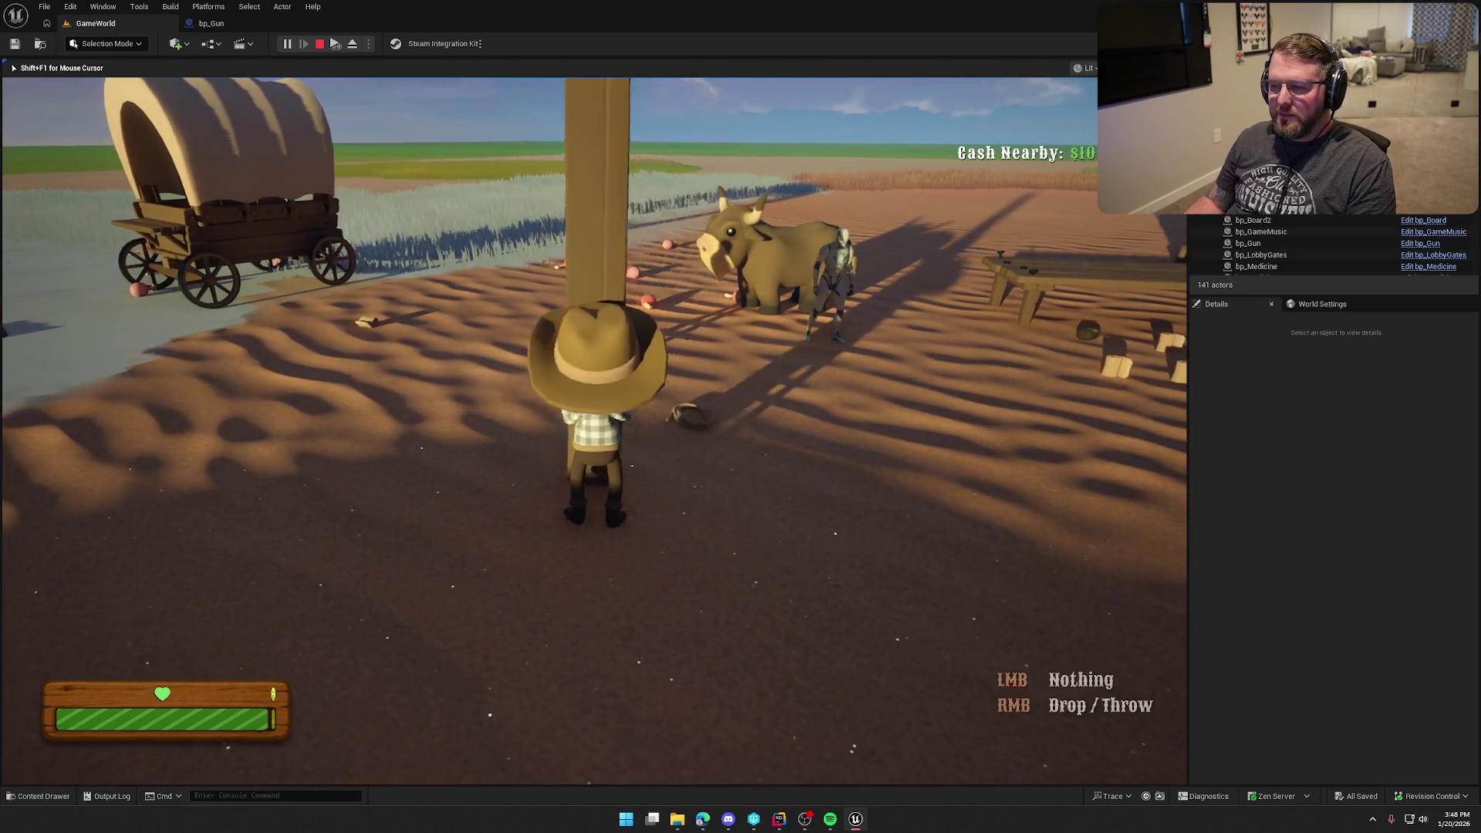
right_click(593, 424)
key("a")
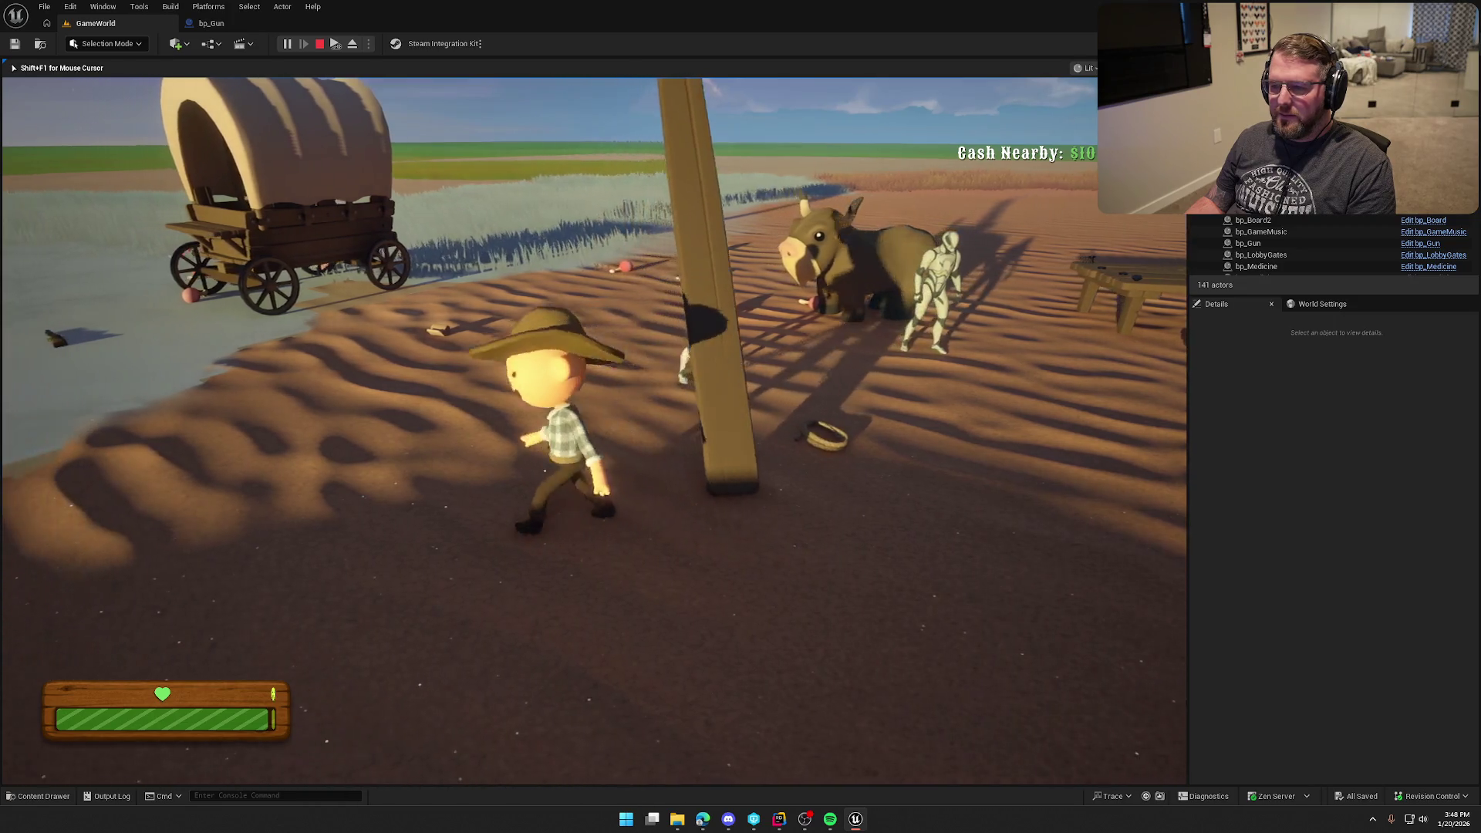
key("shift+w")
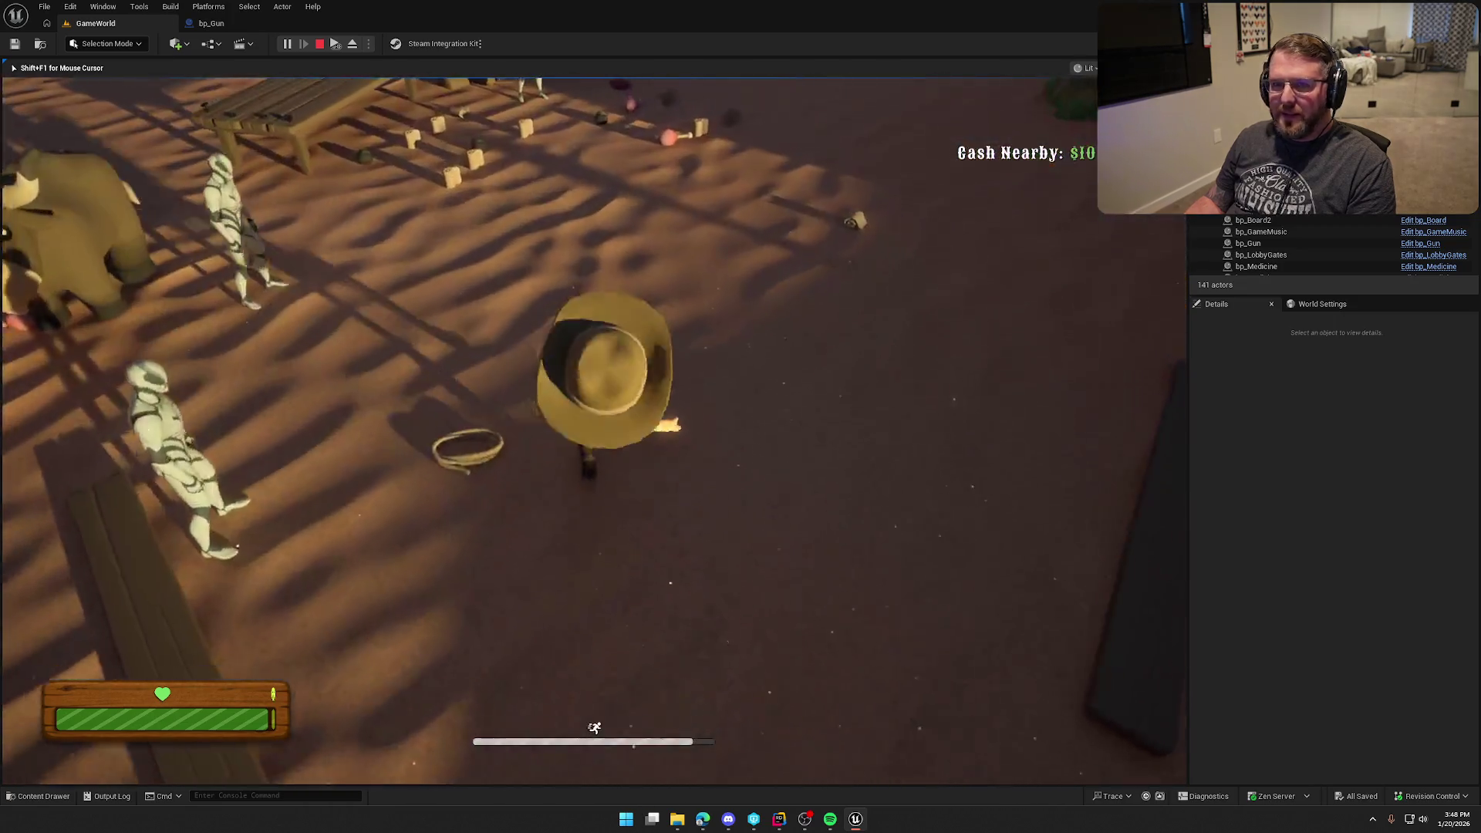
key("shift+w")
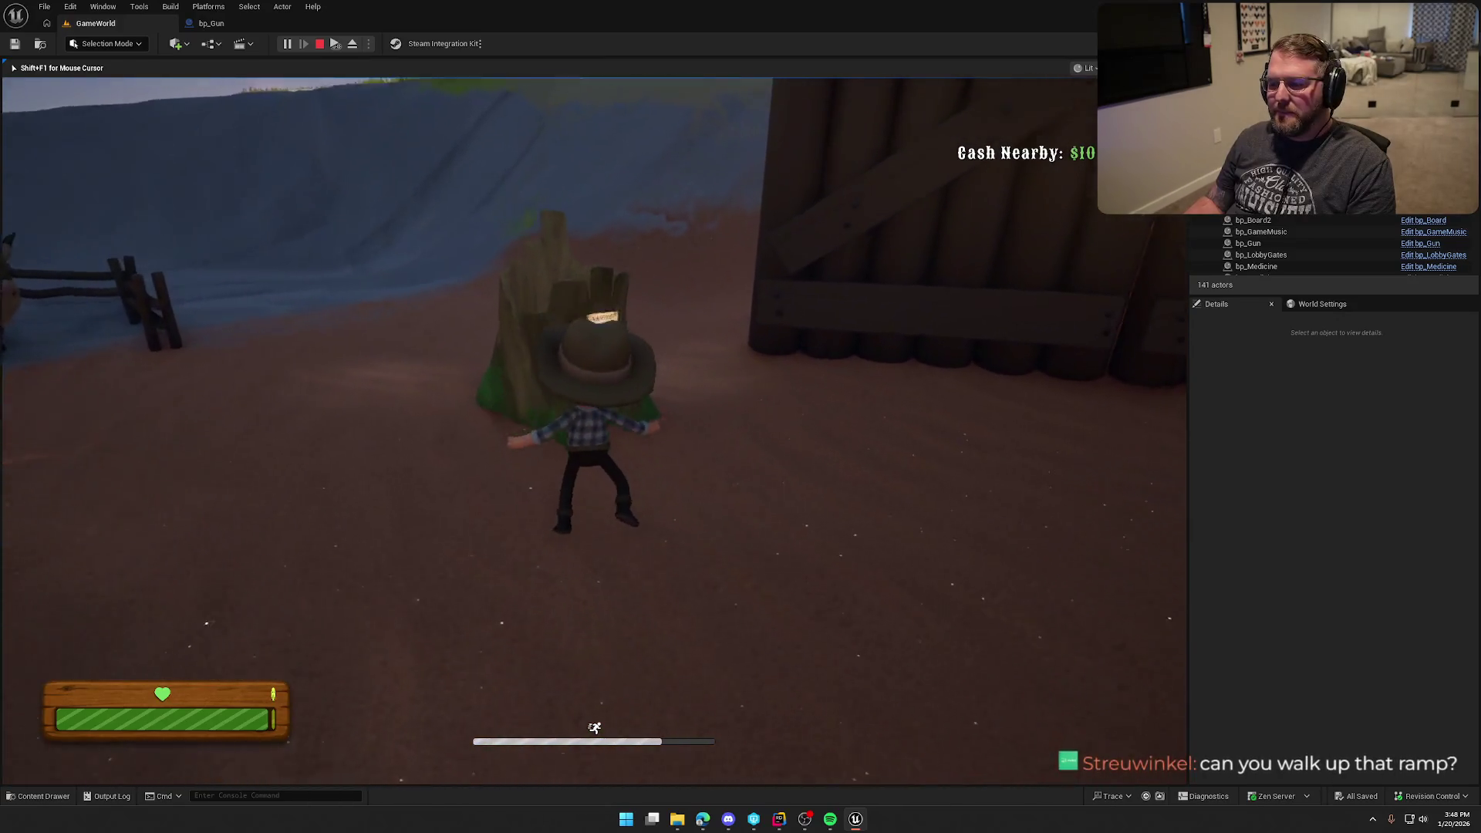
- Pick up the gun again and walk along the riverbank
key("w")
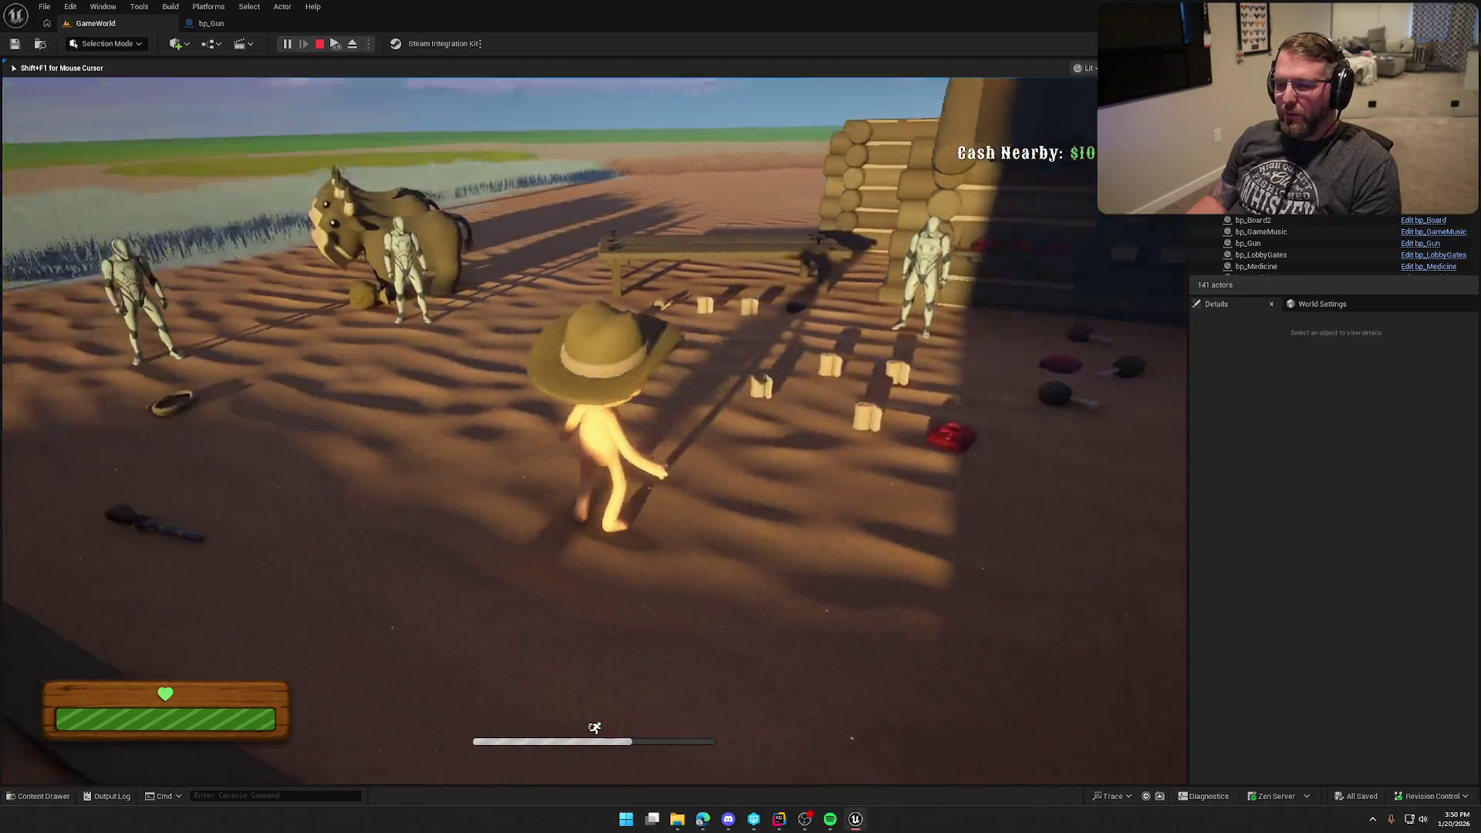
key("e")
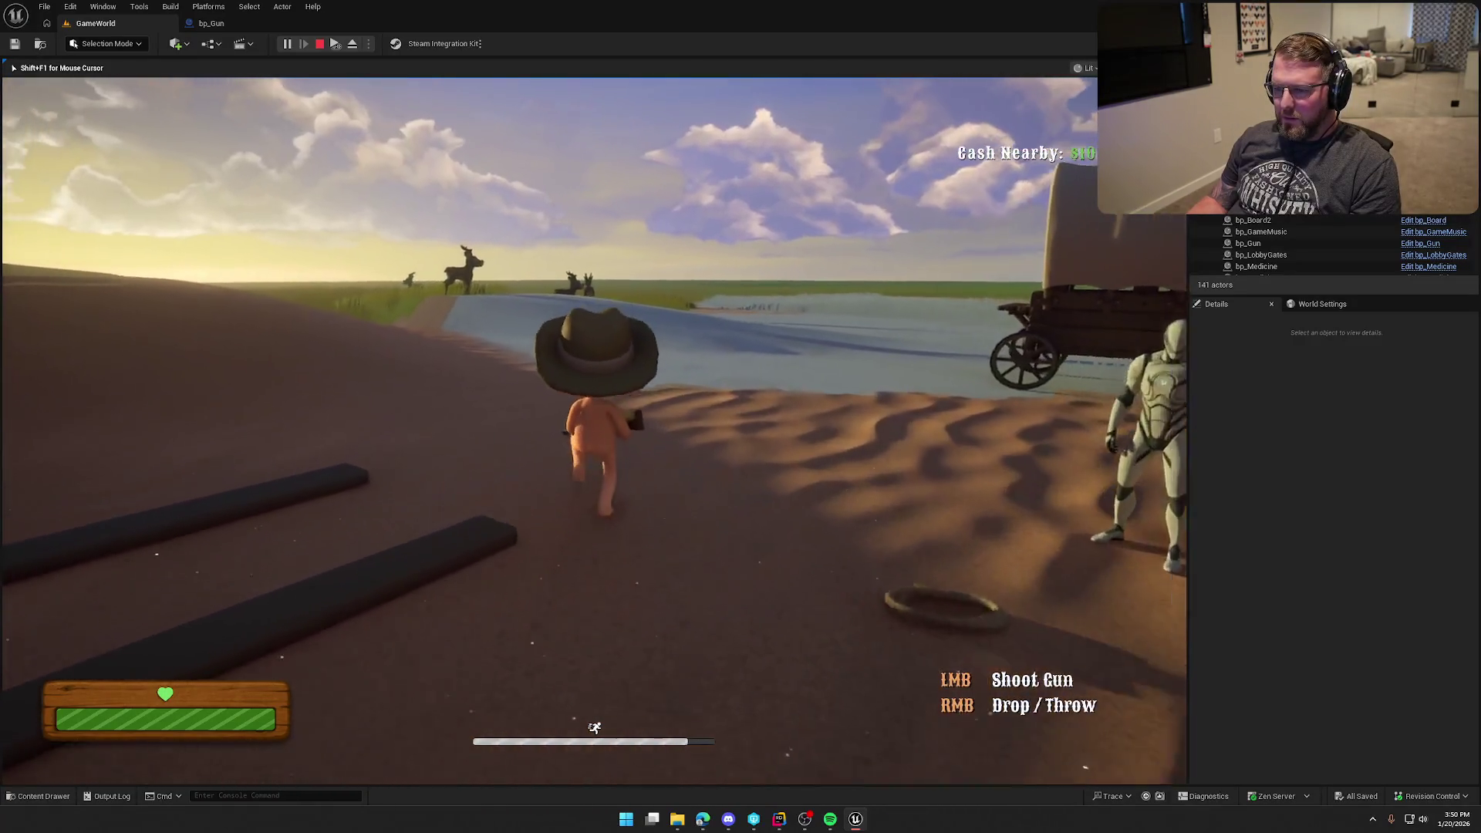
key("w")
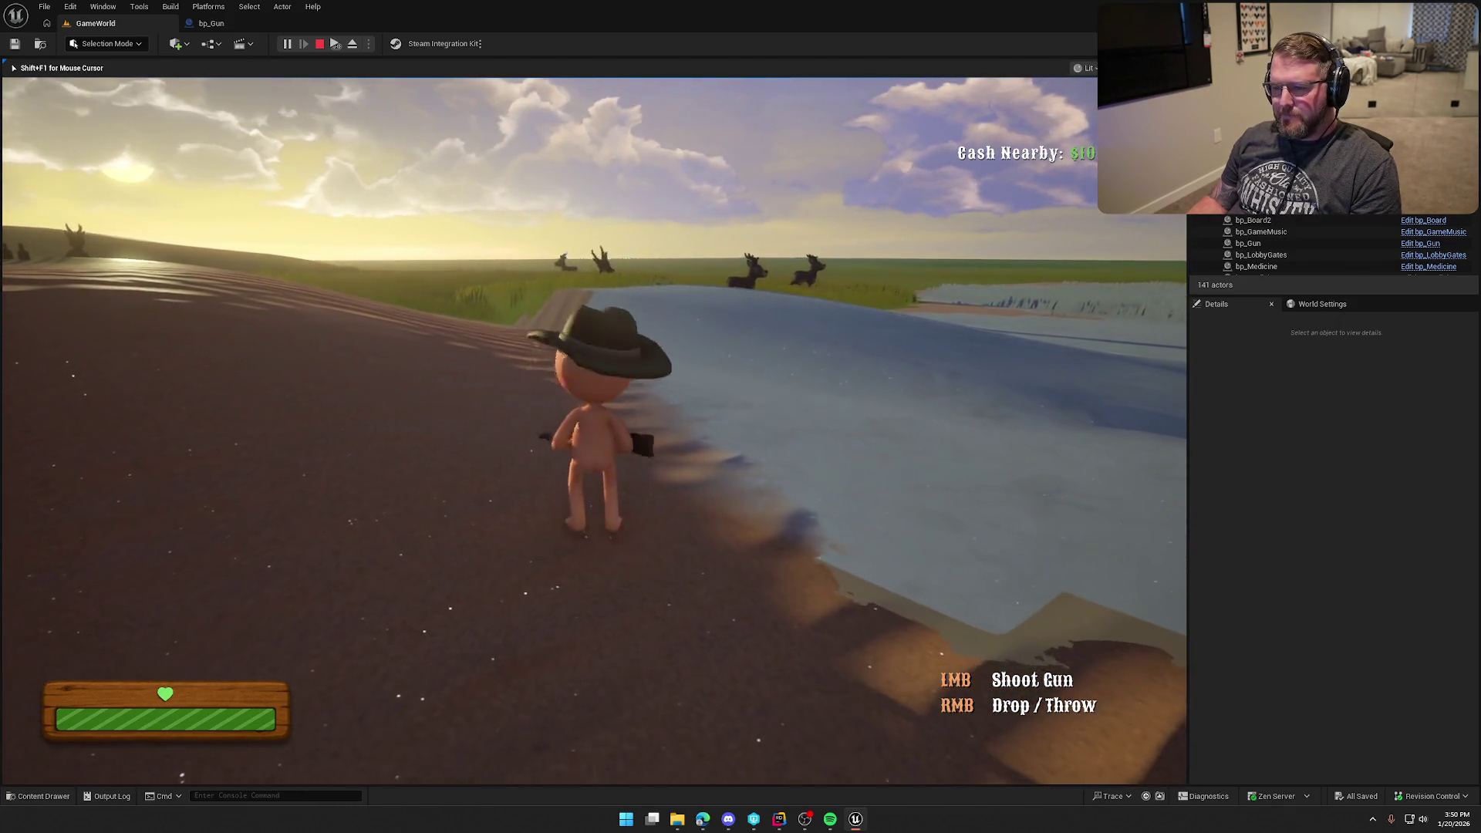
key("shift")
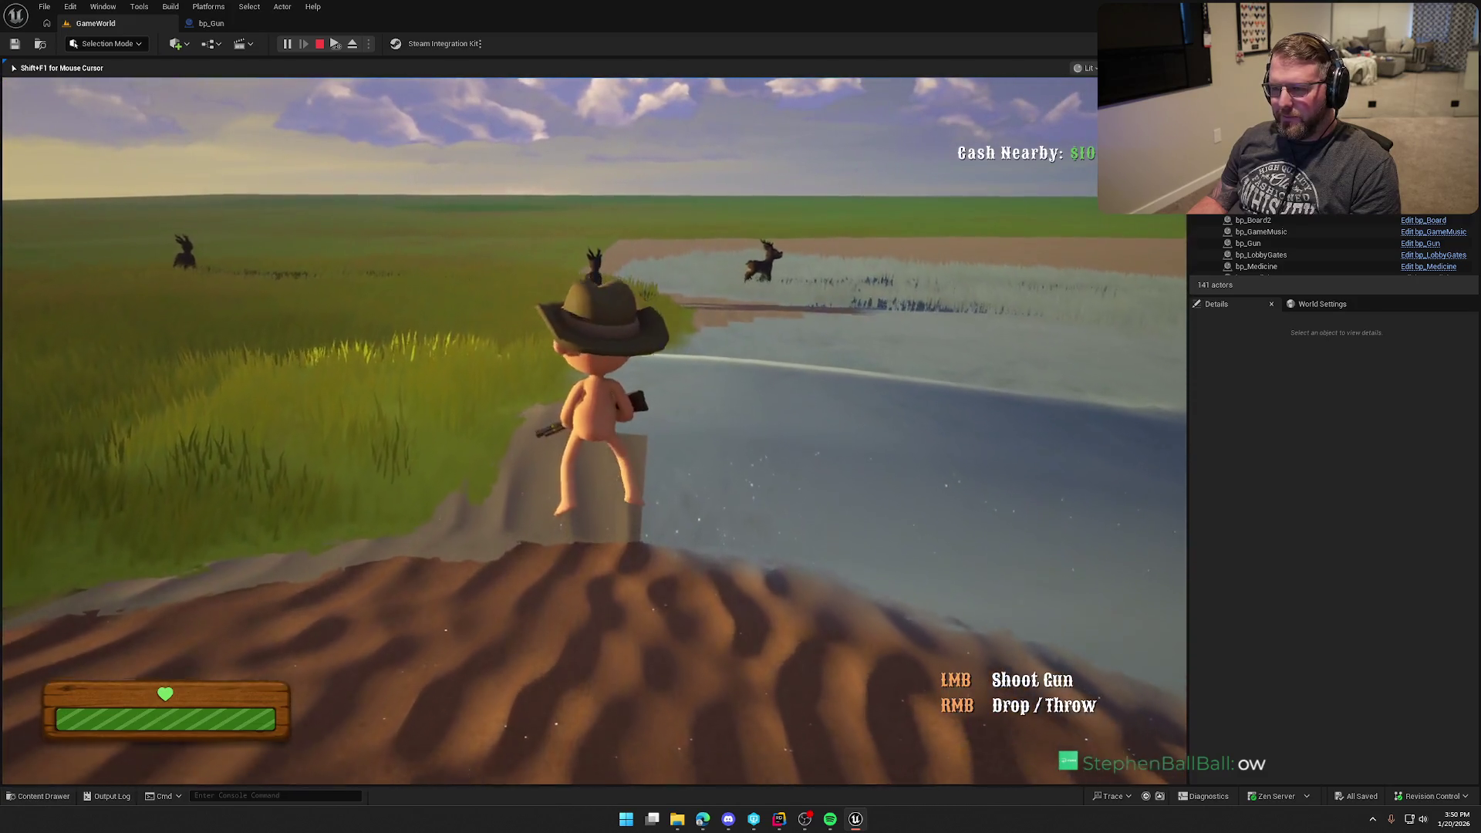
- Sprint onto the dock and along the bank, eat the carried meat, then stop the playtest
key("shift")
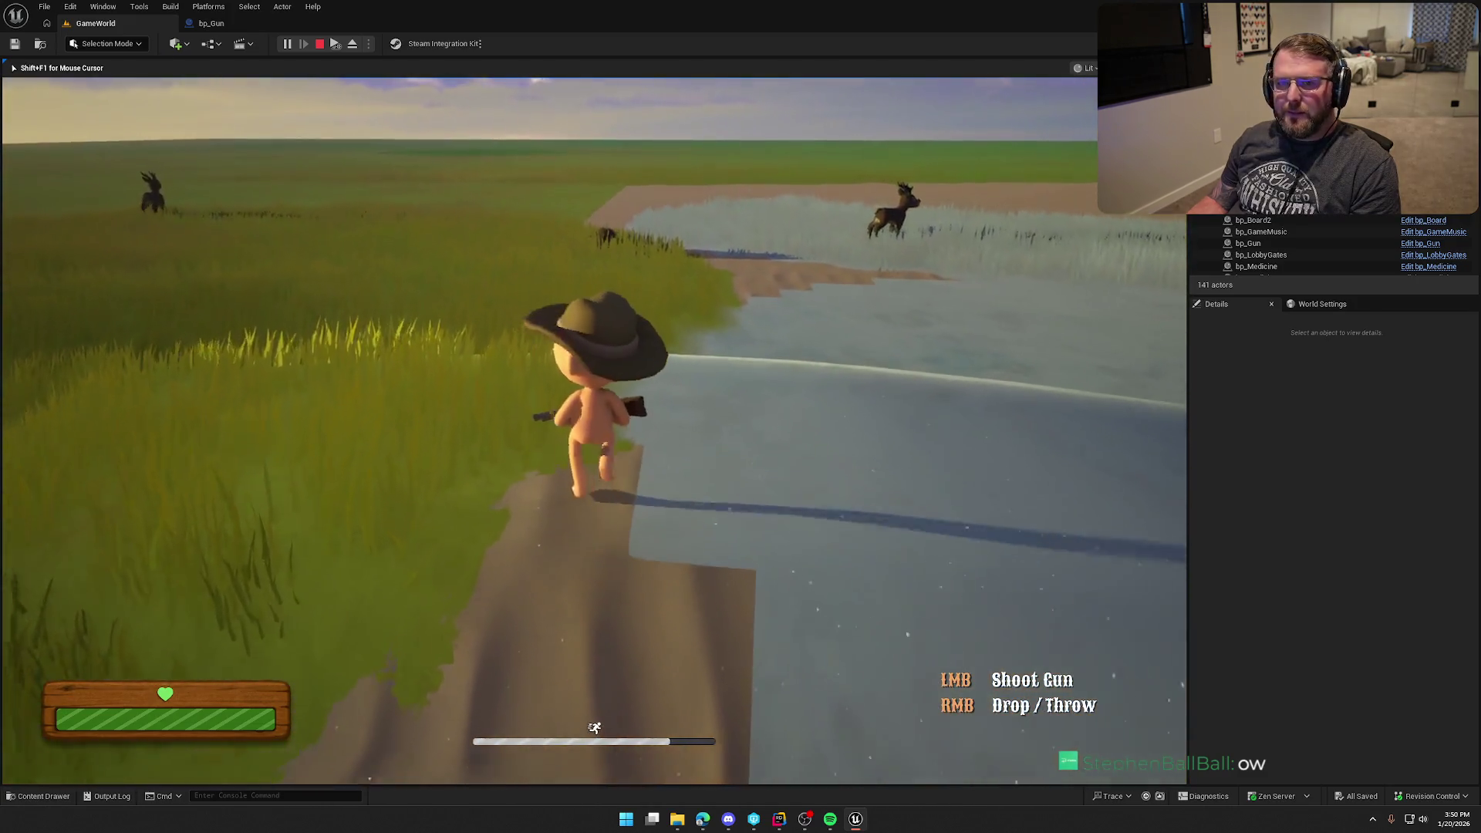
key("w")
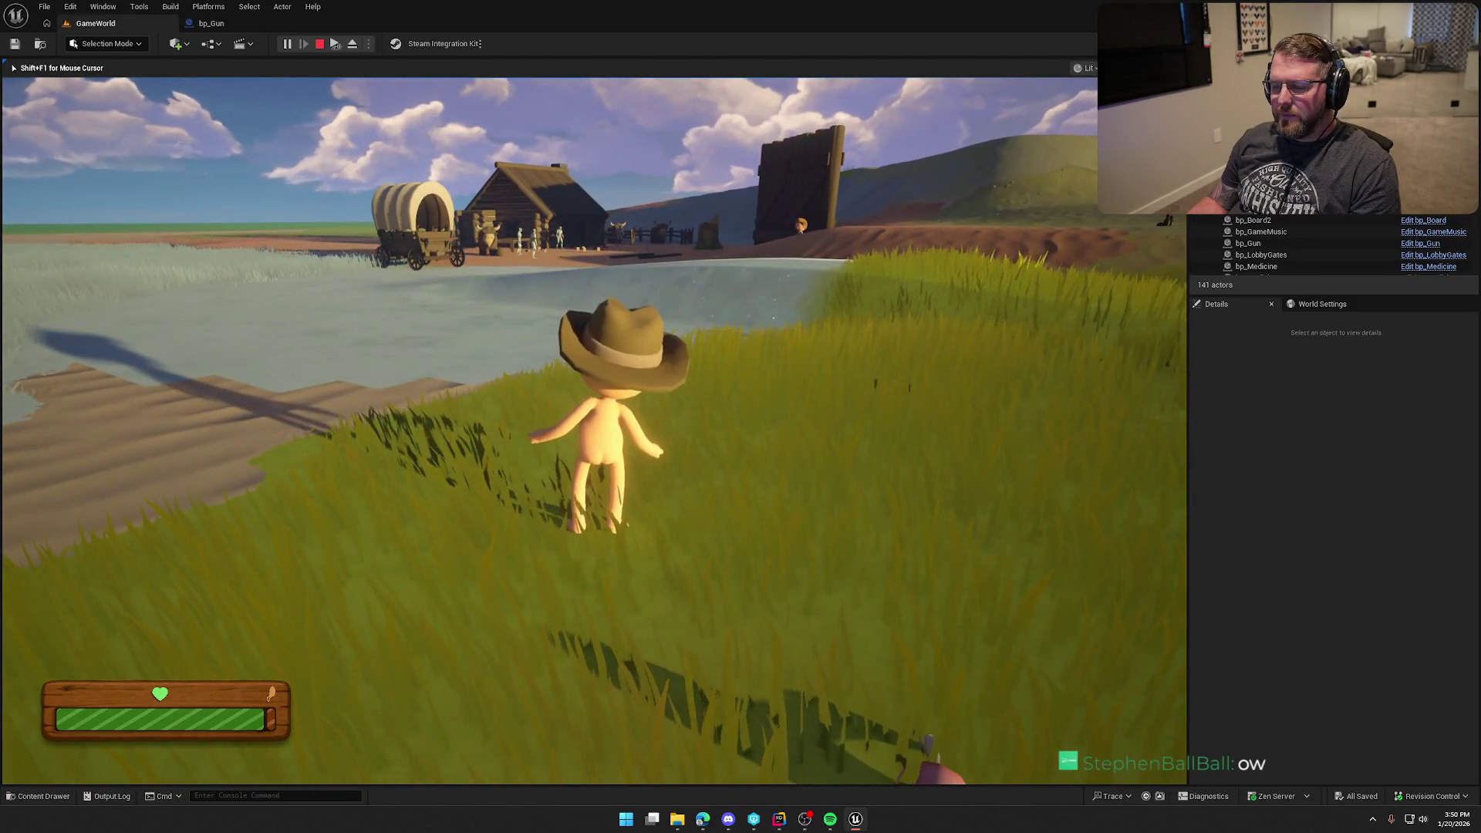
key("shift+w")
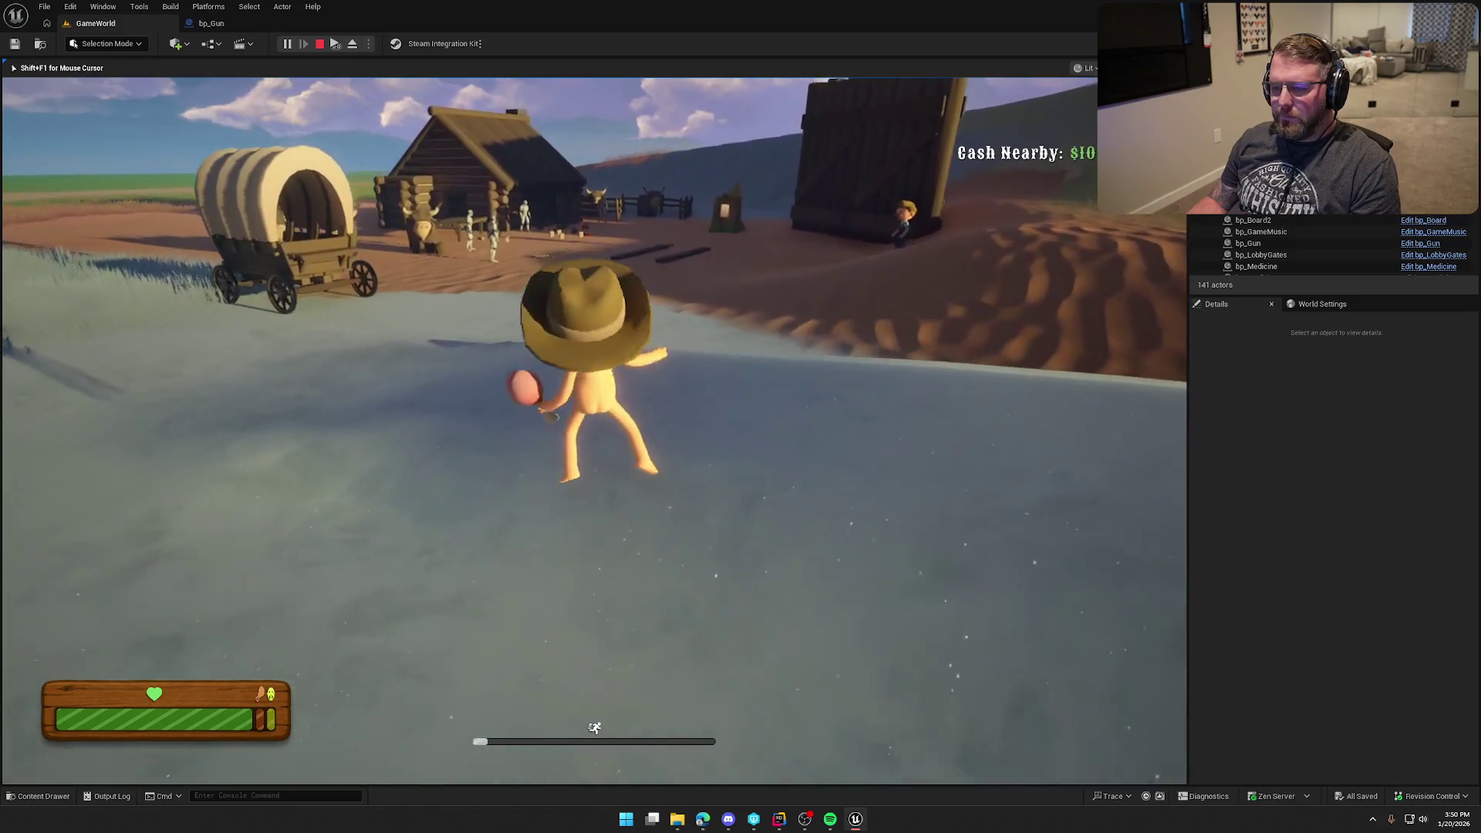
key("e")
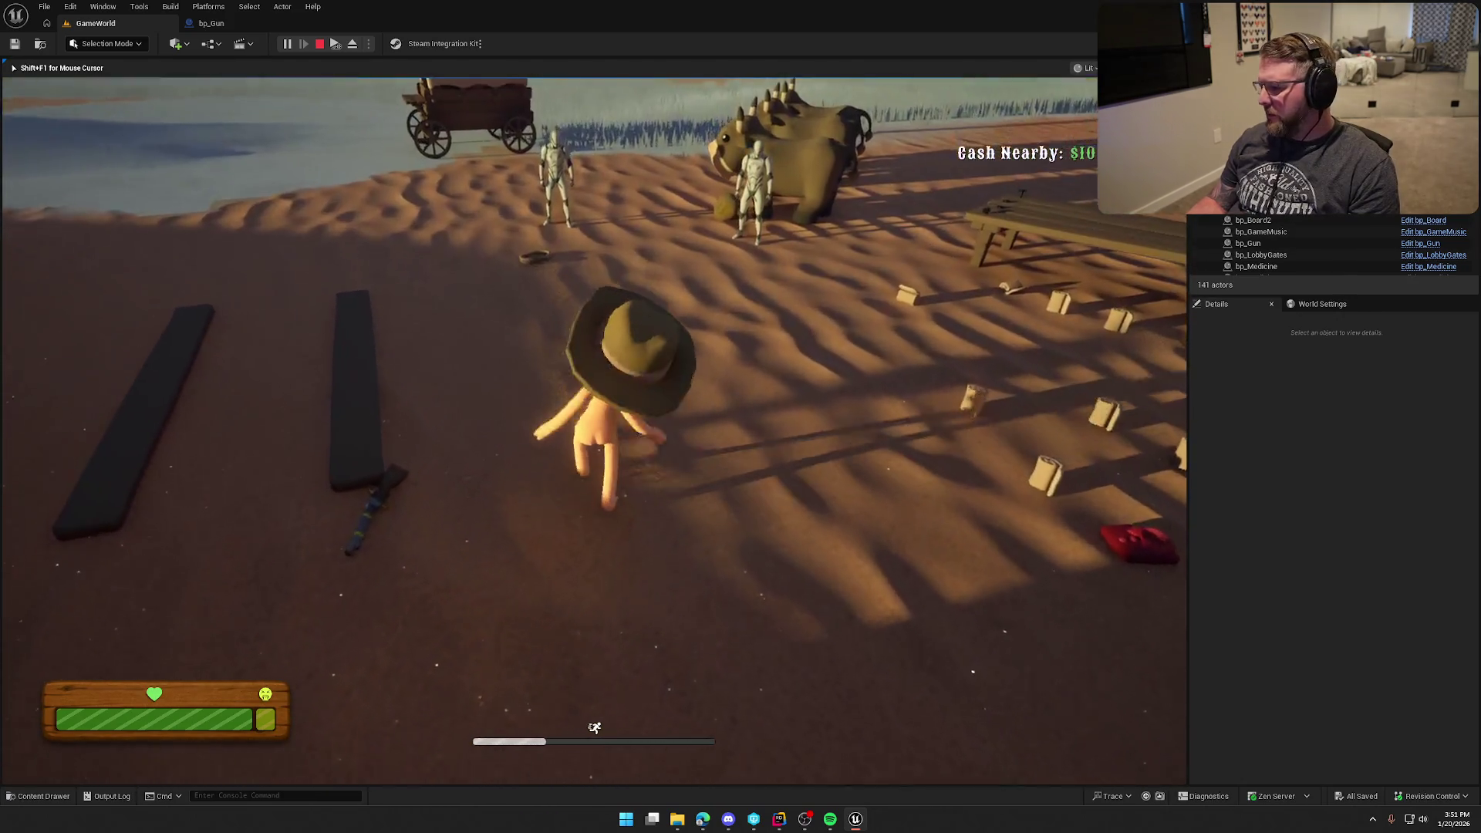
key("Escape")
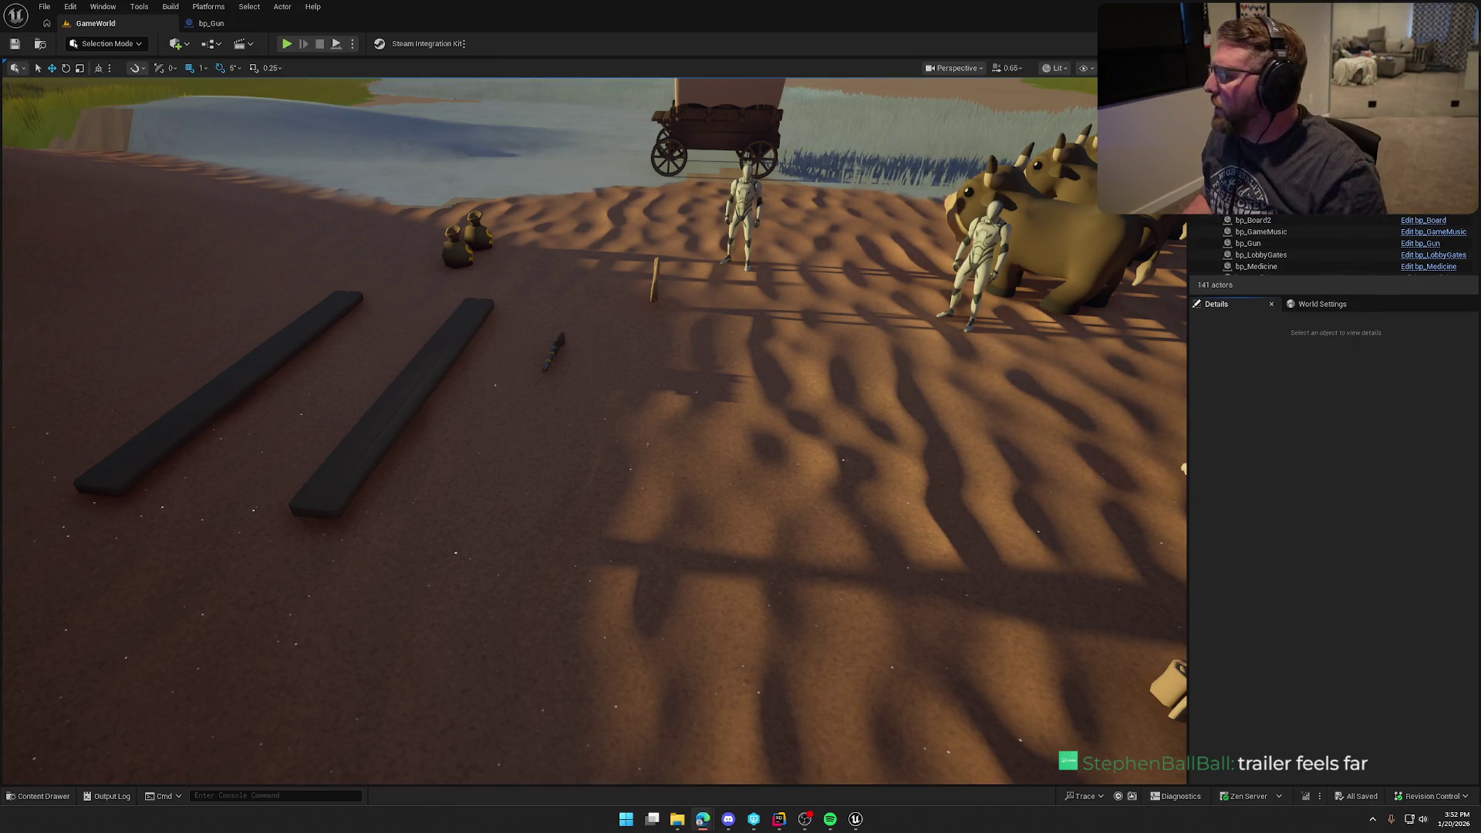
- Switch to the Edge window showing the Trail & Error Steam page and maximize it
key("alt+Tab")
double_click(544, 110)
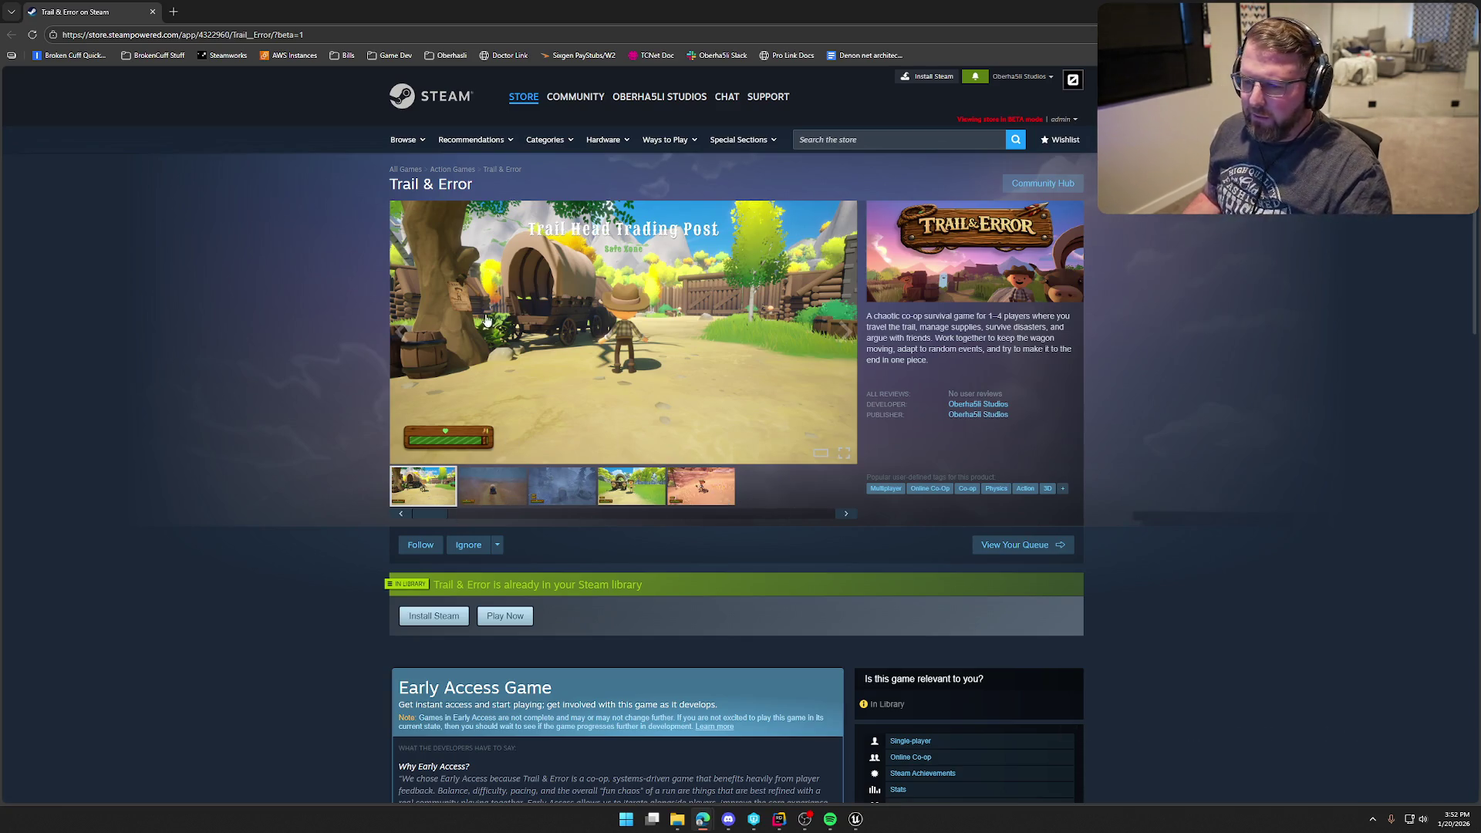
- Expand the full About This Game description with READ MORE
scroll(316, 442, "down", 15)
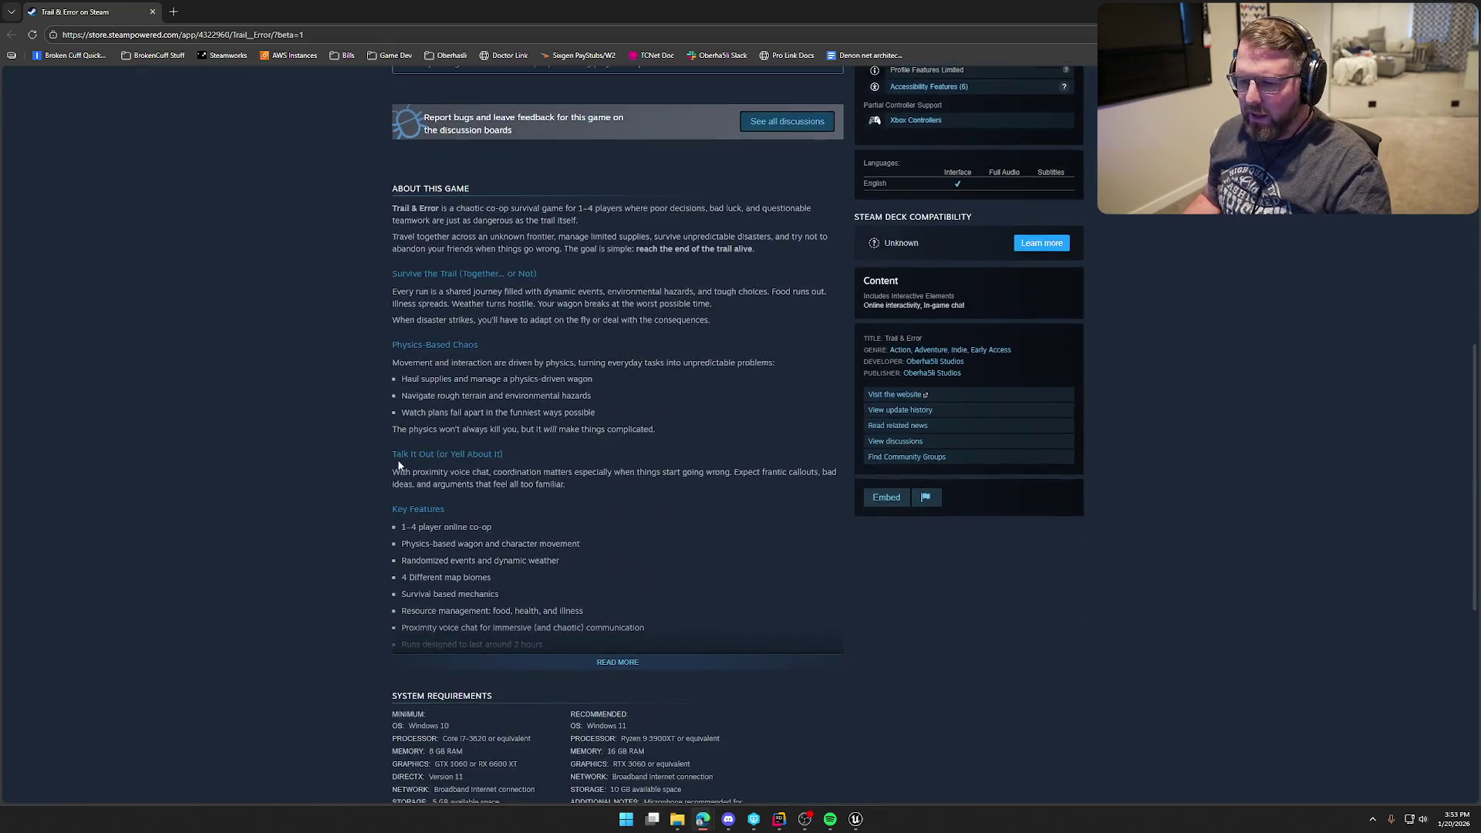
left_click(617, 489)
scroll(528, 451, "up", 2)
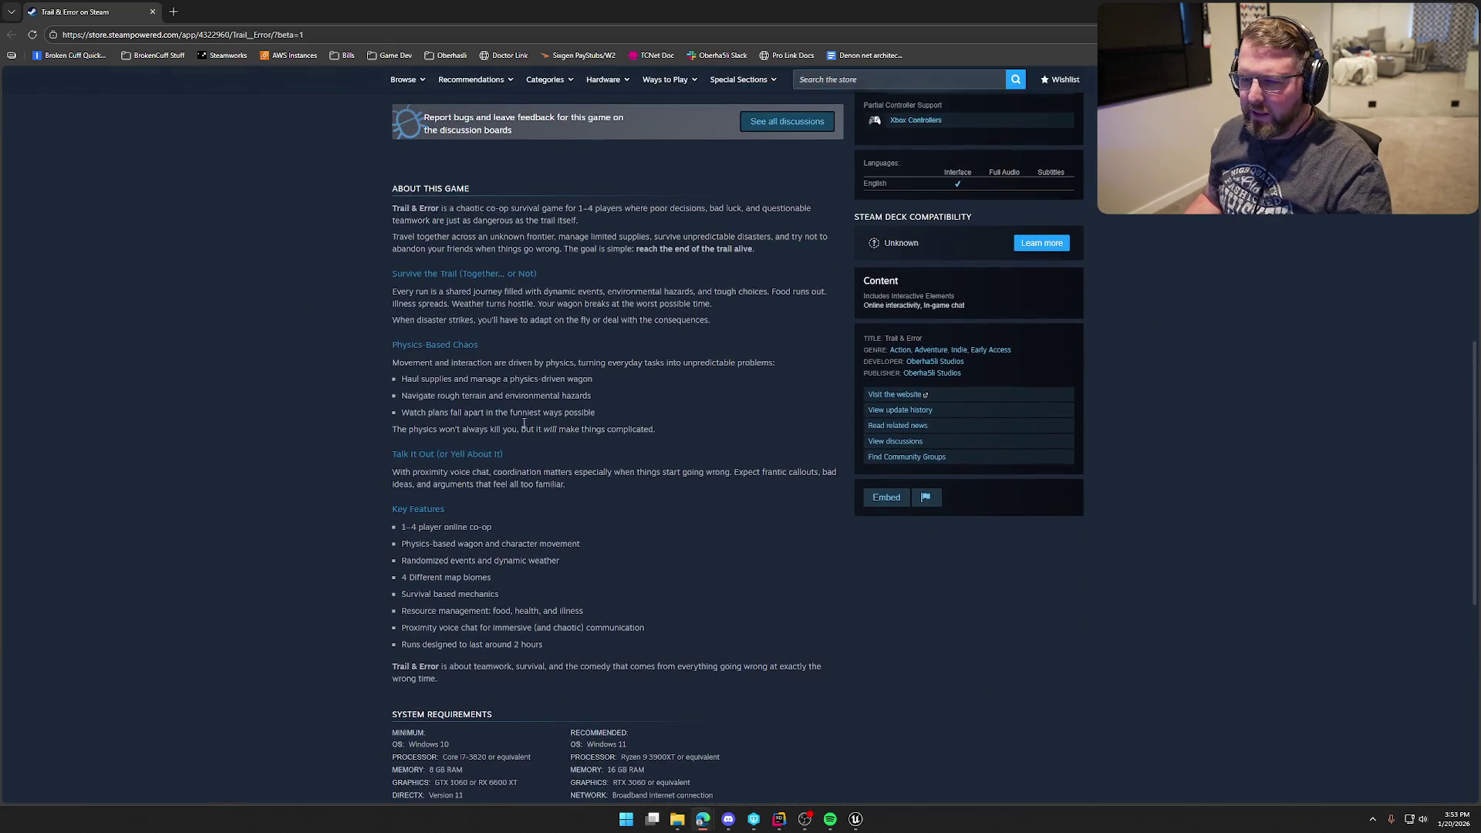
scroll(456, 410, "up", 13)
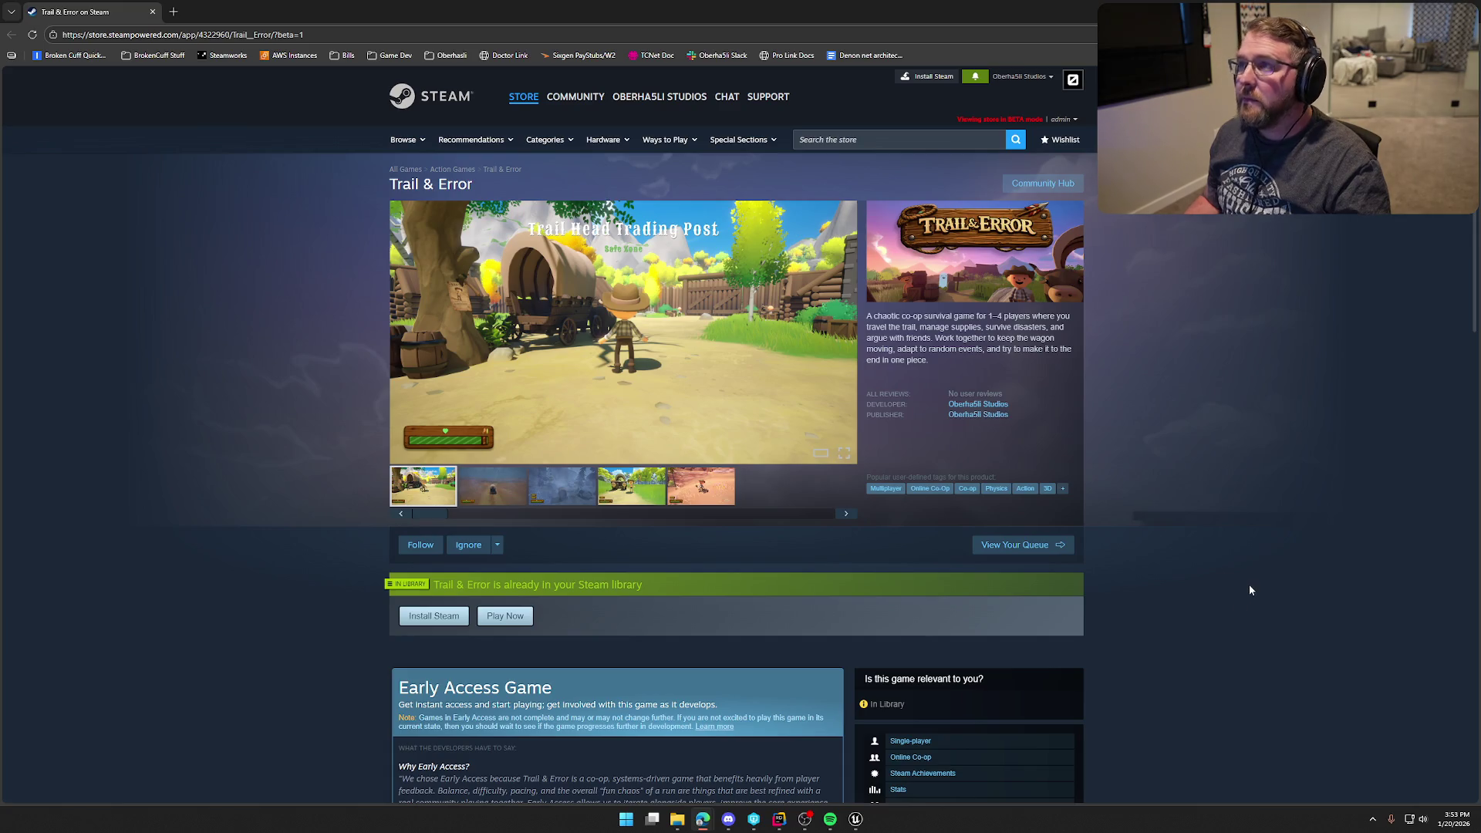
- Scroll through the expanded description, then return to the Unreal editor
scroll(1250, 590, "down", 5)
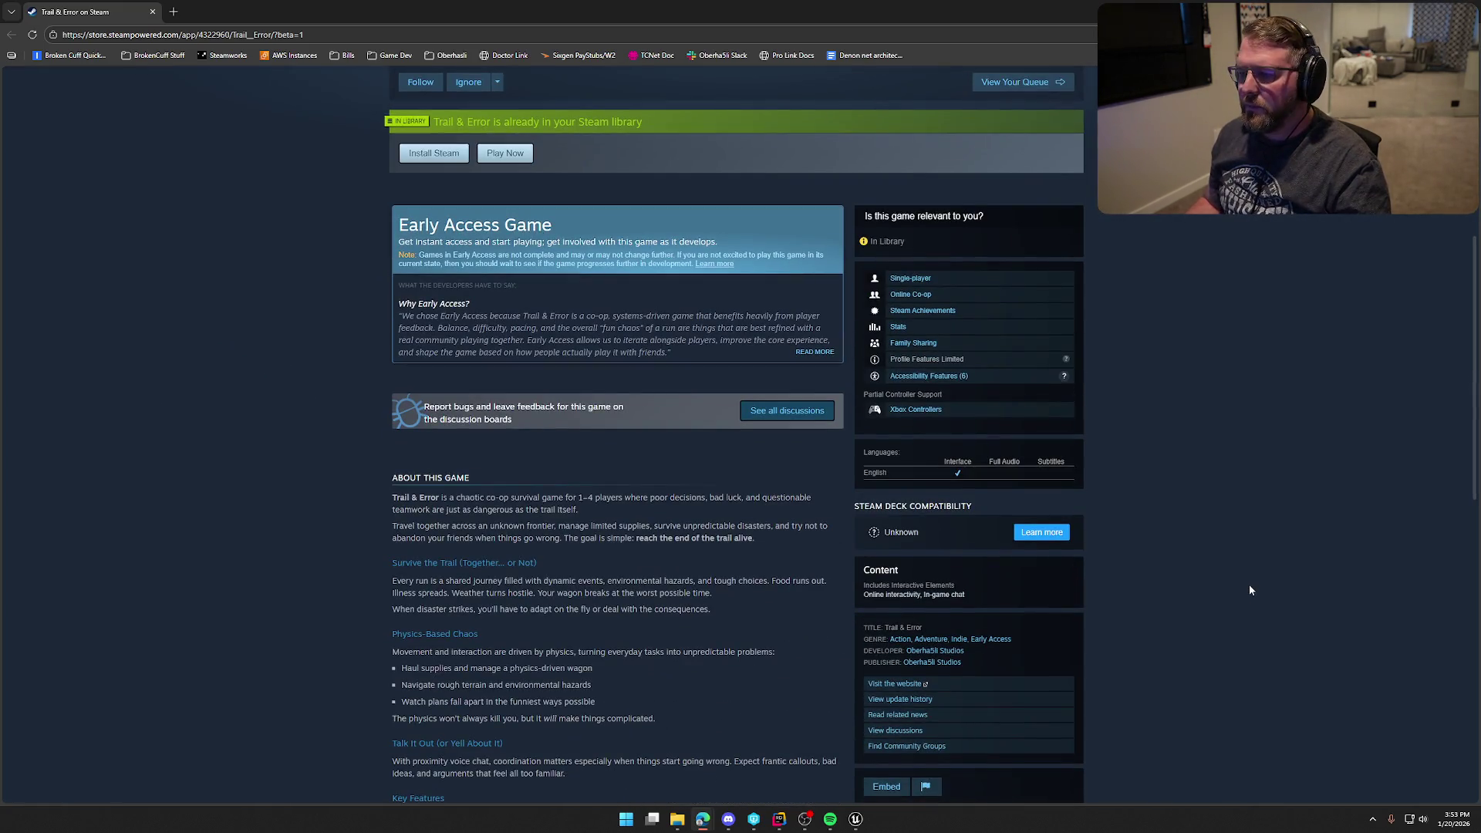
scroll(1250, 590, "down", 10)
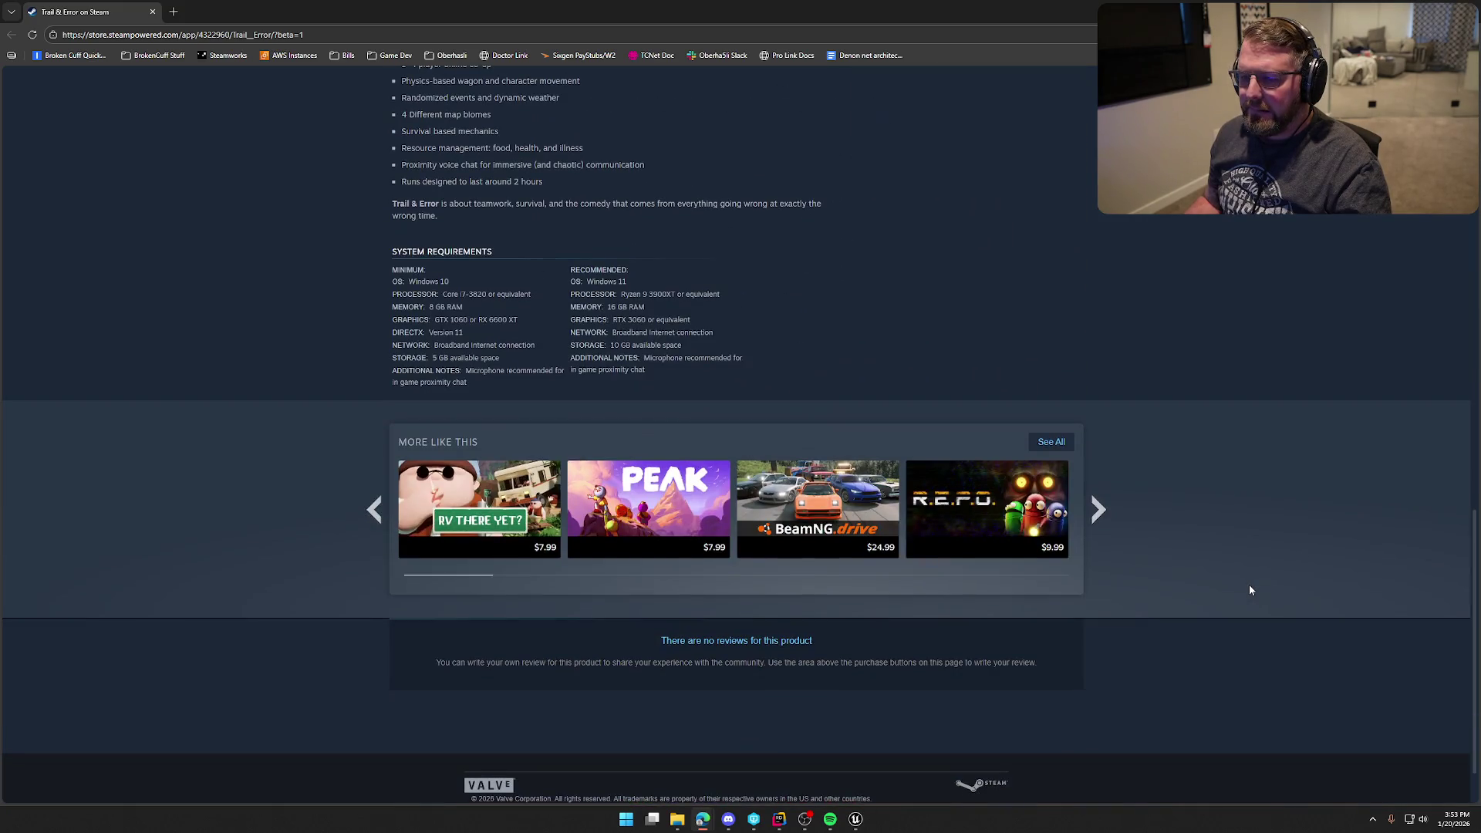
scroll(1250, 590, "down", 2)
scroll(1251, 590, "up", 10)
scroll(1250, 590, "up", 5)
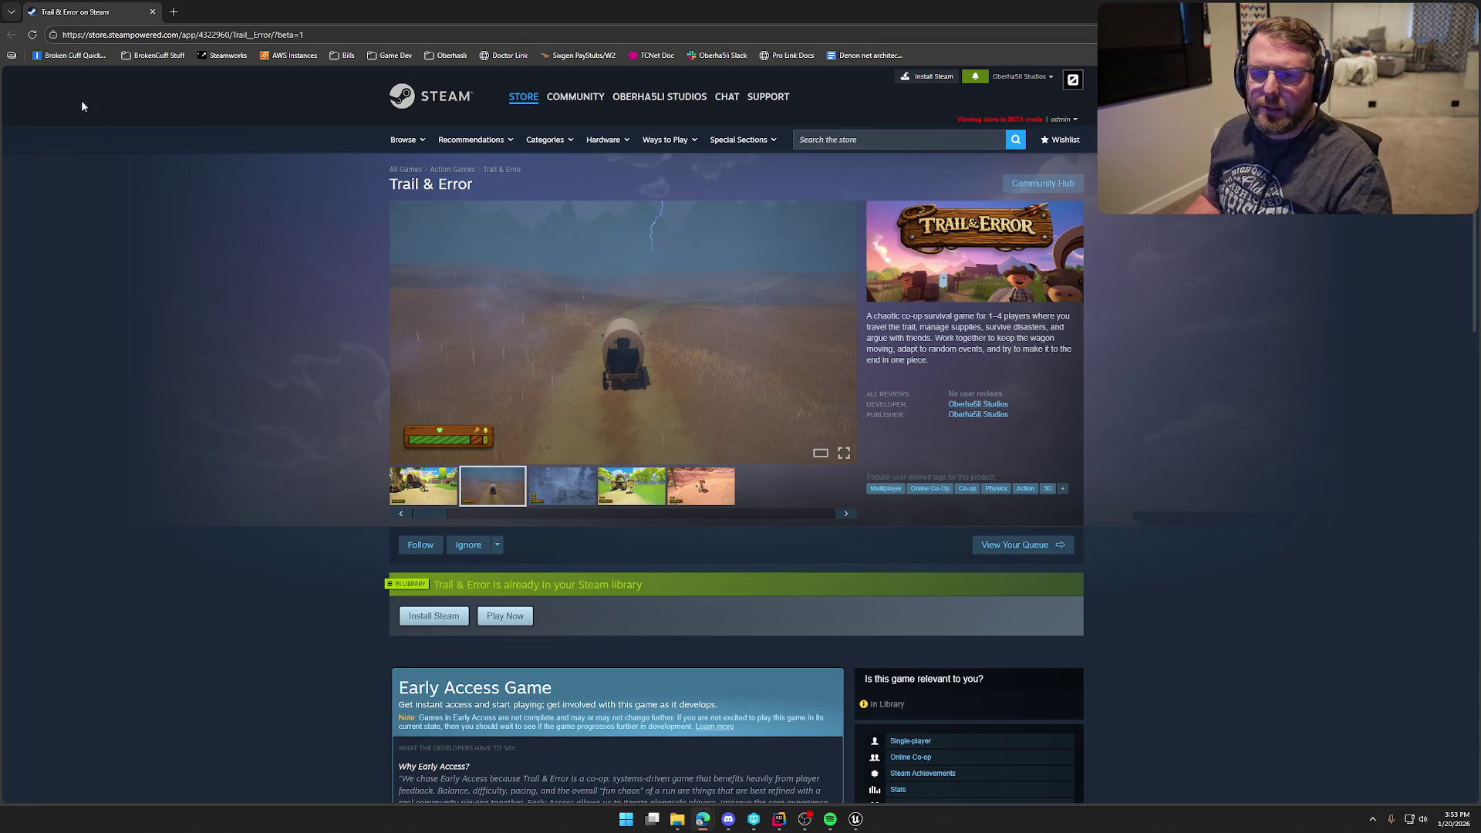
scroll(286, 514, "down", 5)
scroll(285, 513, "up", 5)
scroll(286, 514, "up", 1)
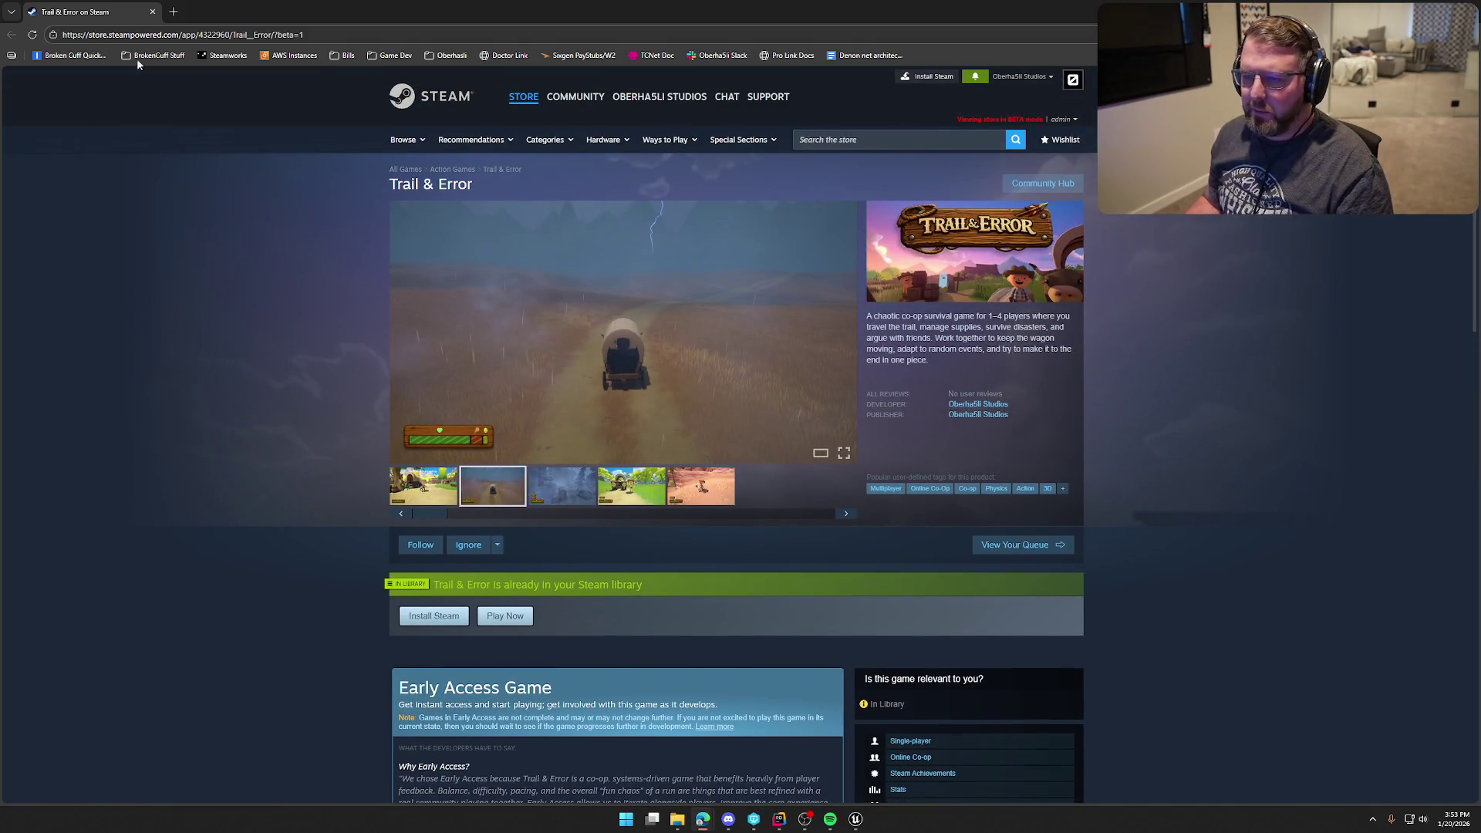
key("alt+Tab")
- Fly the viewport camera back and up until the lake, wagon, oxen and character are all in frame
left_click_drag(583, 279, 583, 189)
left_click_drag(640, 332, 641, 374)
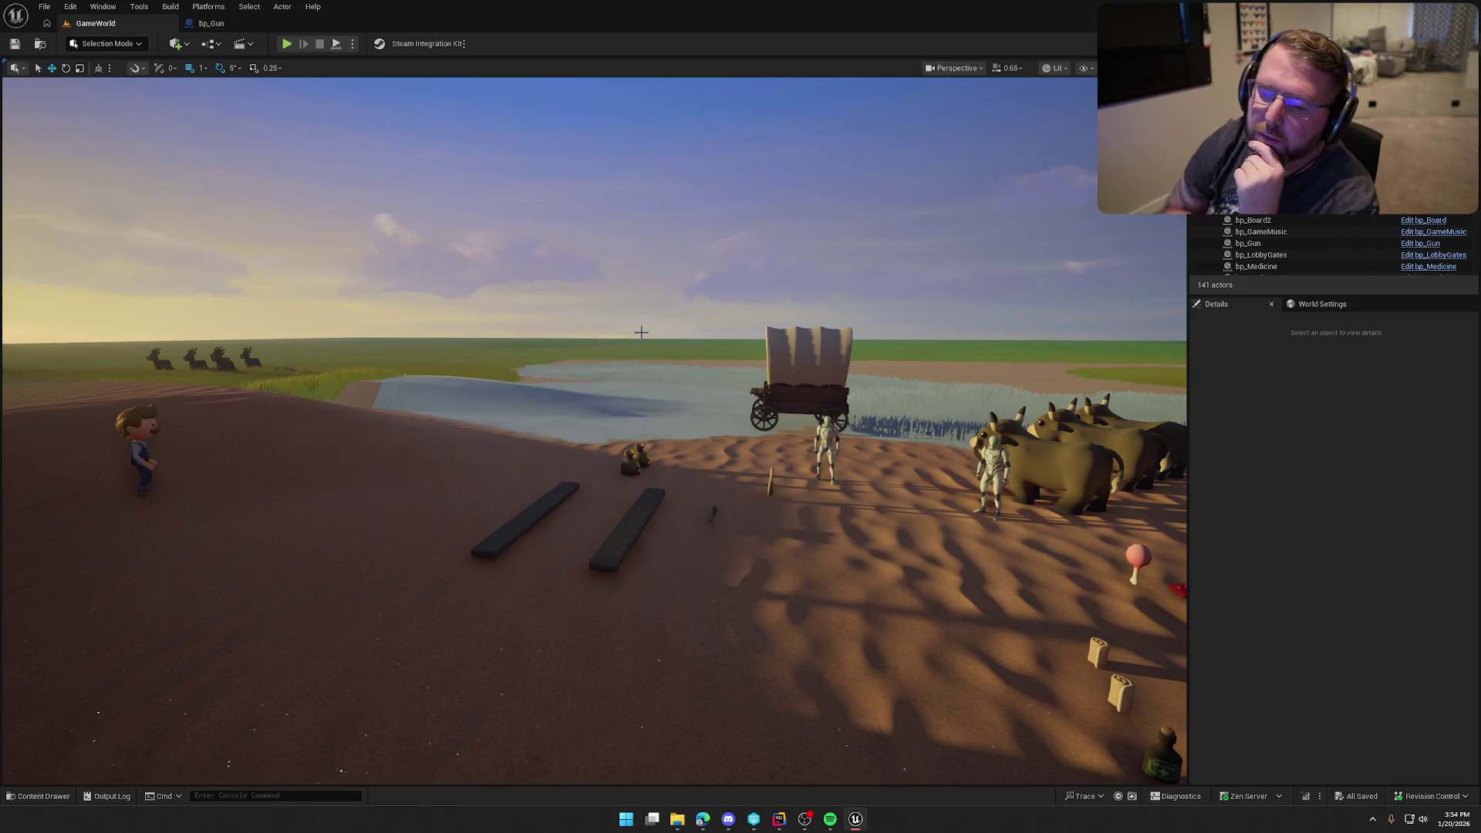
mouse_move(641, 332)
left_mouse_down()
mouse_move(641, 455)
mouse_move(641, 401)
left_mouse_up()
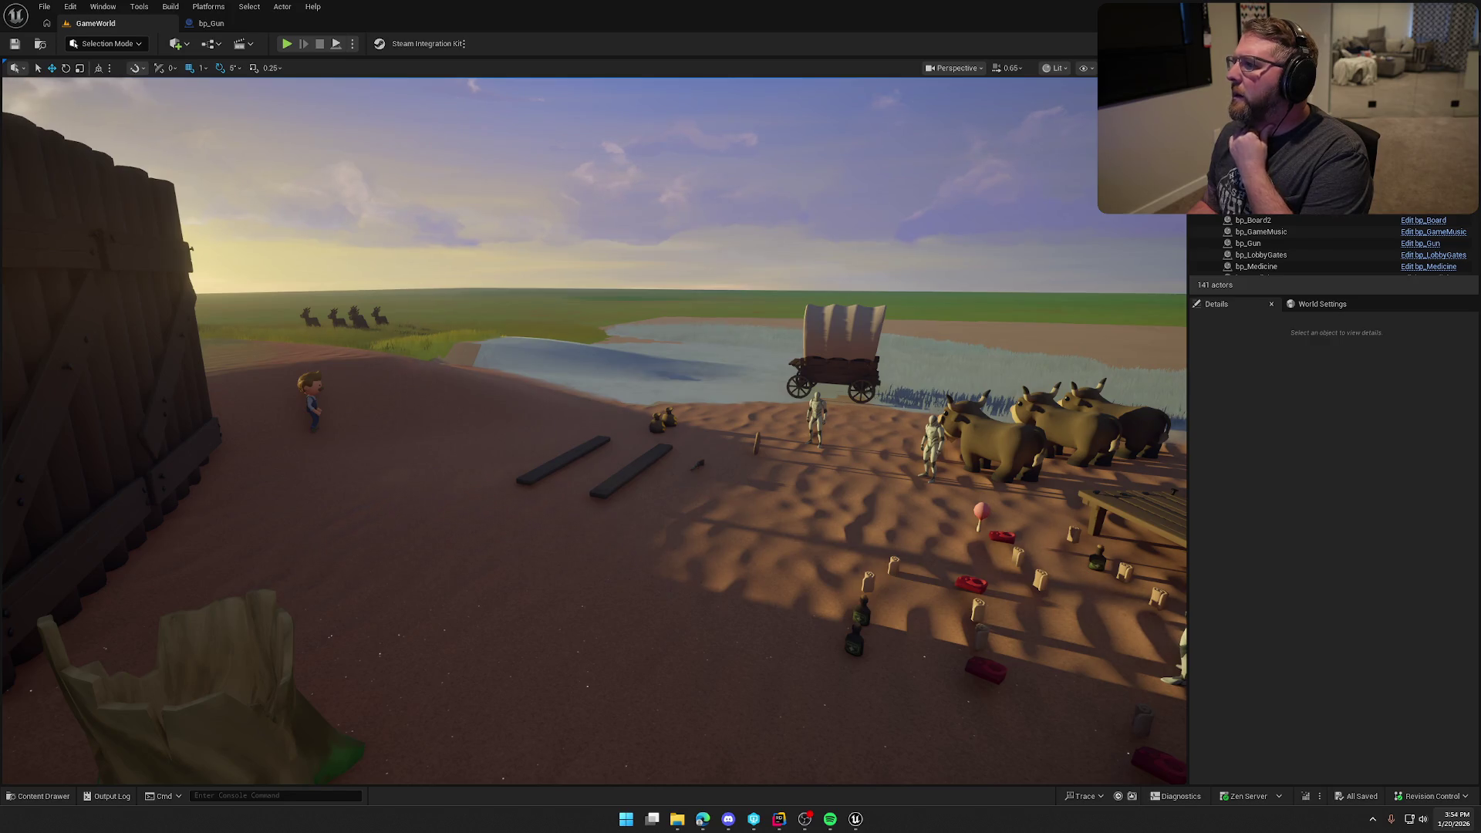
- Give the Unreal Editor window focus while overlooking the beach scene
left_click(1382, 511)
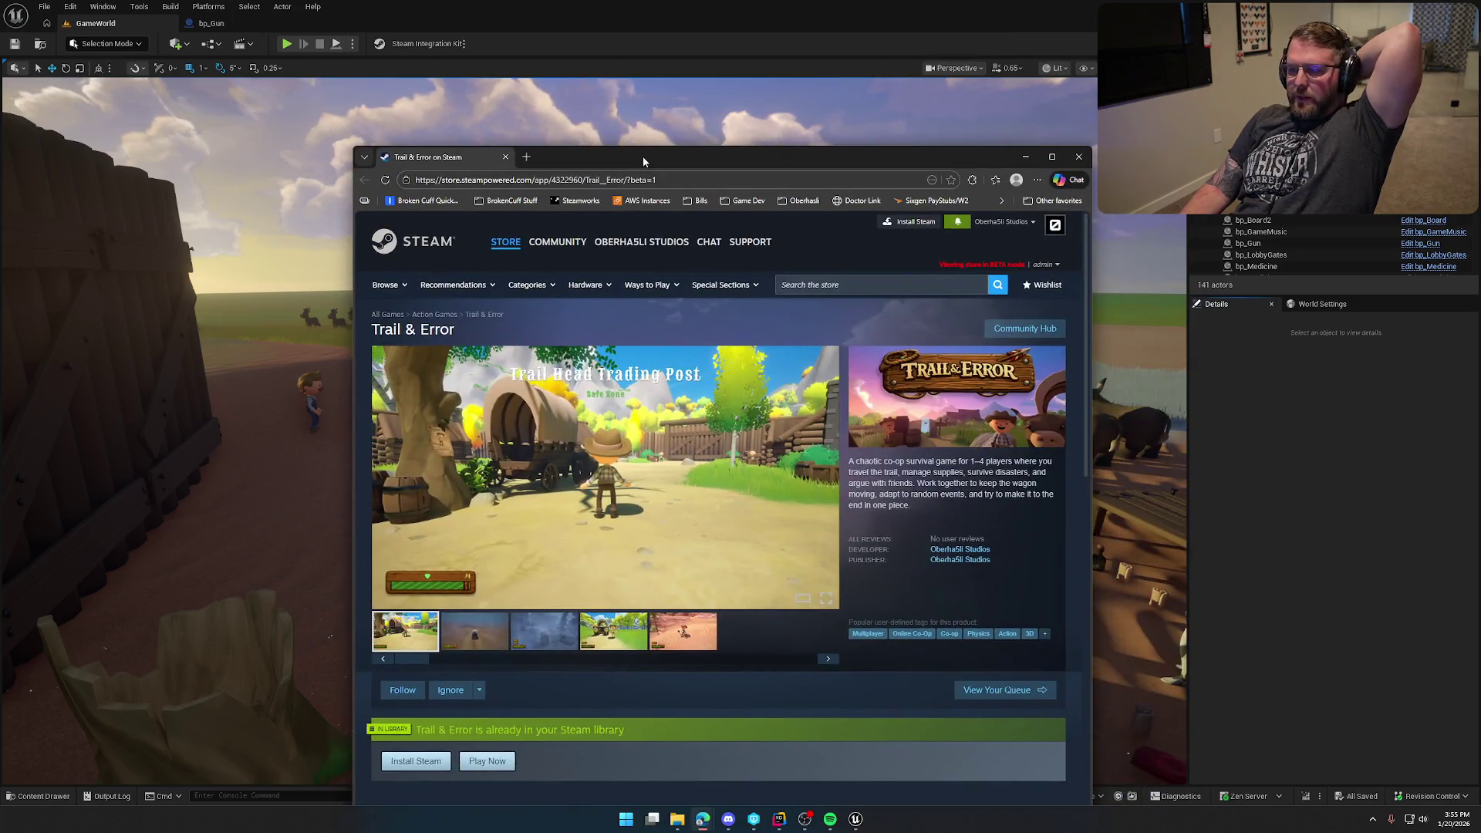
- Maximize the Edge window and browse the Trail & Error store page sections, ending back near the top
double_click(642, 159)
scroll(538, 534, "down", 5)
scroll(538, 534, "down", 5)
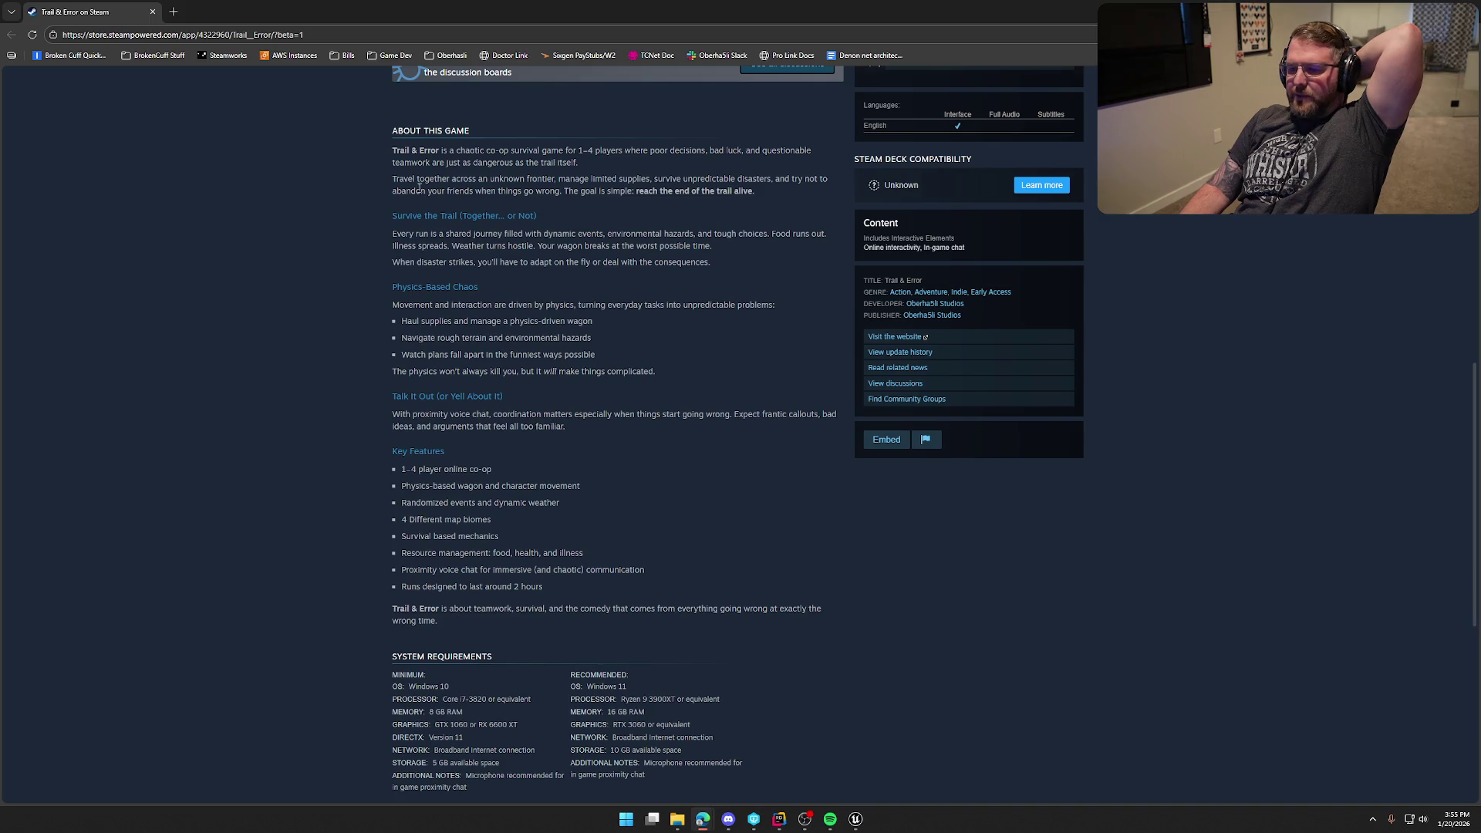
scroll(455, 439, "up", 2)
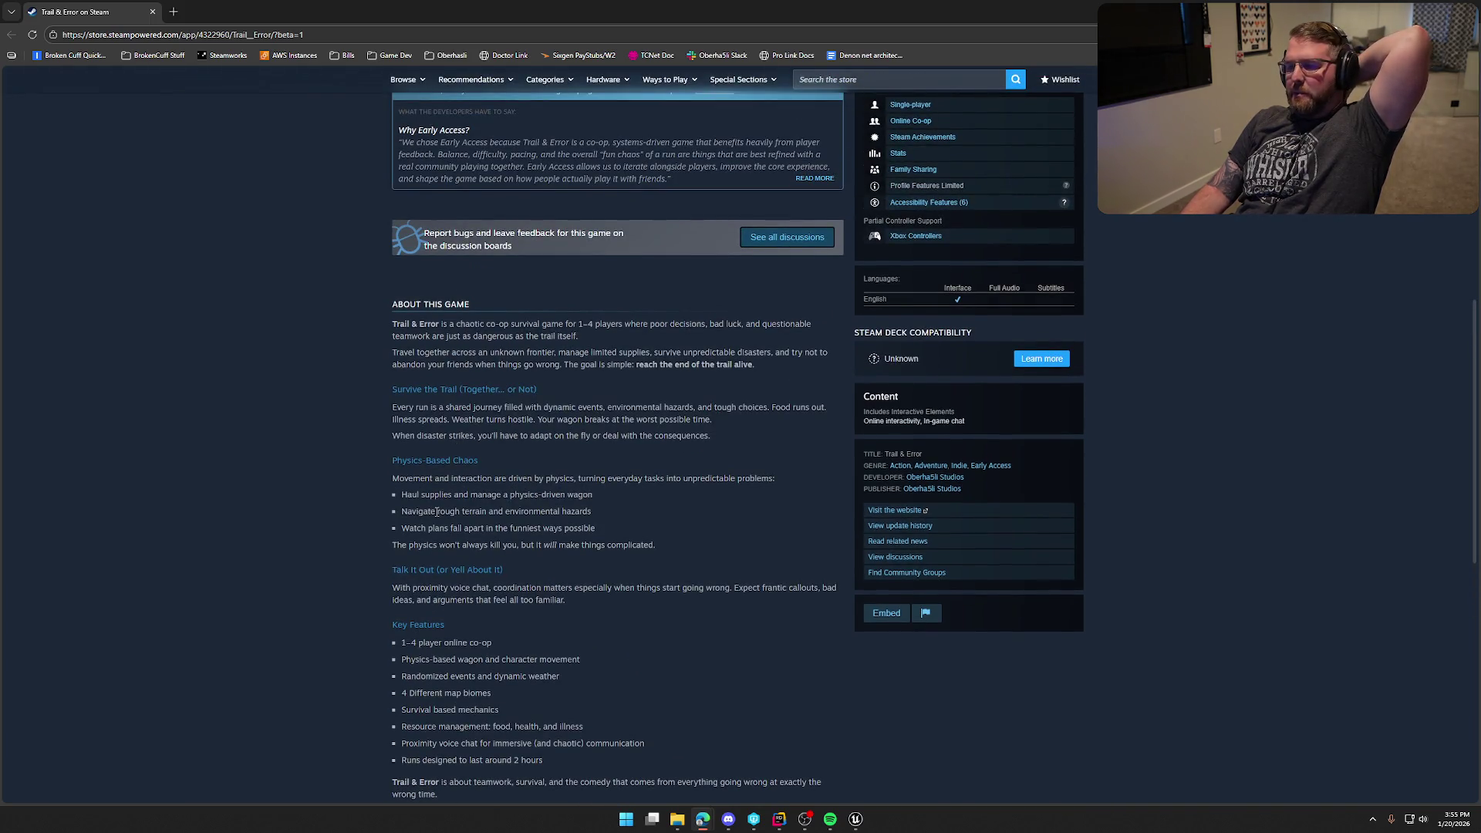
scroll(436, 511, "up", 8)
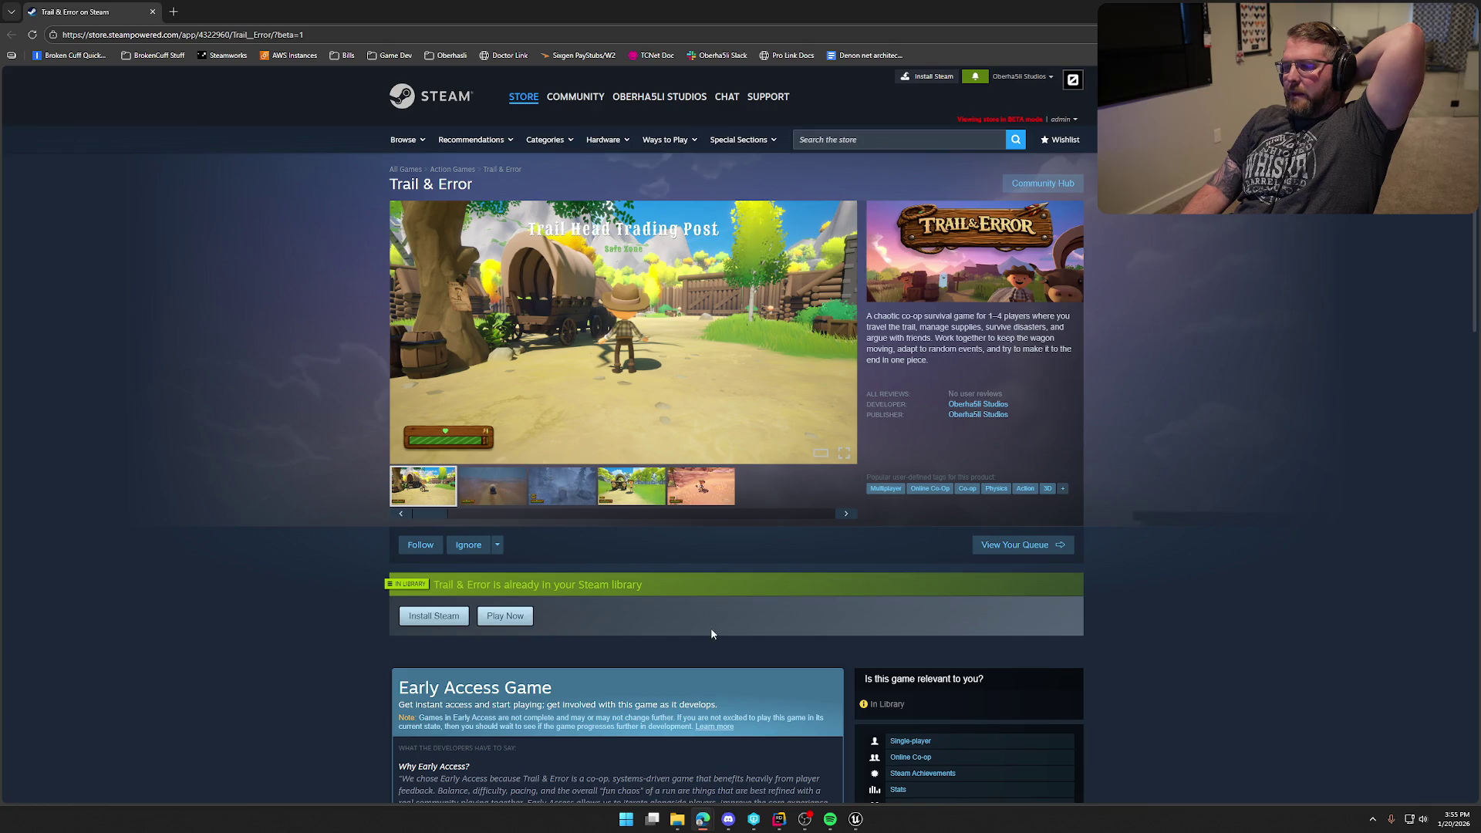
scroll(330, 473, "down", 10)
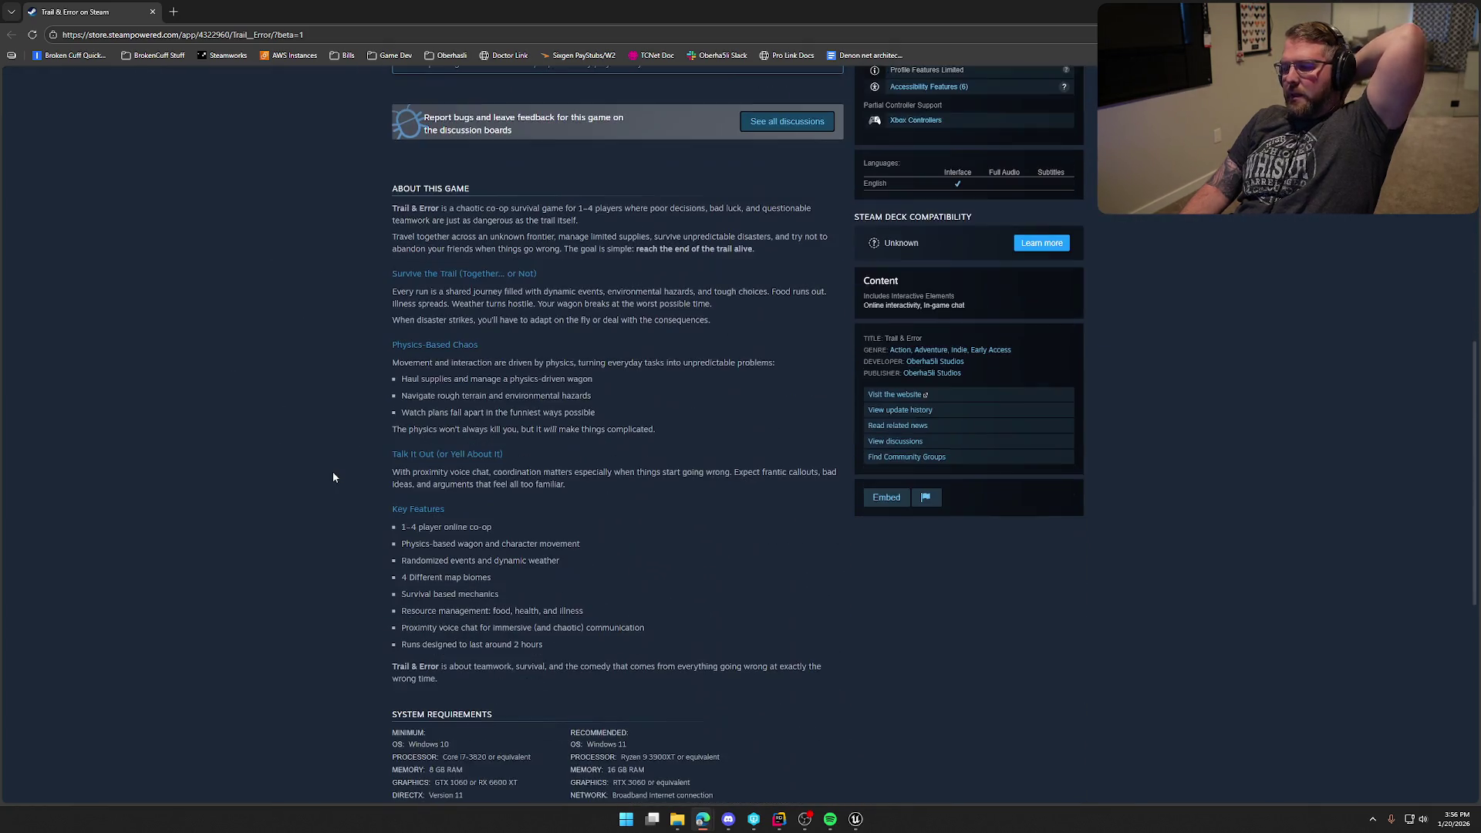
scroll(564, 534, "up", 10)
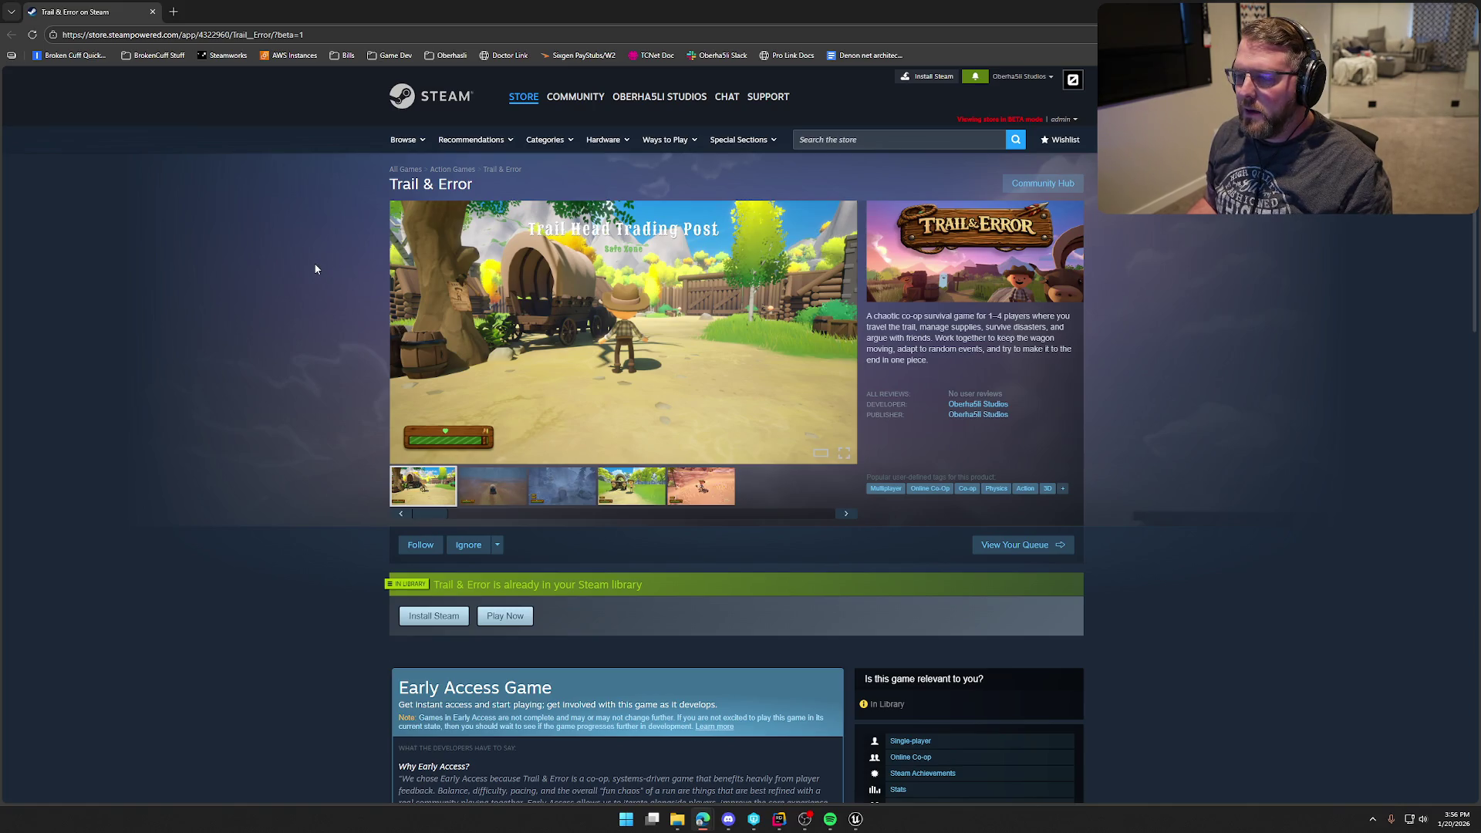
scroll(316, 277, "down", 10)
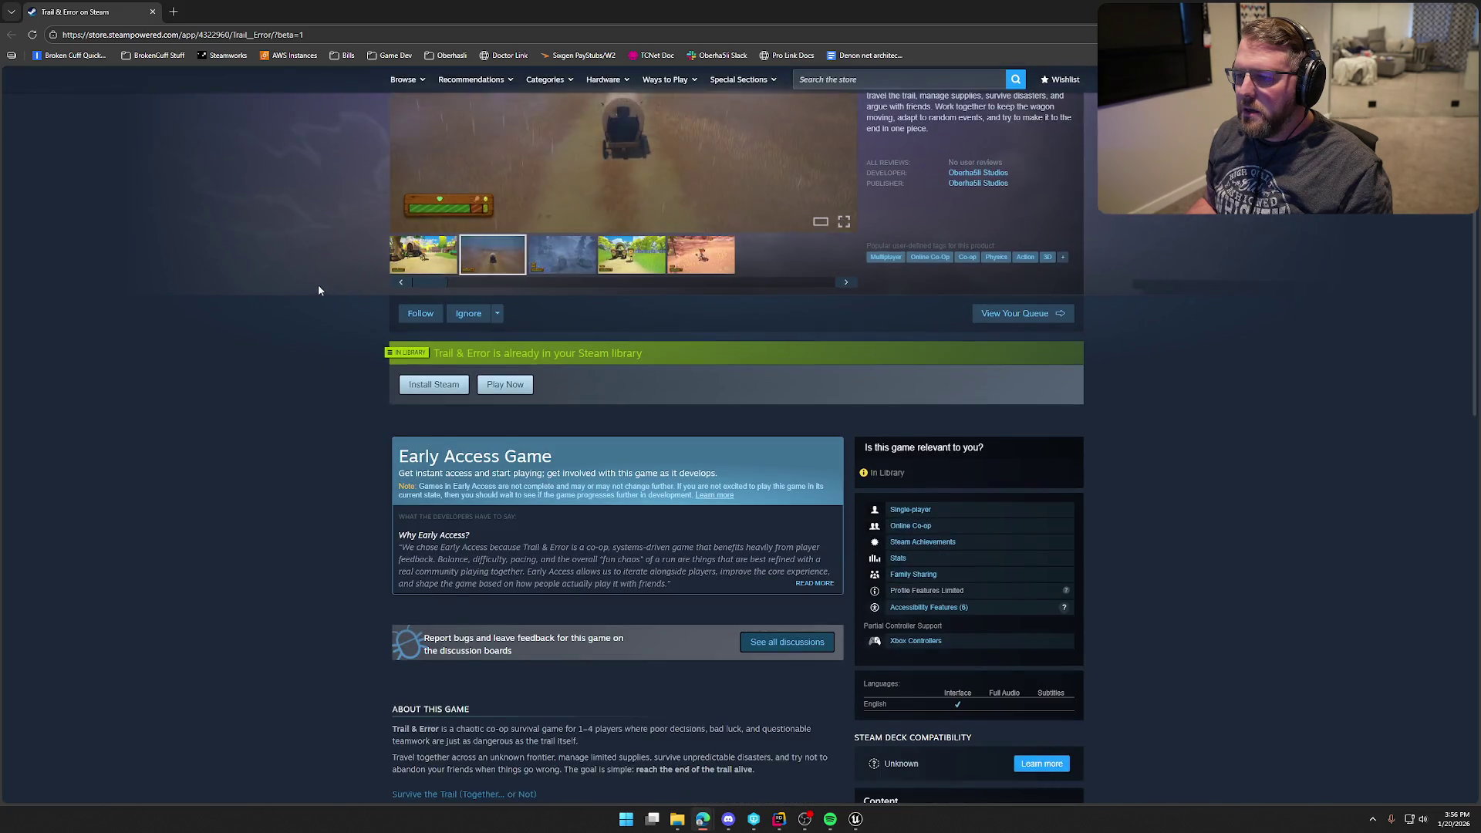
scroll(320, 299, "down", 2)
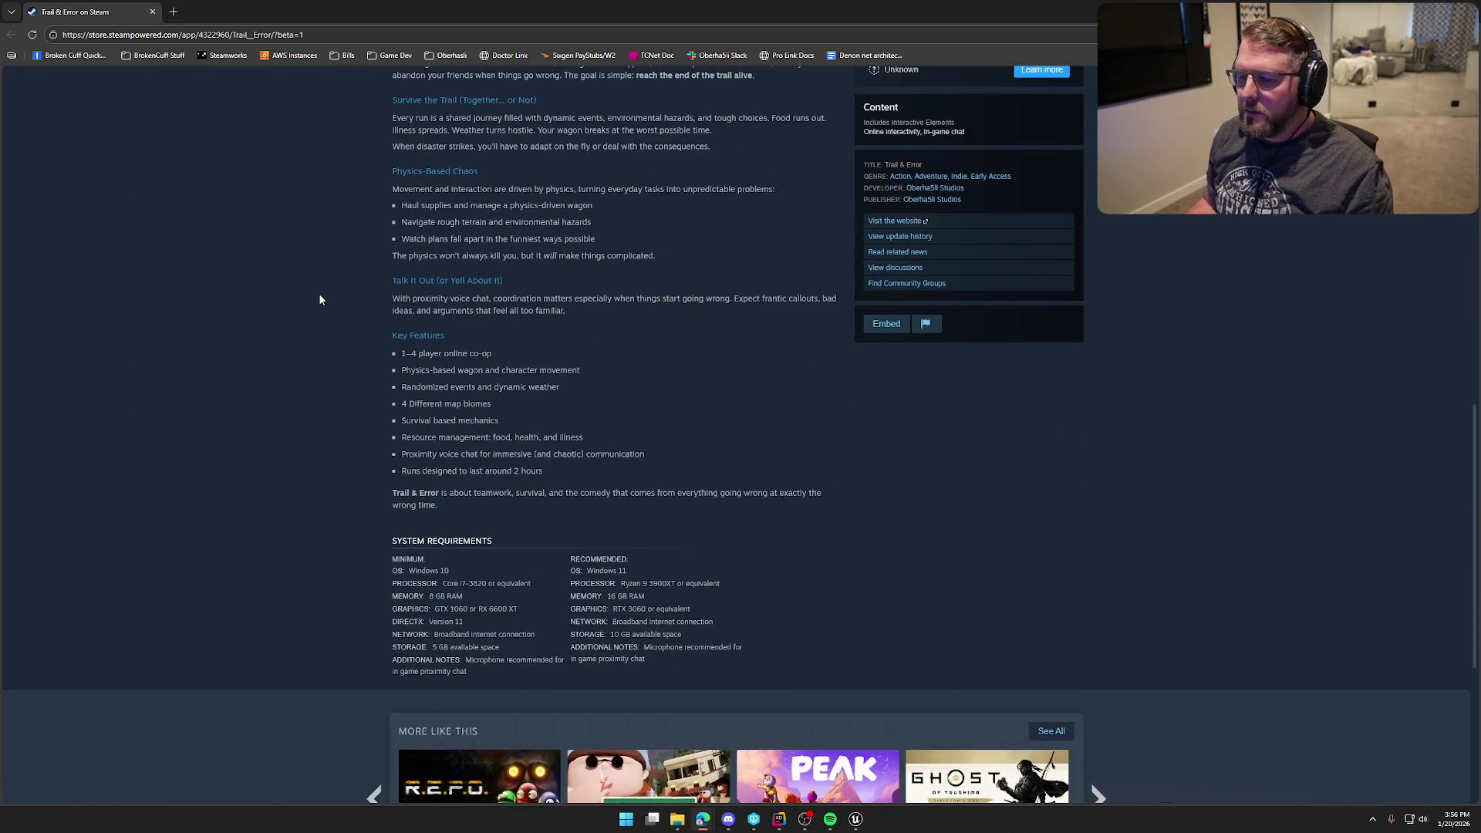
scroll(321, 300, "up", 15)
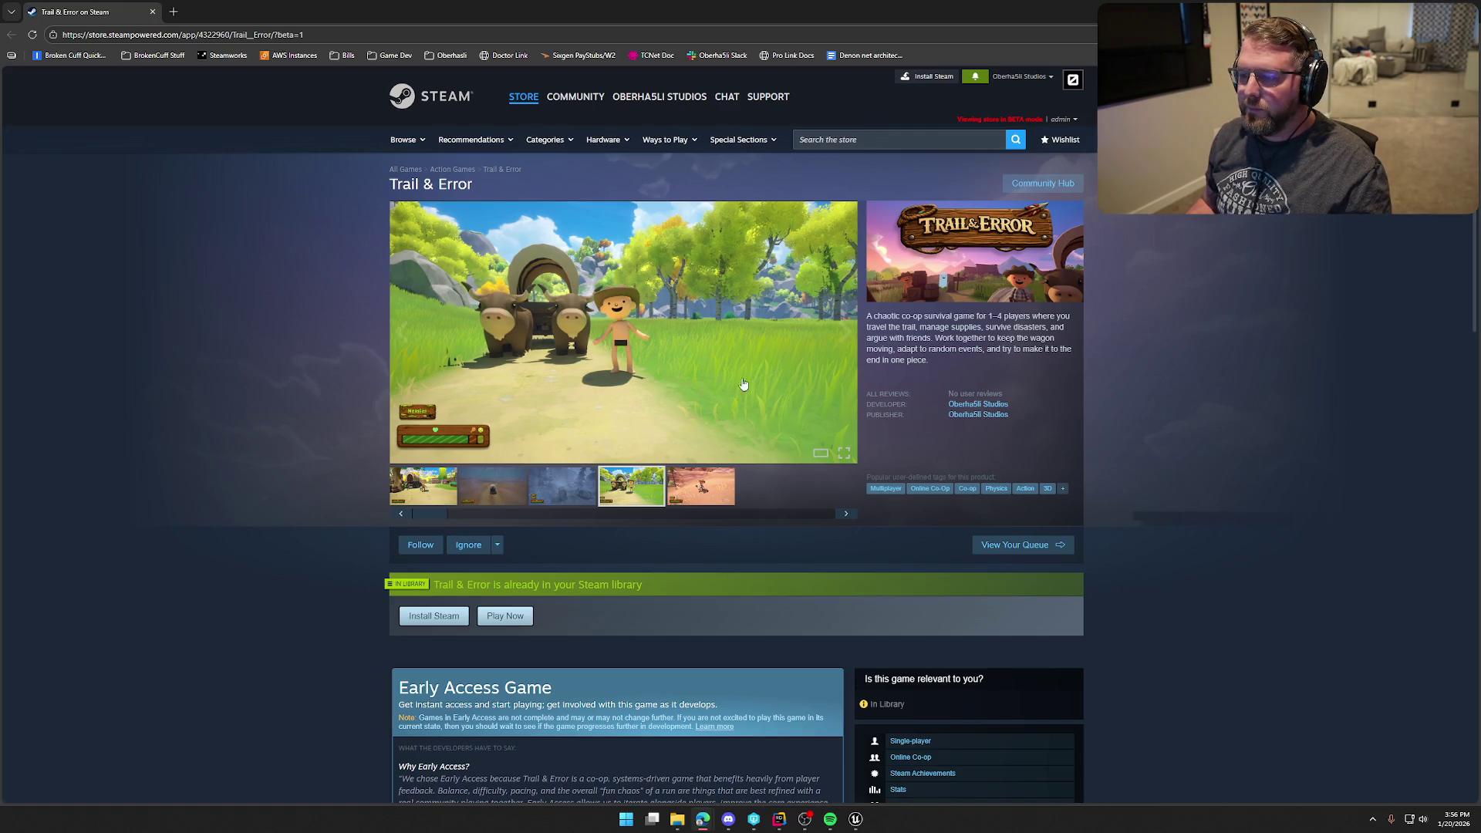
- Open the Trail & Error screenshots in the enlarged viewer and close it, leaving the desert cowboy shot as the main image
left_click(843, 454)
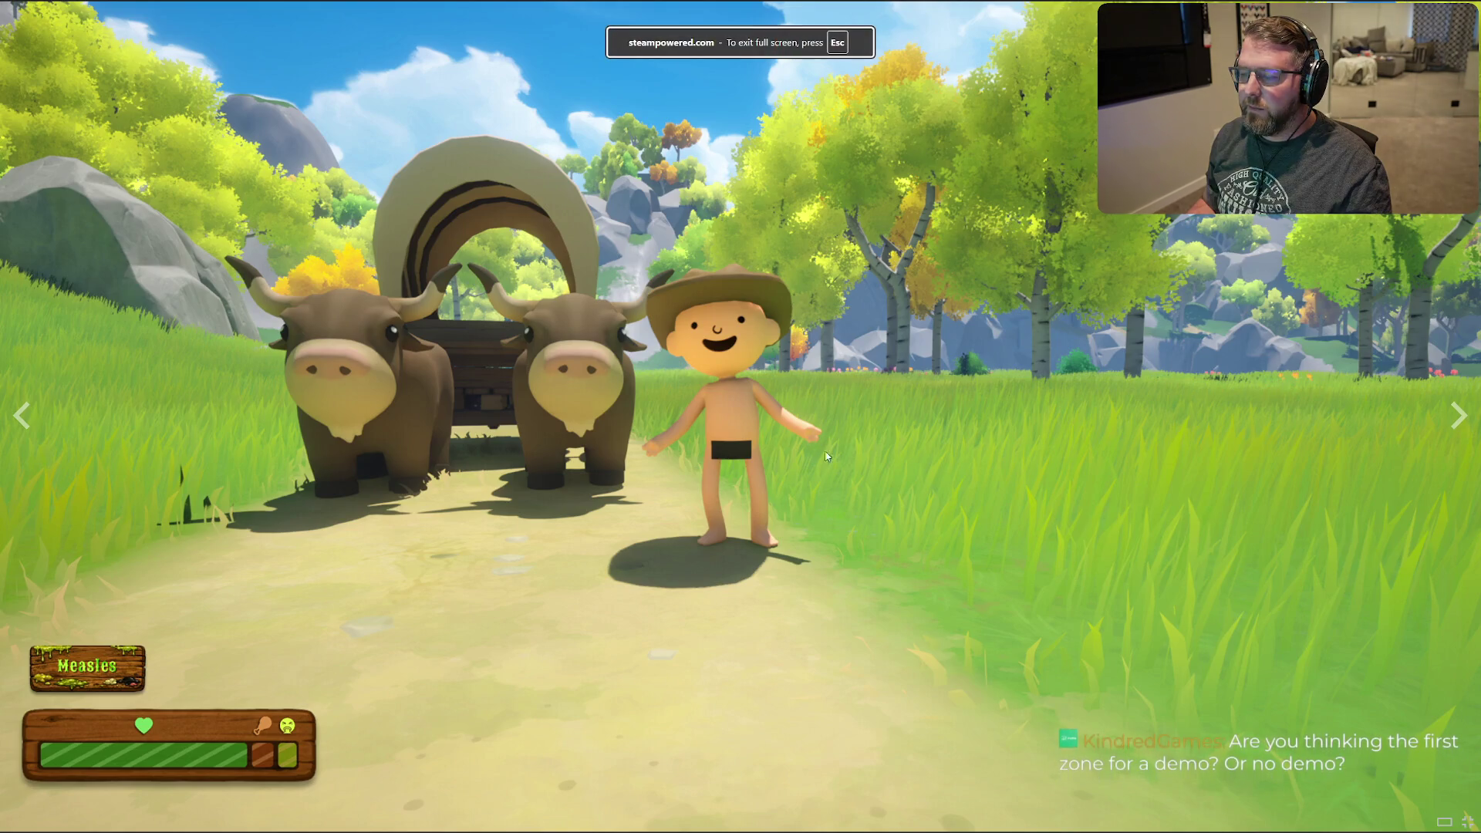
key("Escape")
left_click(820, 455)
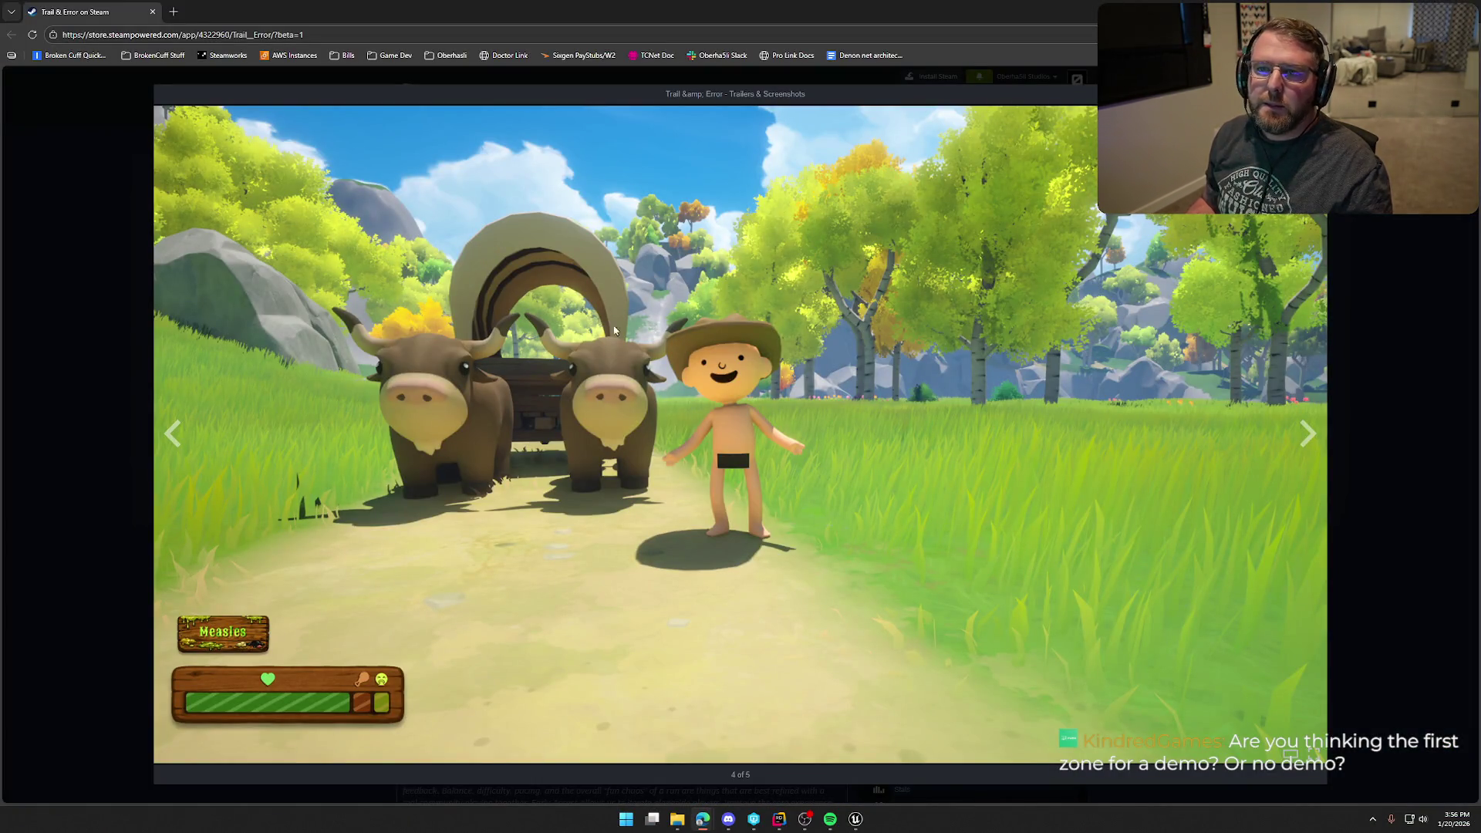
key("Escape")
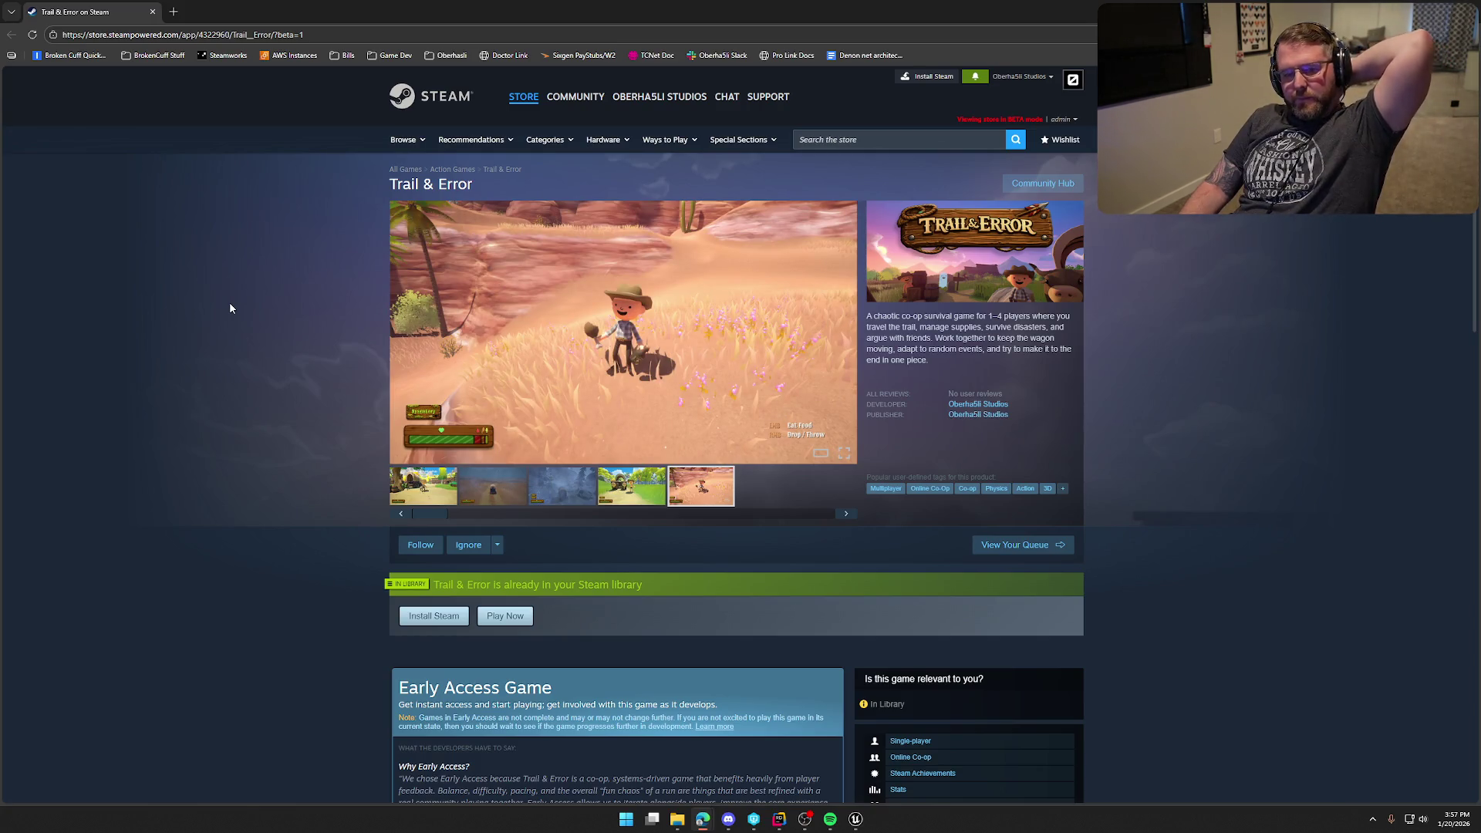
- Switch to the GameWorld level, fly the camera toward the wagon, then return to the browser
key("alt+Tab")
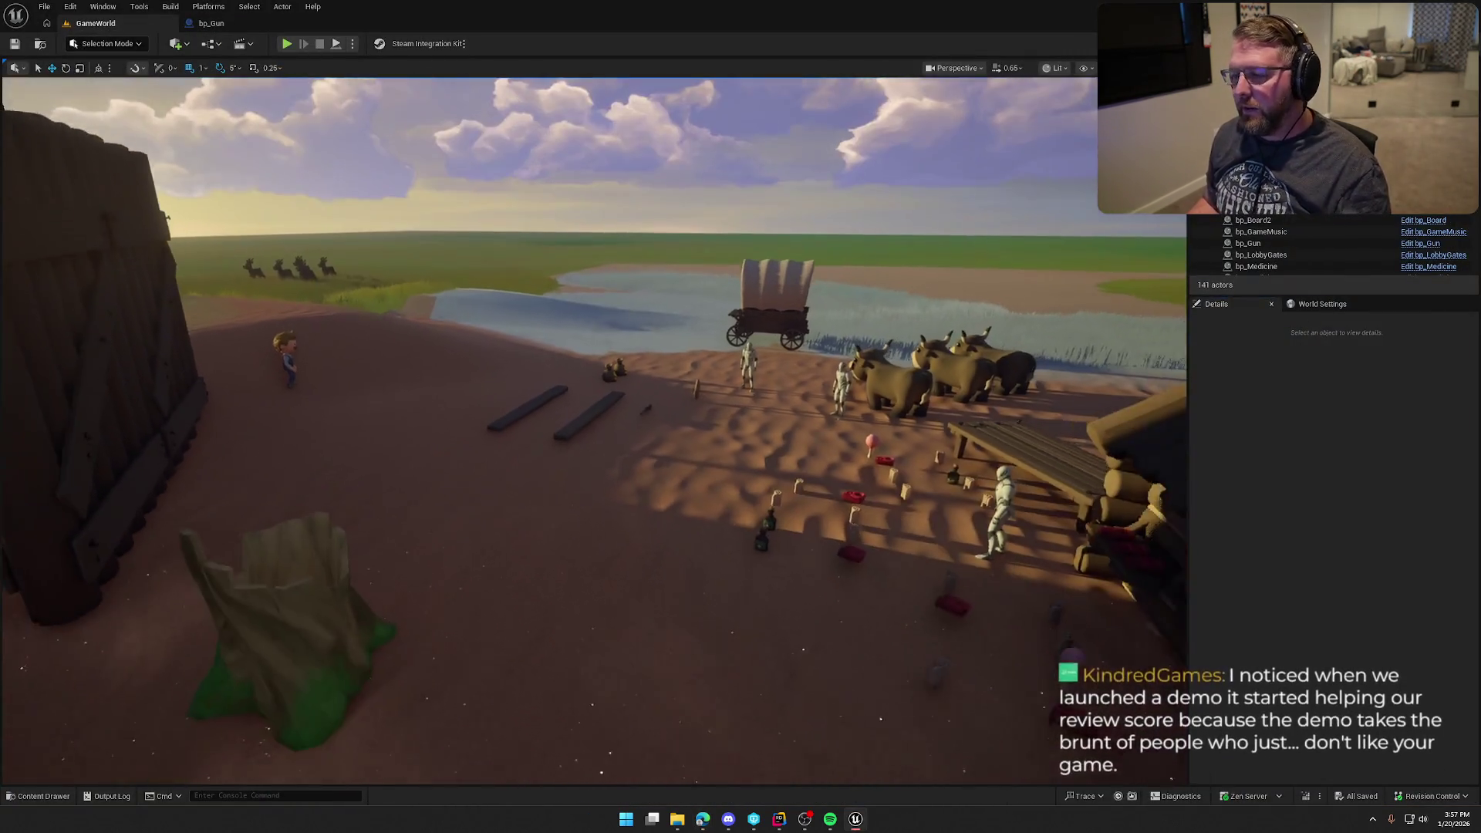
scroll(594, 432, "up", 3)
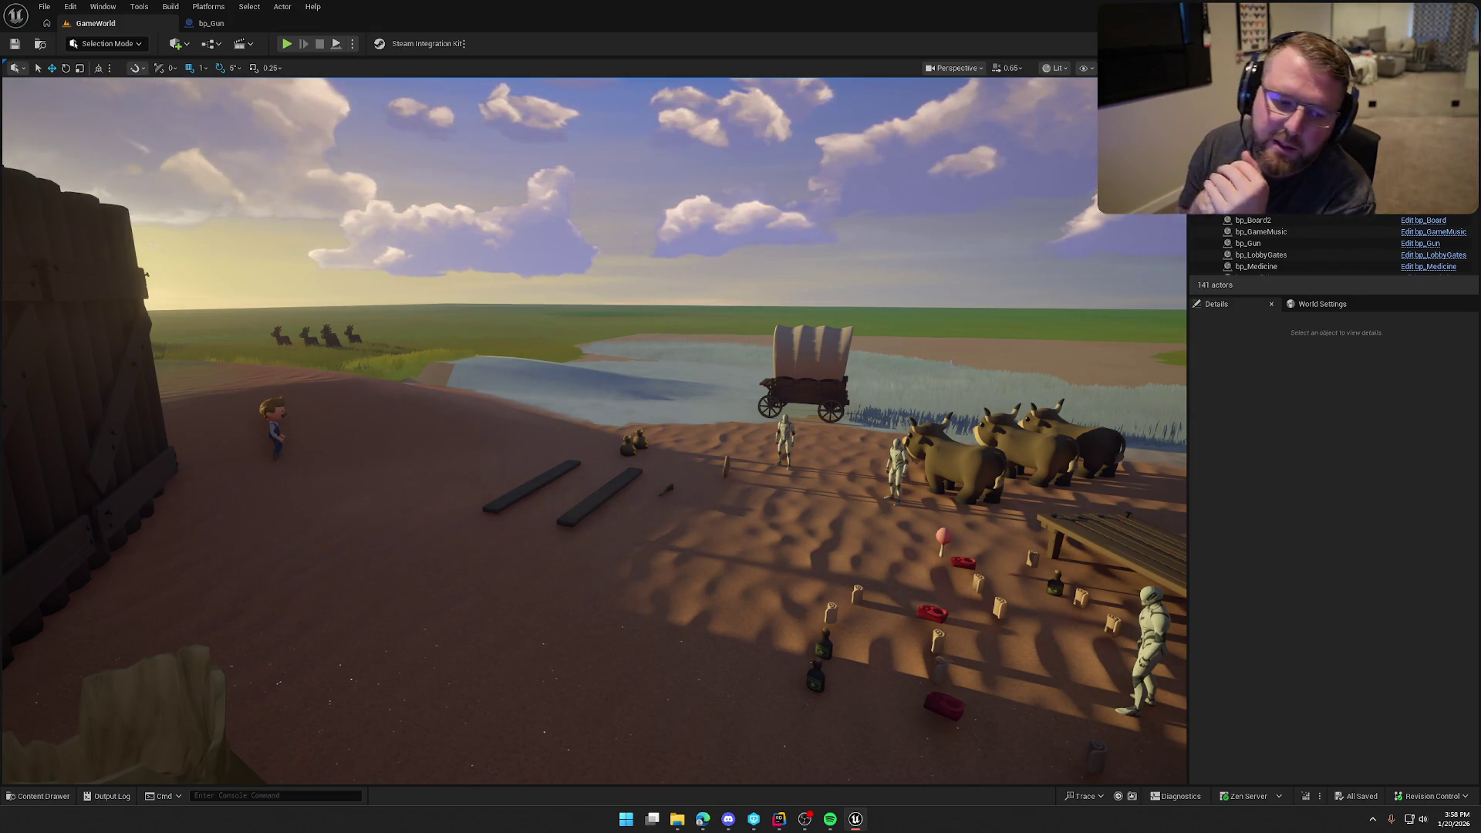
key("alt+Tab")
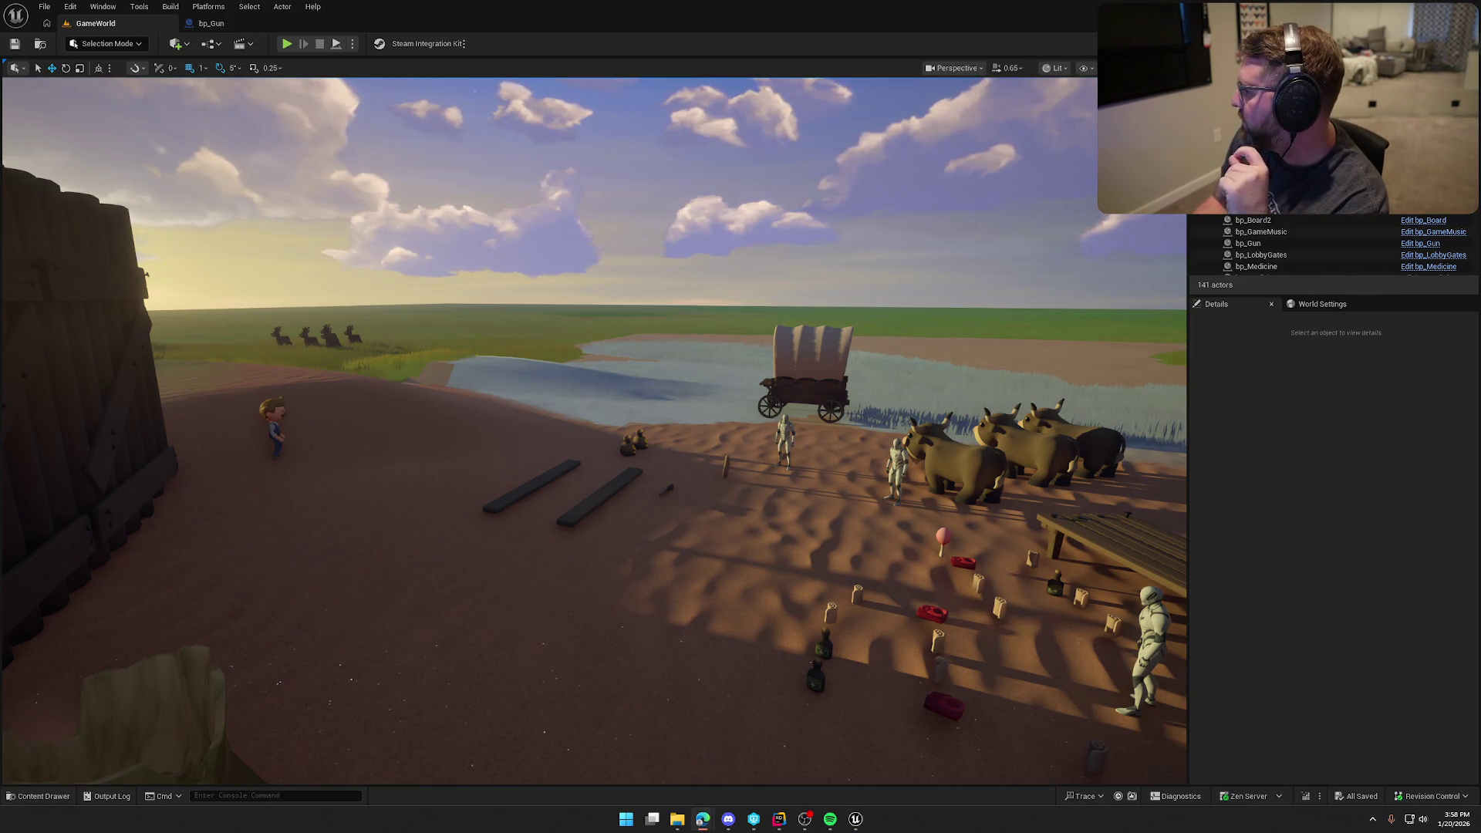